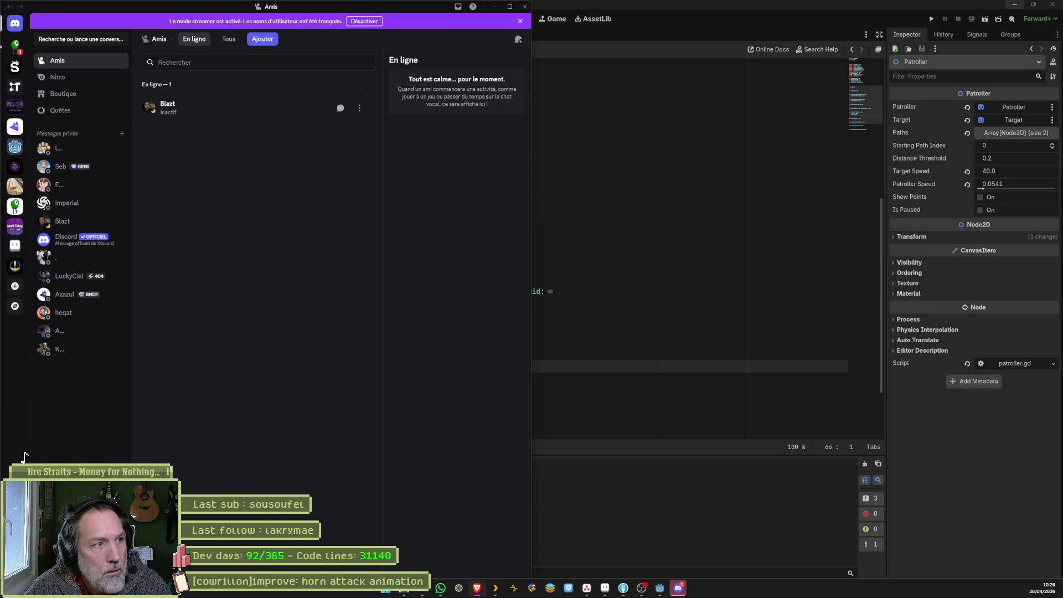
Open the community server, move to its #stream channel to read announcements, then close Discord.
left_click(17, 49)
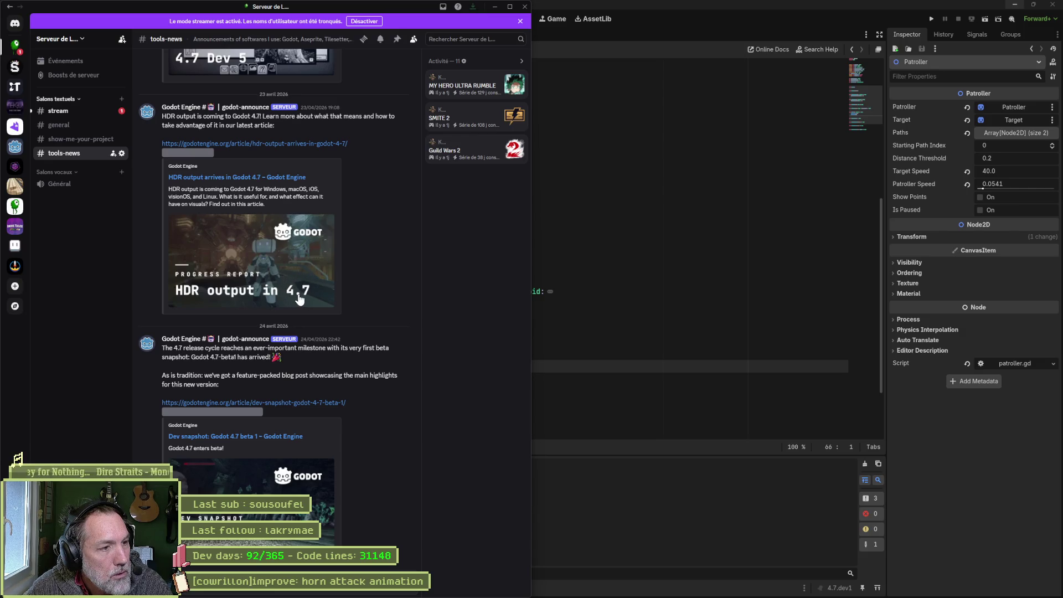
key("alt+shift+Up")
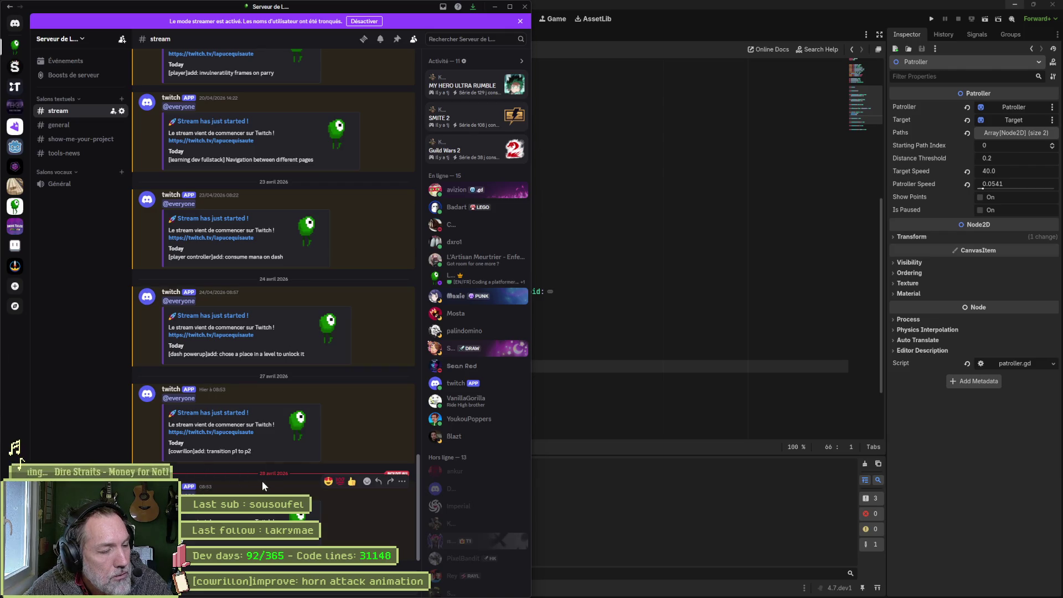
mouse_move(291, 597)
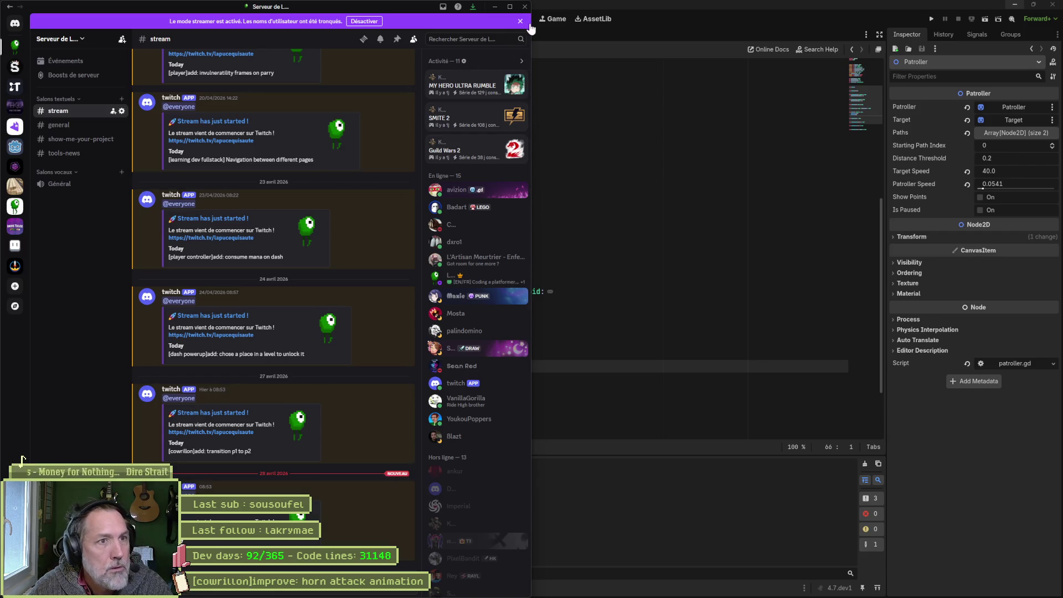
left_click(521, 7)
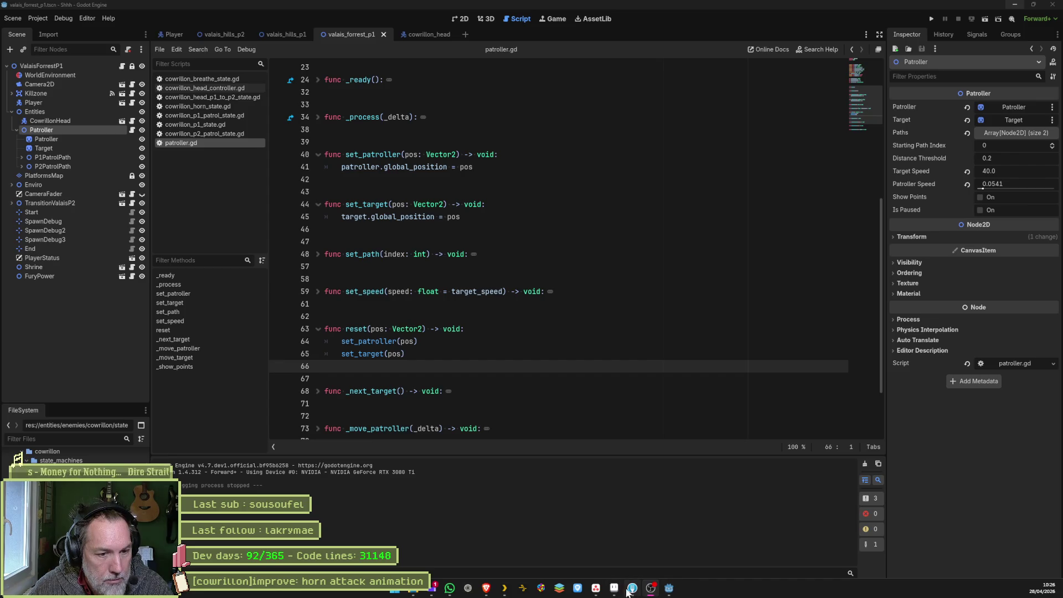
Bring the cowrillon.aseprite bull skull sprite to the front and centre the whole skull on the canvas.
left_click(614, 589)
mouse_move(443, 277)
left_mouse_down()
mouse_move(549, 260)
mouse_move(656, 285)
left_mouse_up()
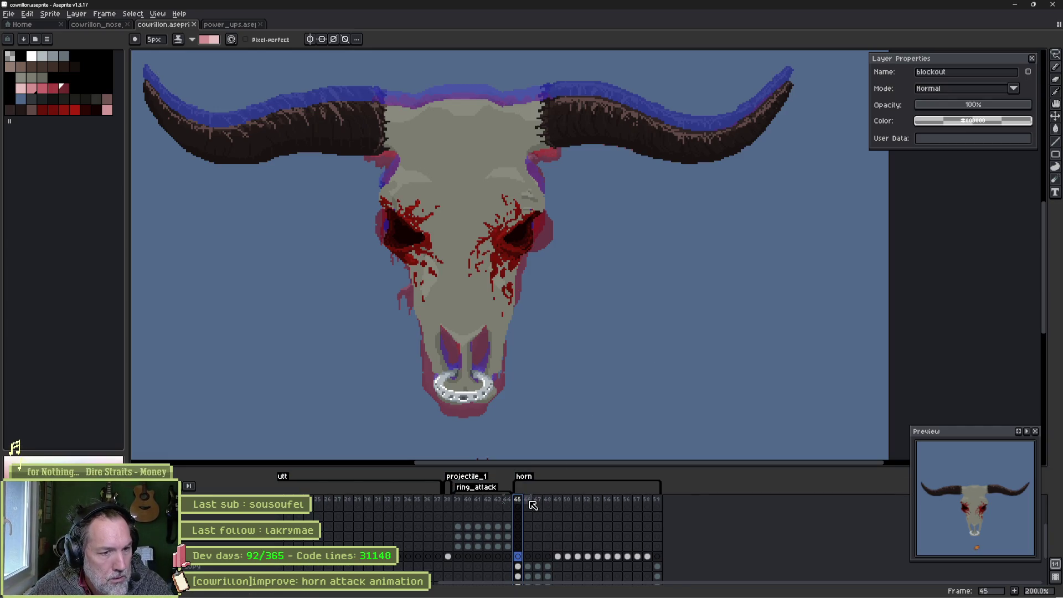
Select horn frames 45–46, make the skull layer active, and recentre the skull in view.
mouse_move(533, 505)
left_mouse_down()
mouse_move(544, 505)
mouse_move(523, 500)
mouse_move(572, 500)
mouse_move(534, 498)
mouse_move(552, 497)
left_mouse_up()
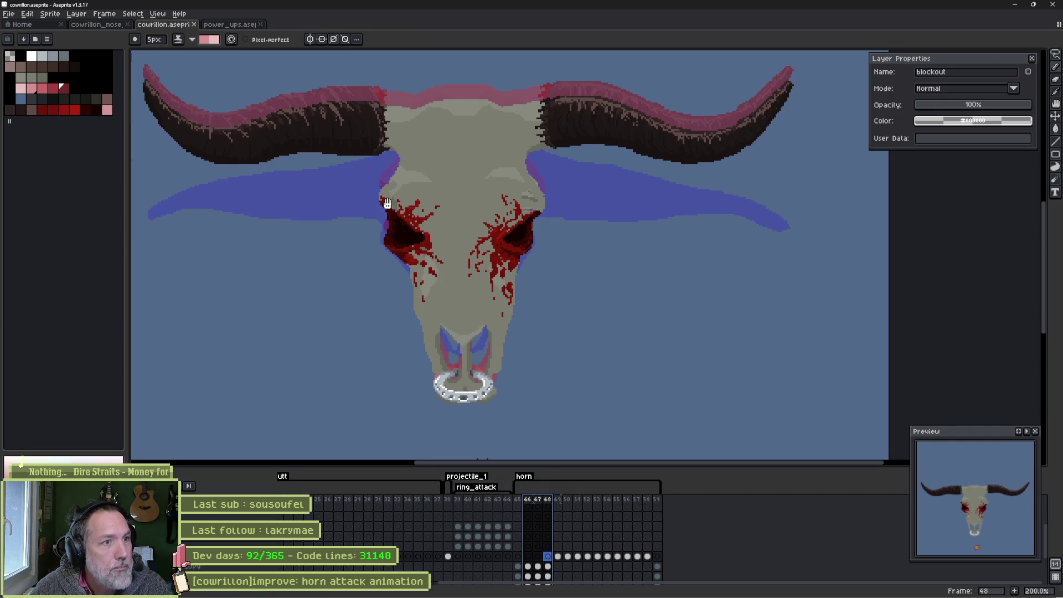
left_click_drag(387, 203, 404, 267)
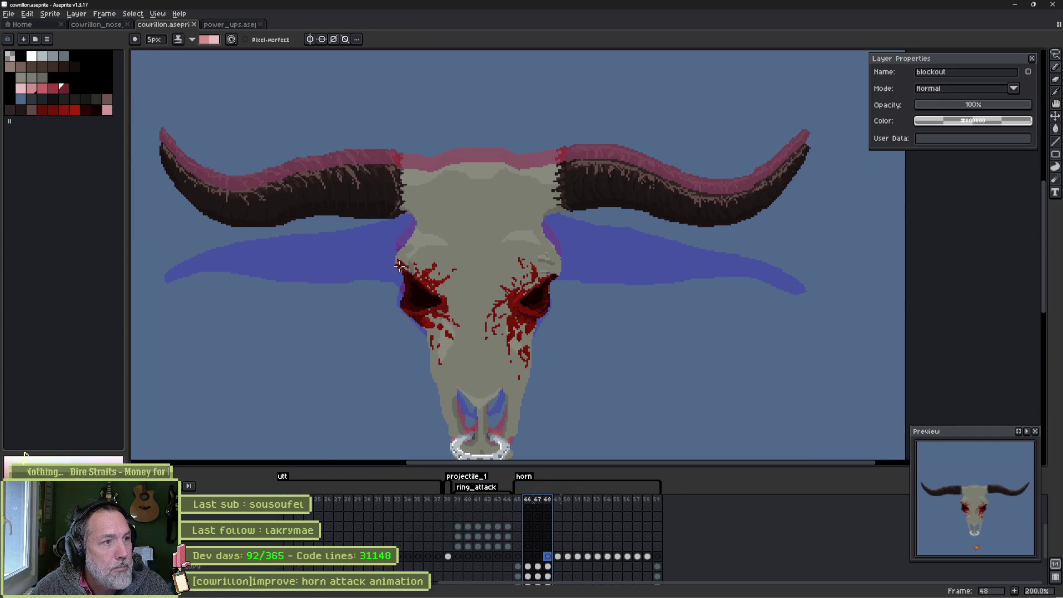
left_click(438, 210, "ctrl")
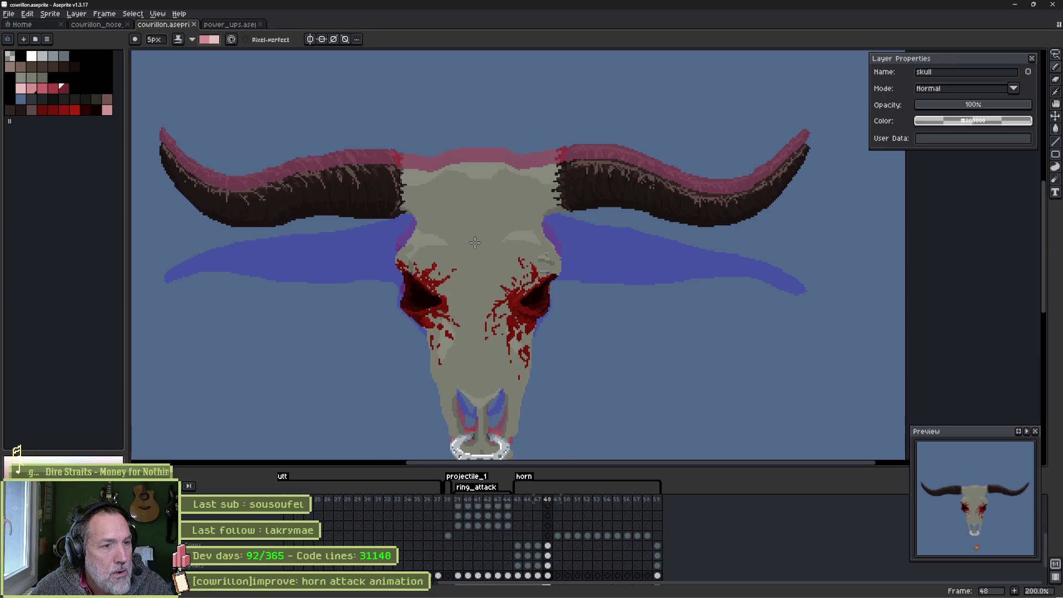
left_click_drag(486, 265, 482, 261)
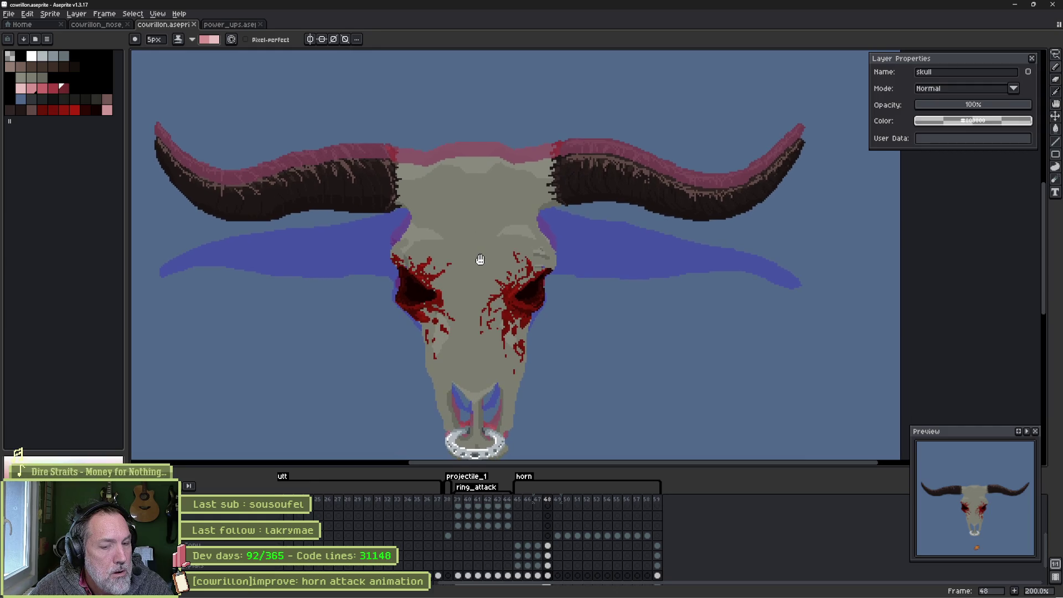
Lasso the skull on frame 48 and raise its bottom edge to shorten it, then undo to restore the eye blood.
key("q")
mouse_move(401, 216)
left_mouse_down()
mouse_move(630, 427)
mouse_move(422, 416)
mouse_move(371, 190)
left_mouse_up()
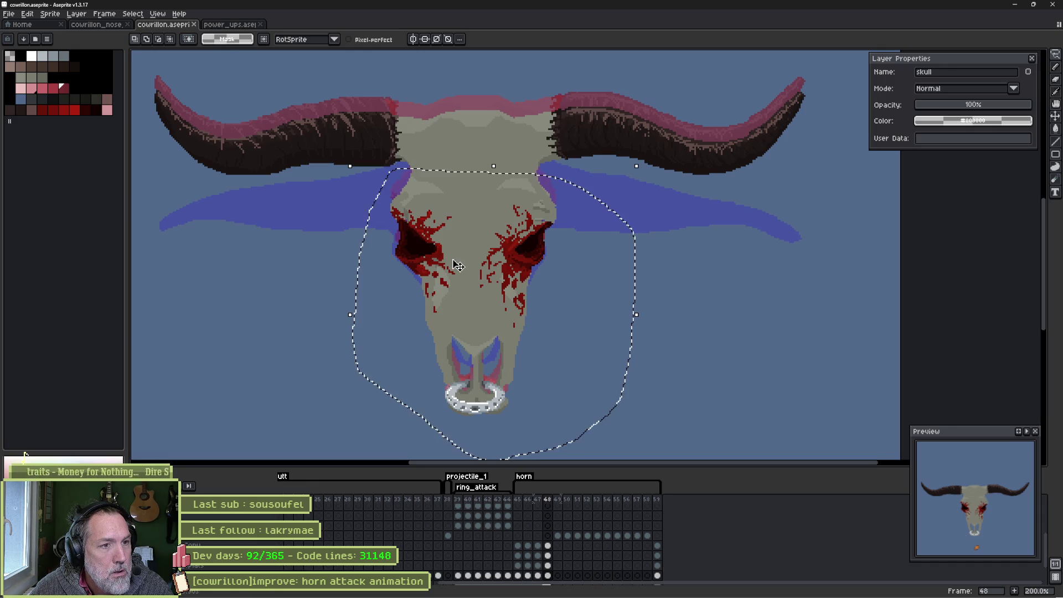
left_click_drag(468, 300, 463, 280)
left_click_drag(490, 442, 491, 426)
key("Return")
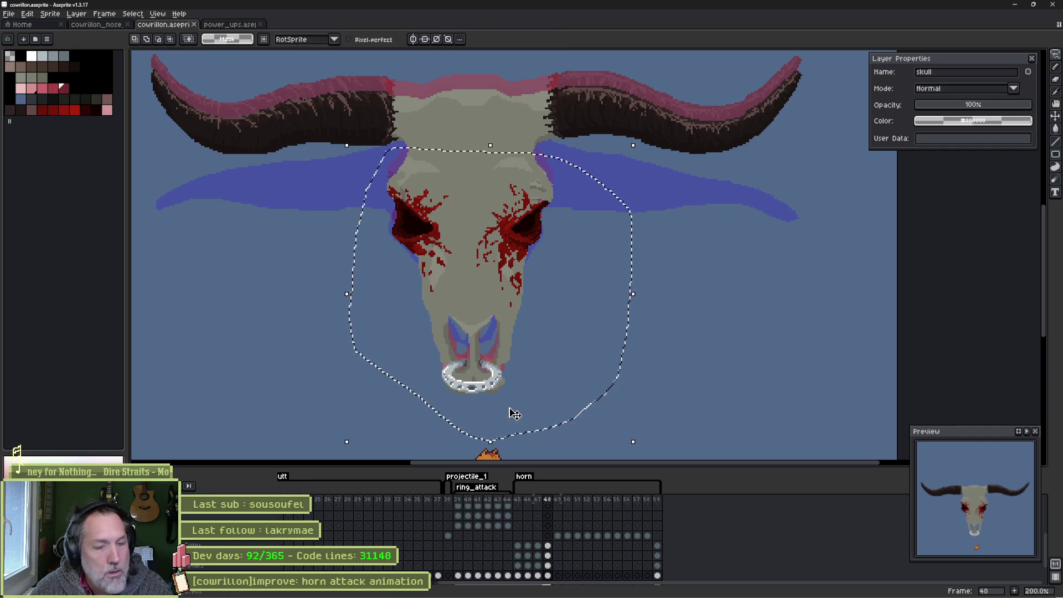
key("ctrl+d")
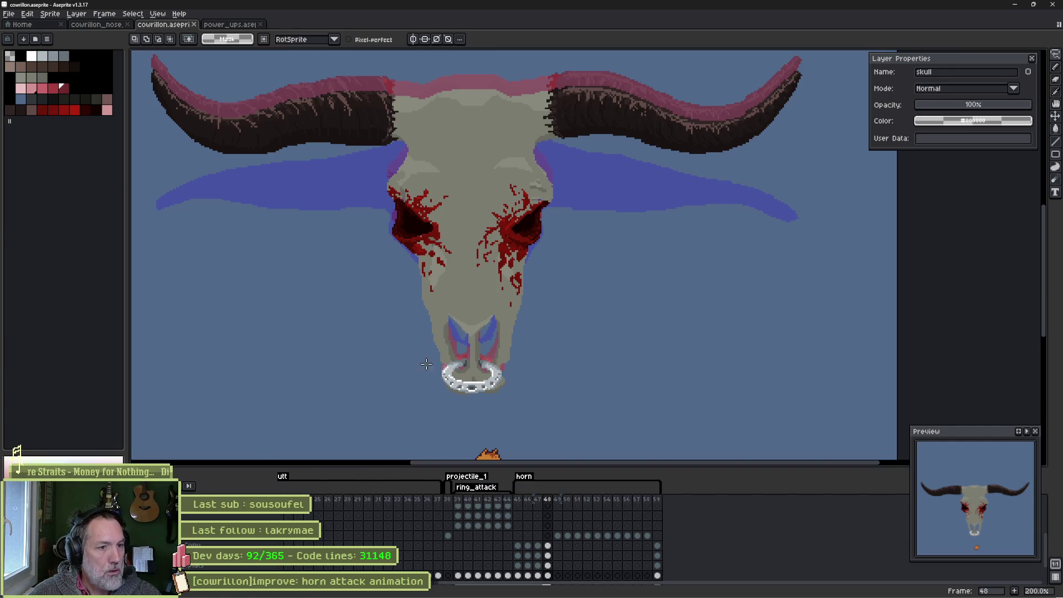
scroll(441, 545, "down", 1)
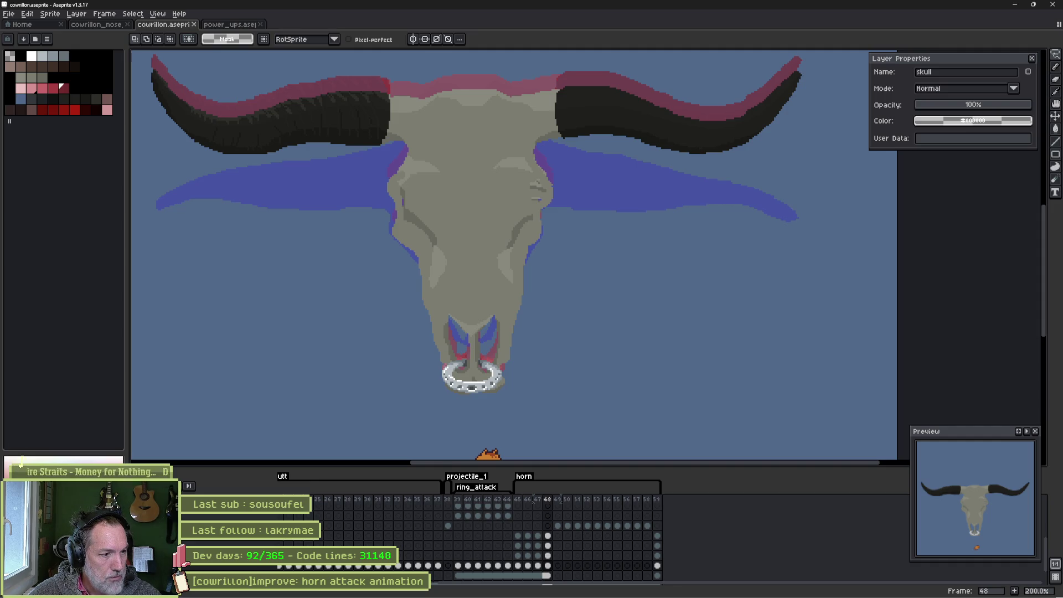
key("ctrl+z")
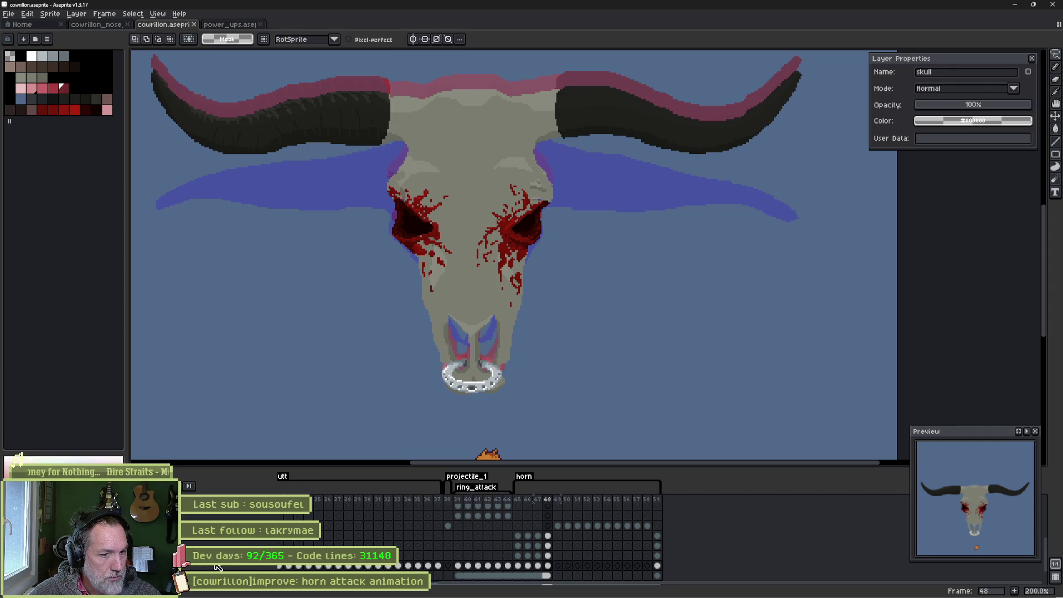
Select frames 45–46, then step through the opening frames 4 to 8.
mouse_move(518, 500)
left_mouse_down()
mouse_move(532, 501)
mouse_move(280, 500)
left_mouse_up()
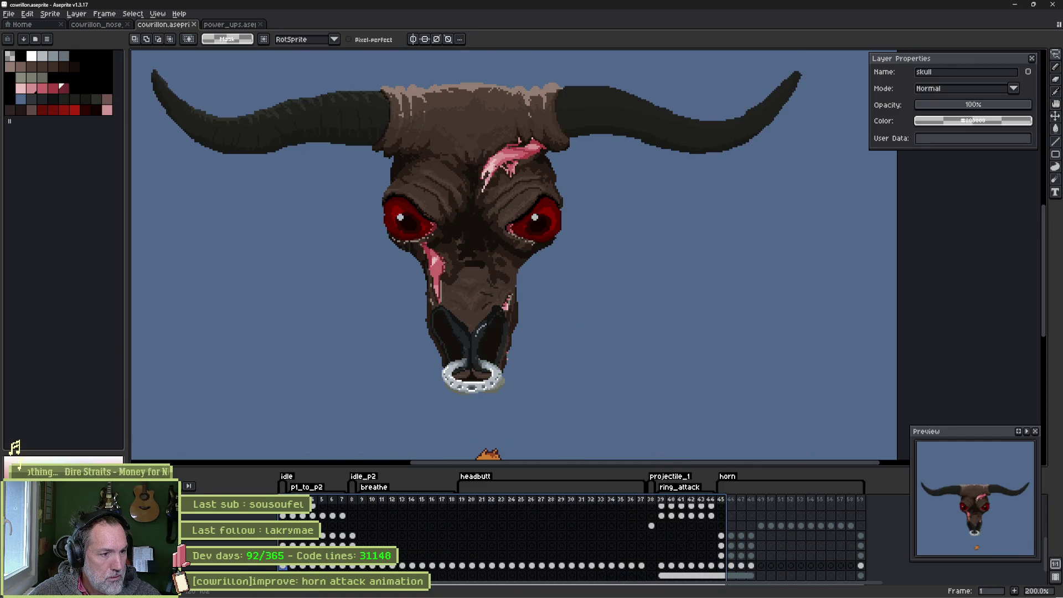
key("Right")
key("Right")
key("Right")
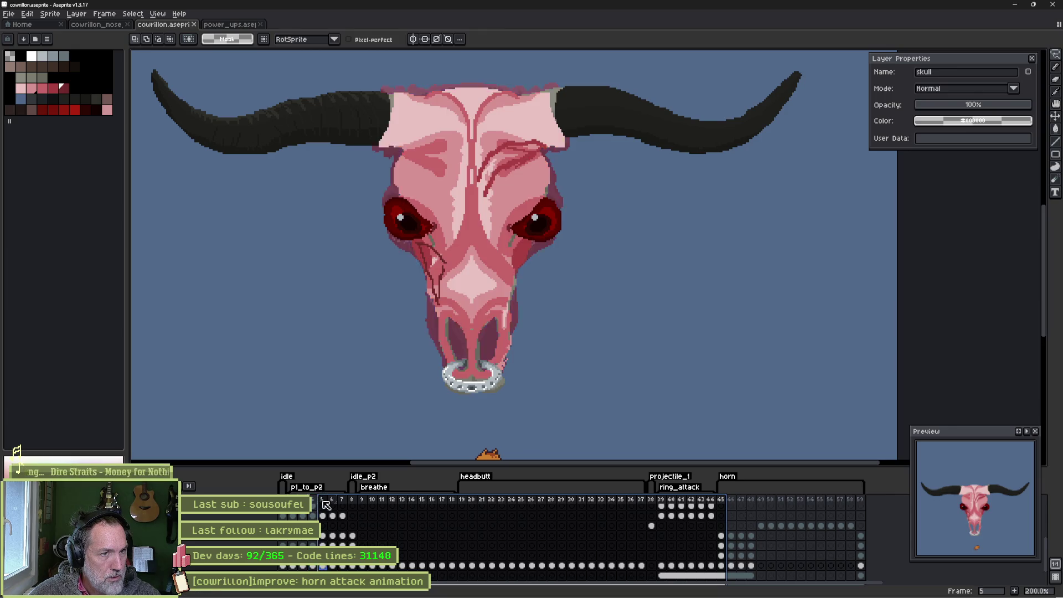
key("Right")
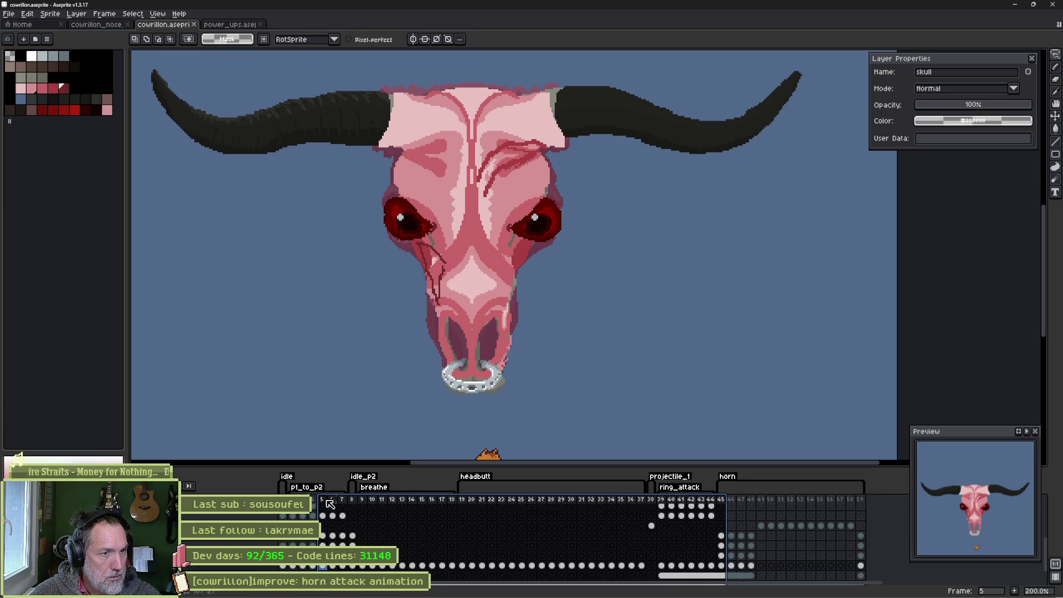
left_click(332, 500)
left_click(342, 500)
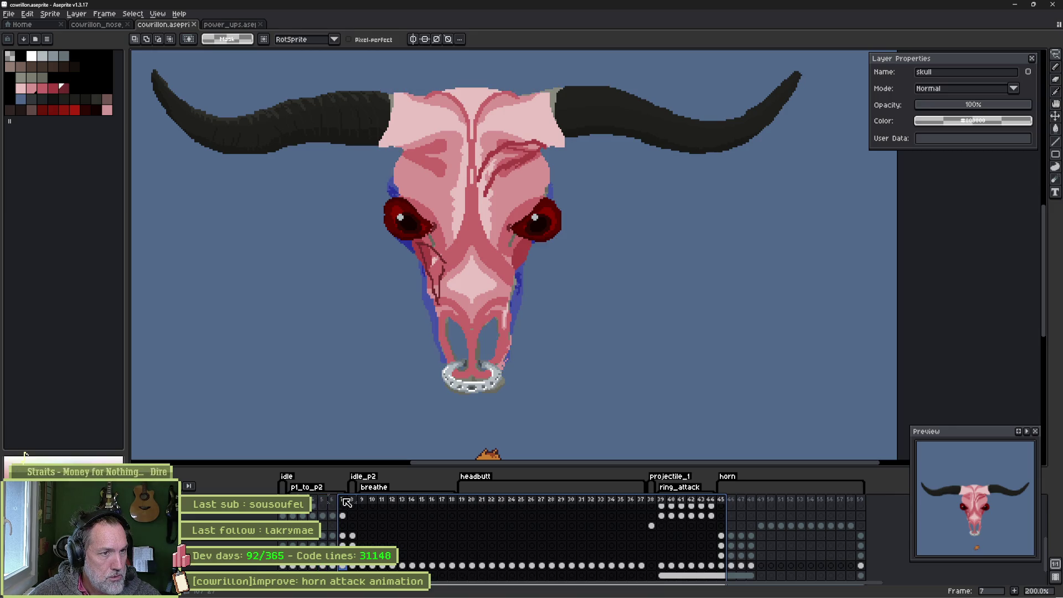
left_click(353, 500)
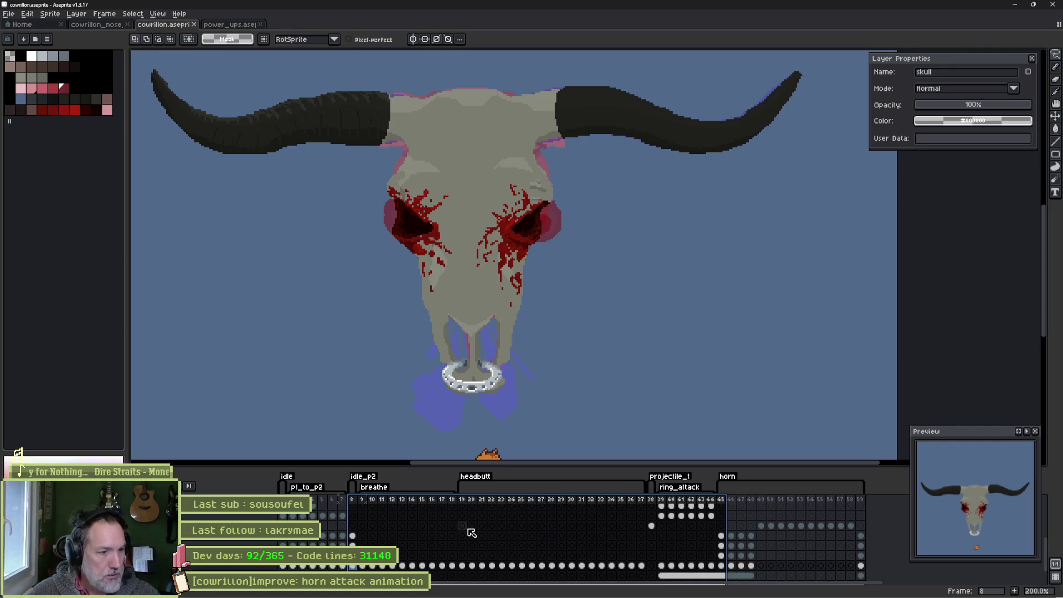
Scrub from frame 4 up to frame 40 and undo twice to bring the horns back.
left_click(314, 500)
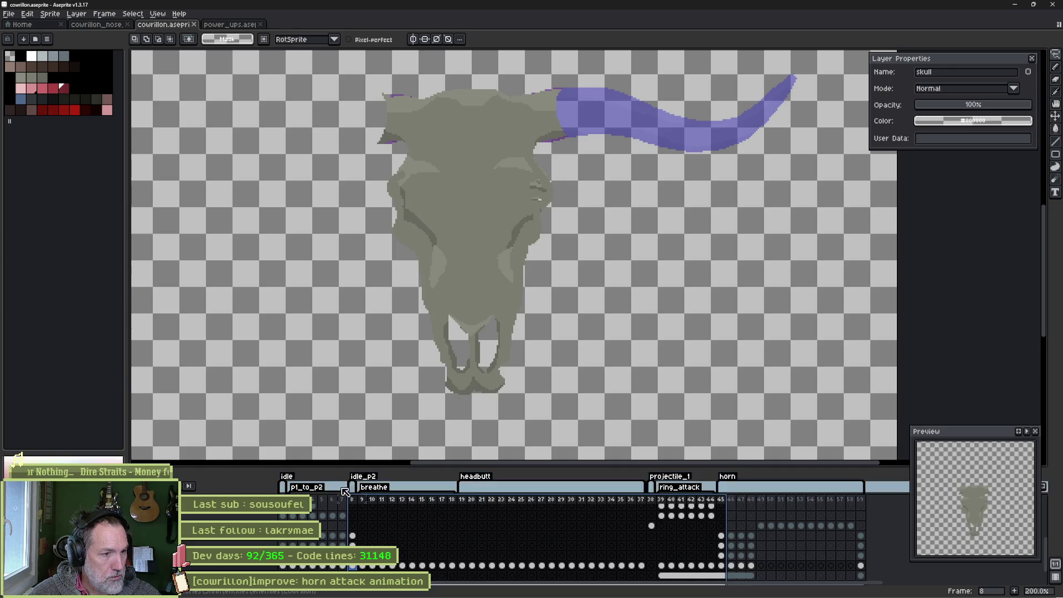
mouse_move(315, 501)
left_mouse_down()
mouse_move(776, 500)
mouse_move(283, 501)
left_mouse_up()
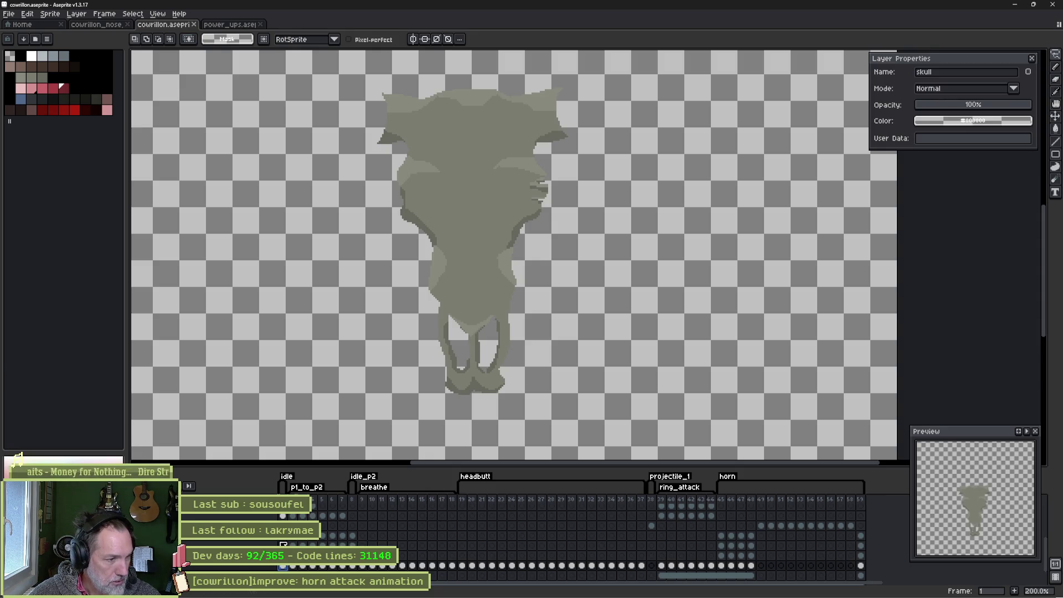
key("ctrl+z")
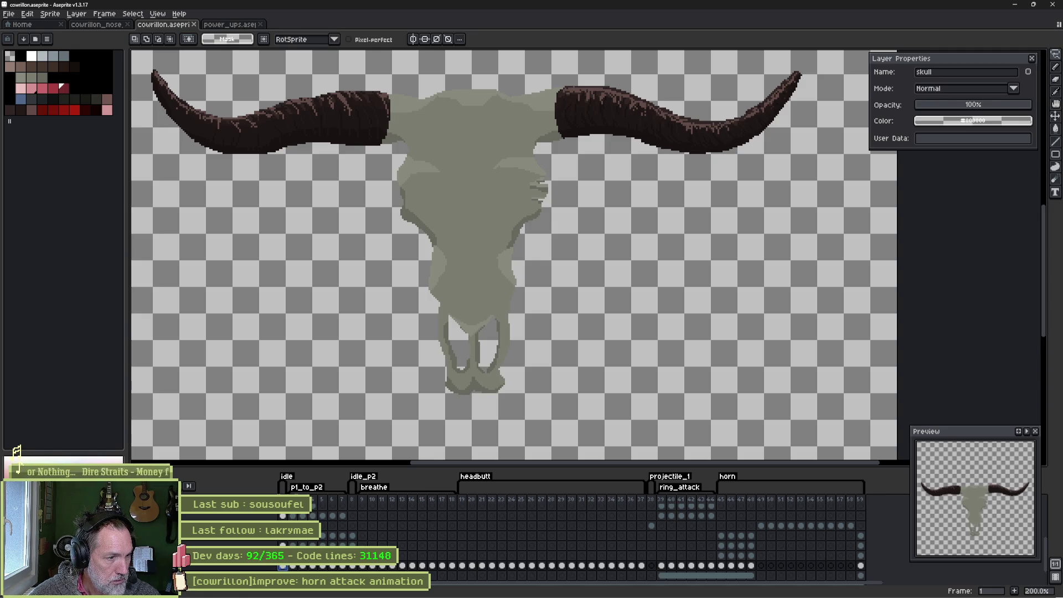
key("ctrl+z")
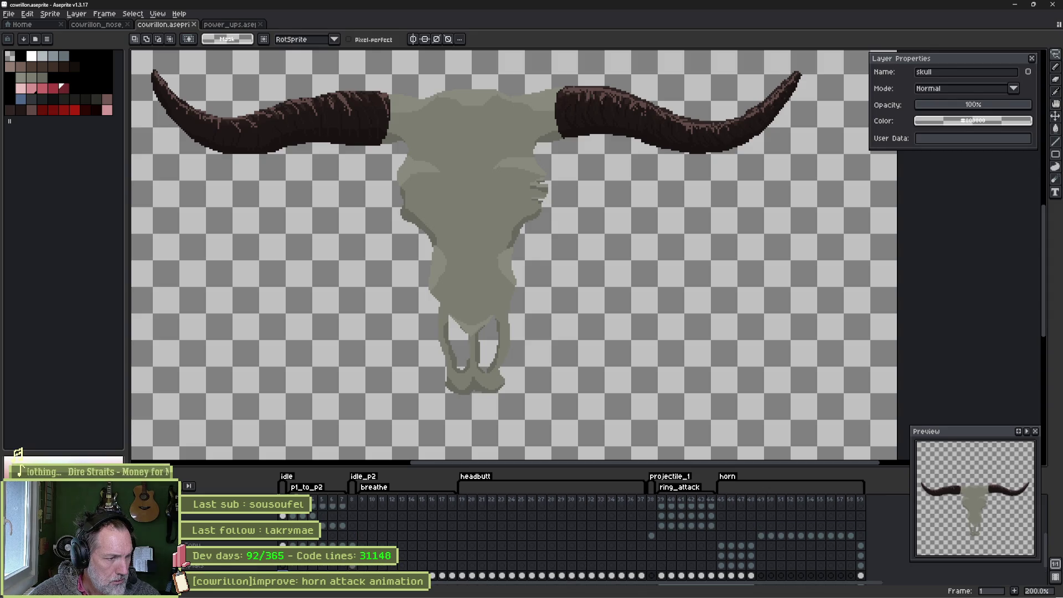
scroll(247, 541, "down", 2)
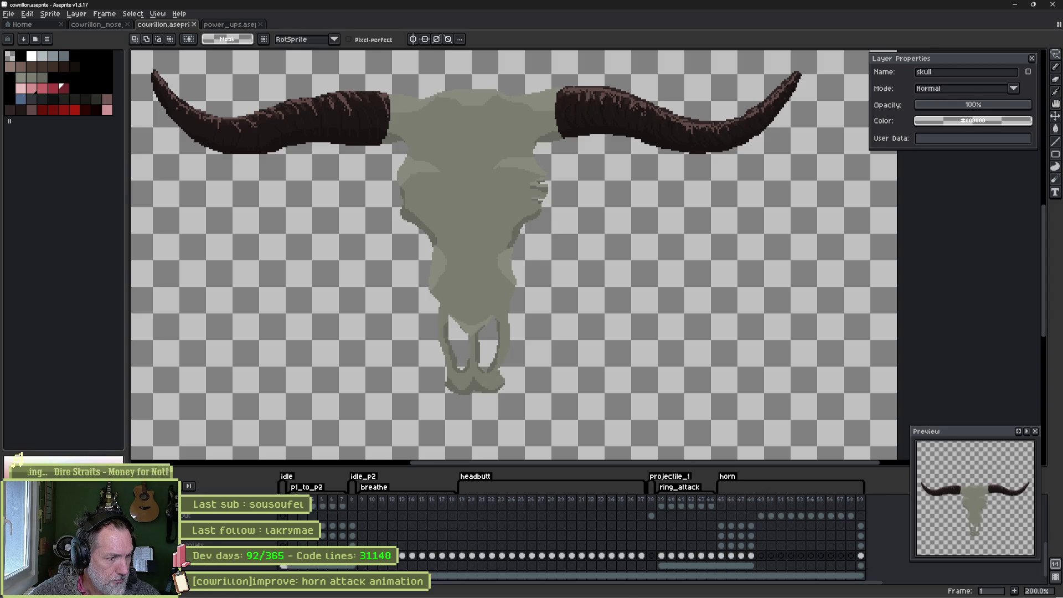
Scrub the opening frames, select only frame 8, and show the blue background layer.
left_click_drag(320, 499, 357, 503)
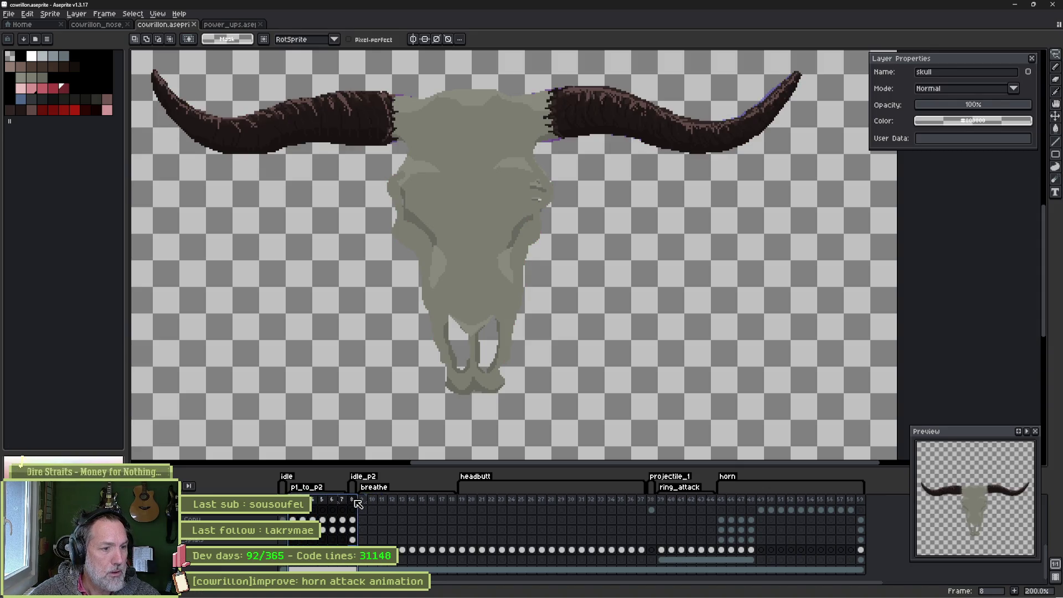
left_click(356, 501)
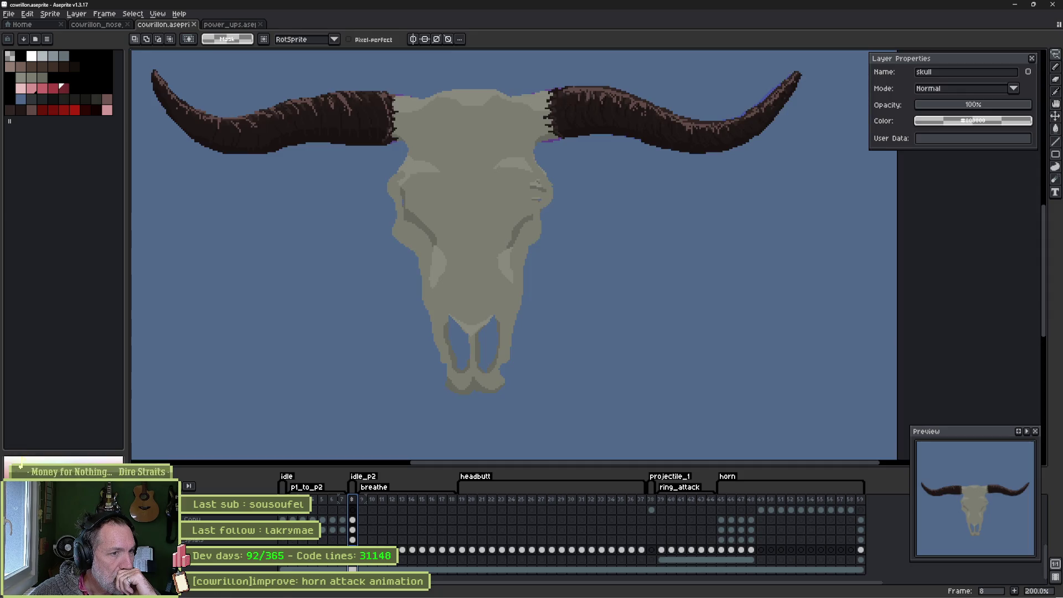
left_click(23, 458)
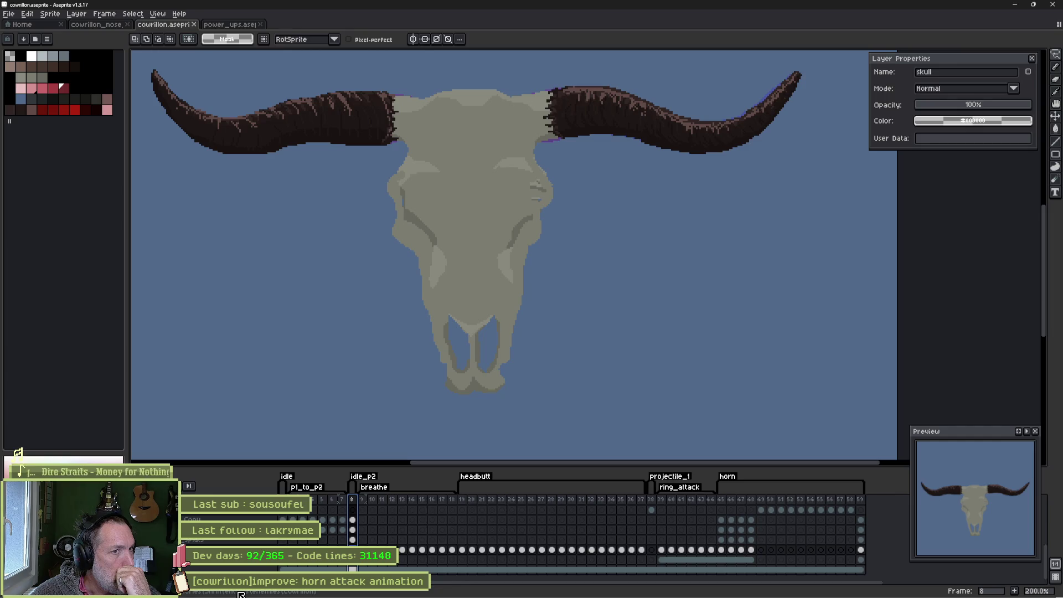
mouse_move(241, 597)
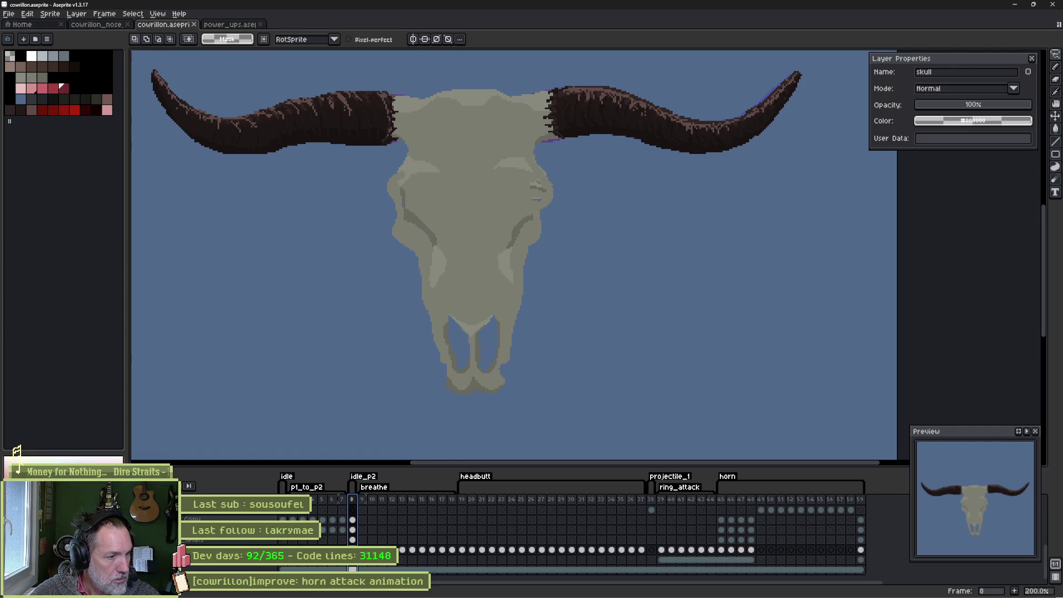
left_click(232, 530)
right_click(232, 530)
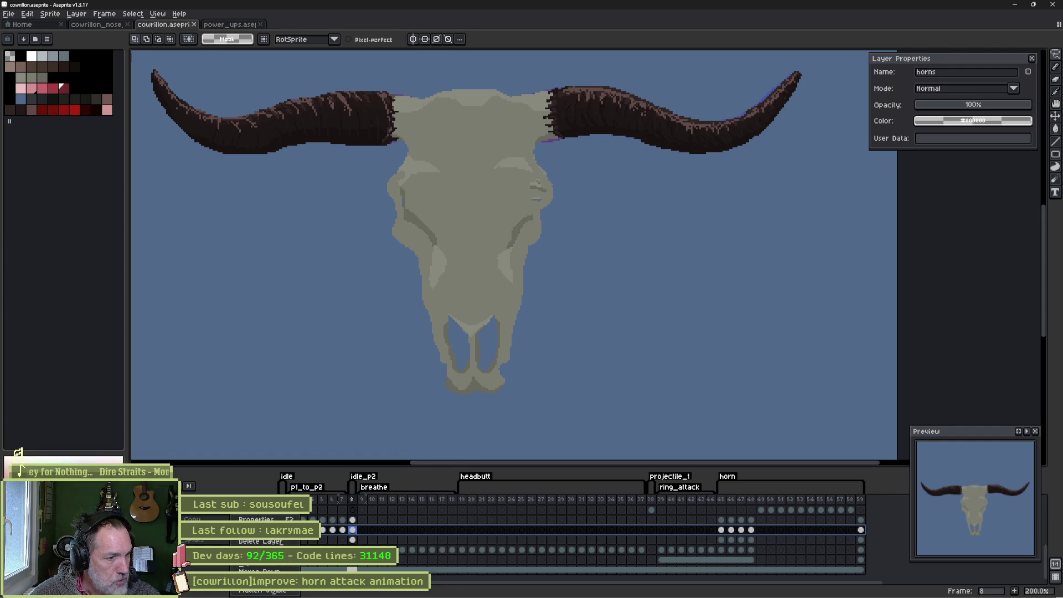
left_click(253, 532)
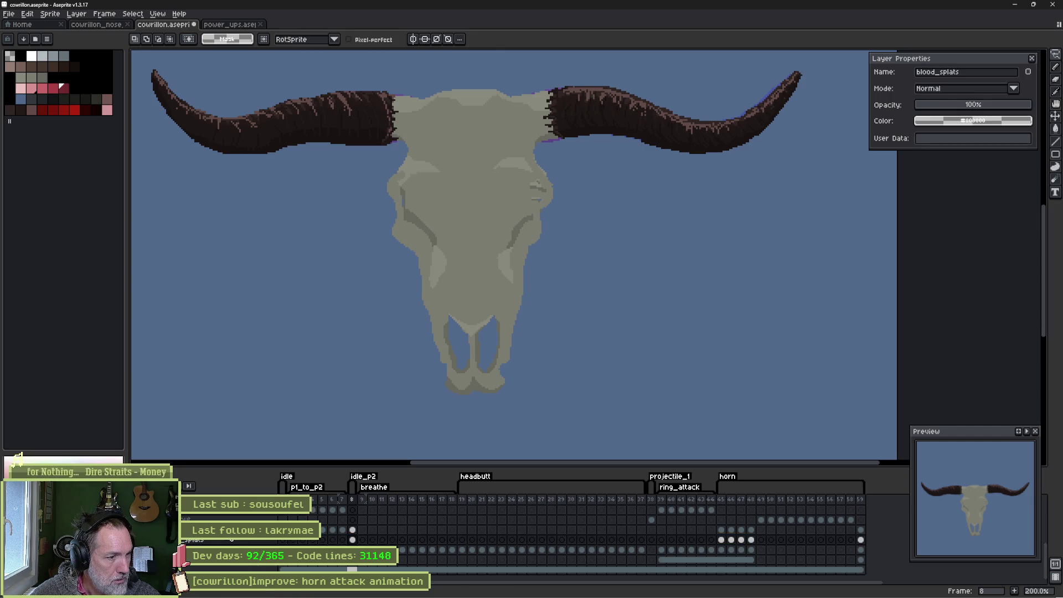
left_click_drag(227, 542, 225, 545)
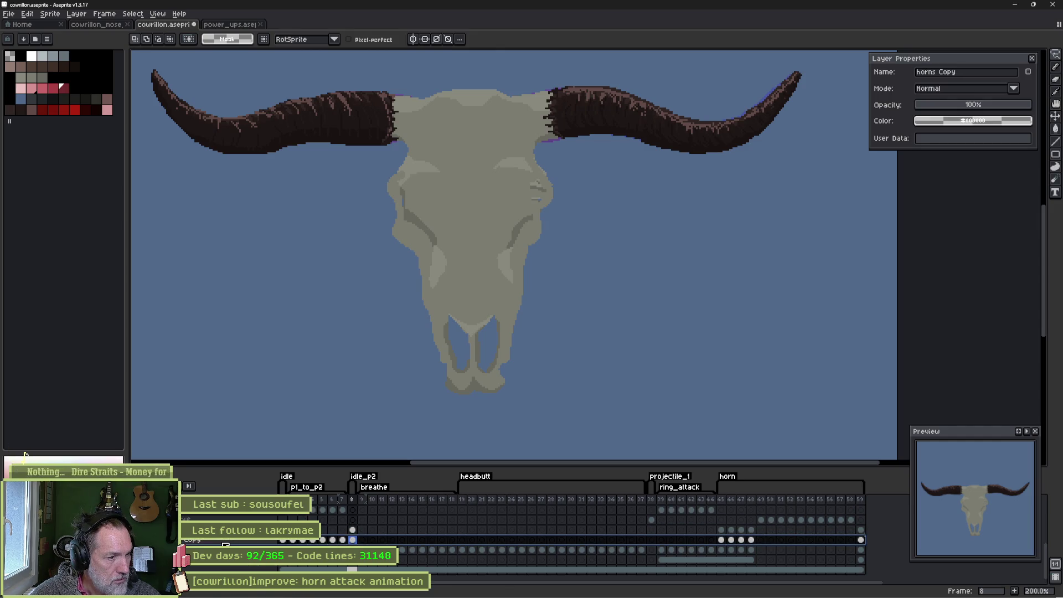
right_click(226, 543)
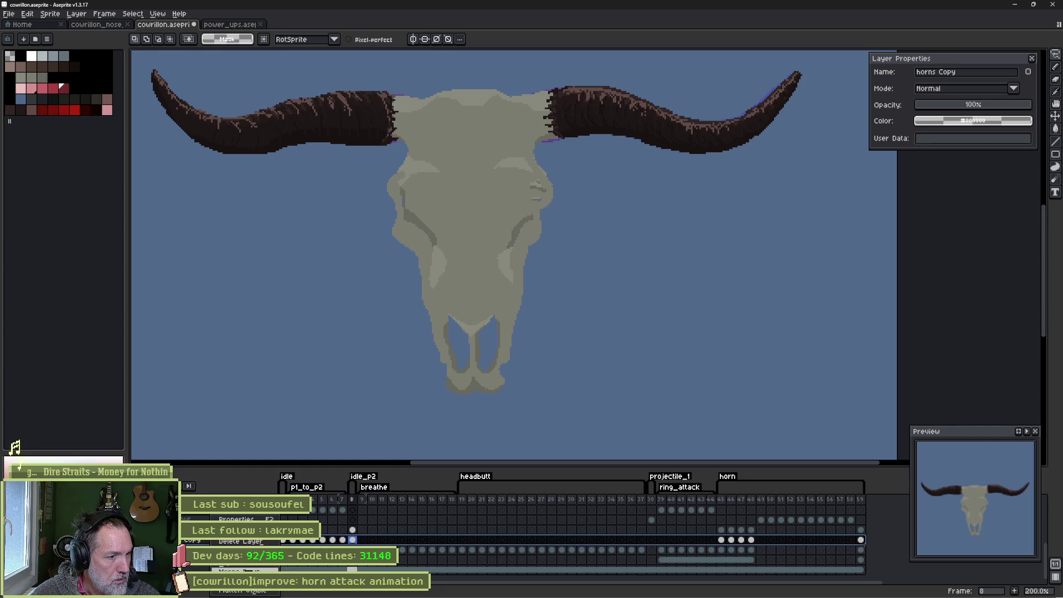
left_click(239, 541)
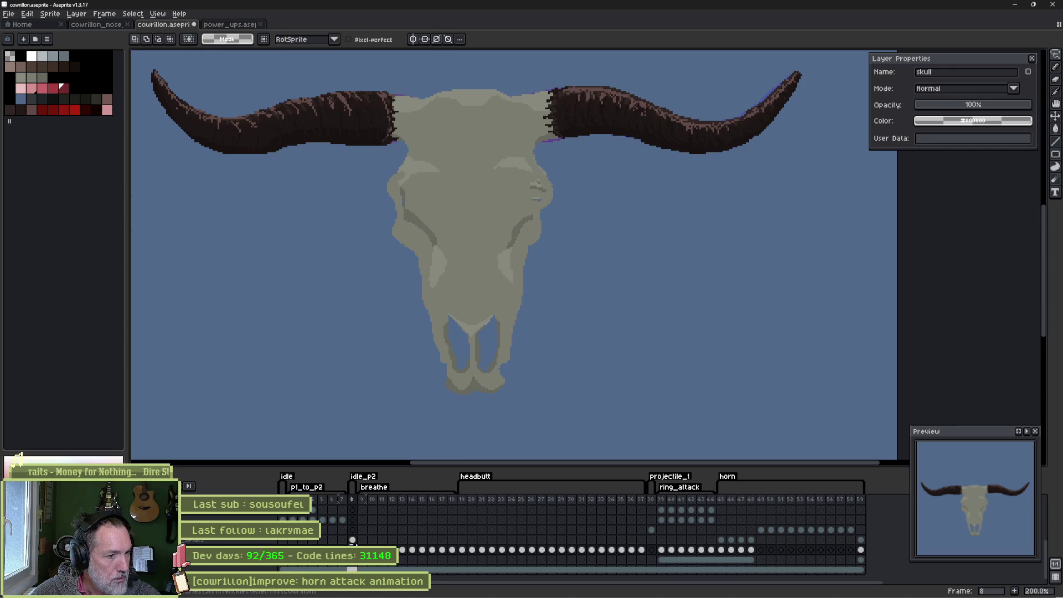
key("Right")
key("Right")
key("Right")
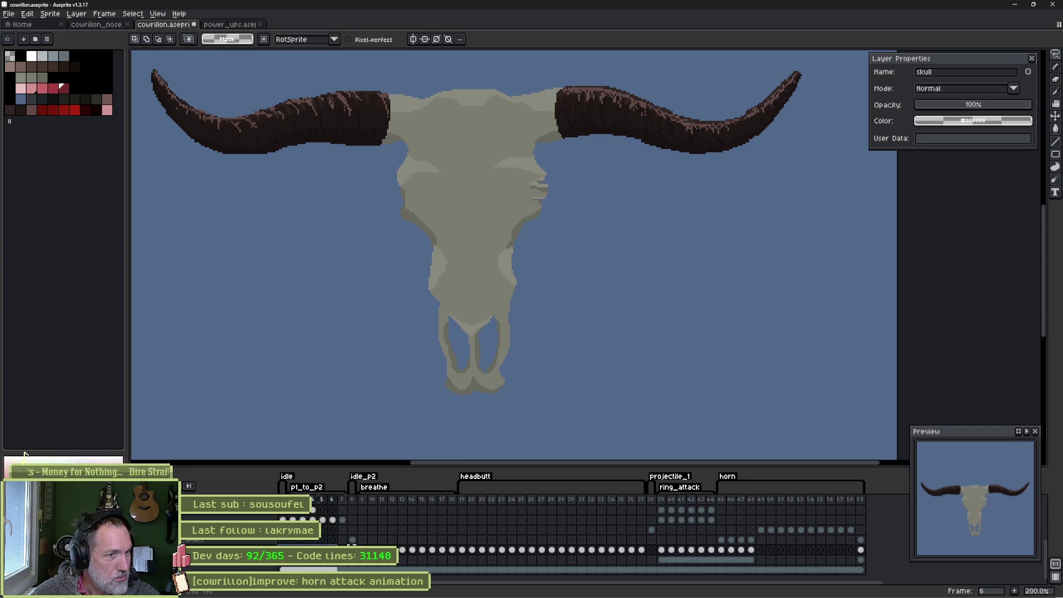
left_click(464, 541)
mouse_move(469, 548)
left_mouse_down()
mouse_move(788, 554)
mouse_move(291, 546)
left_mouse_up()
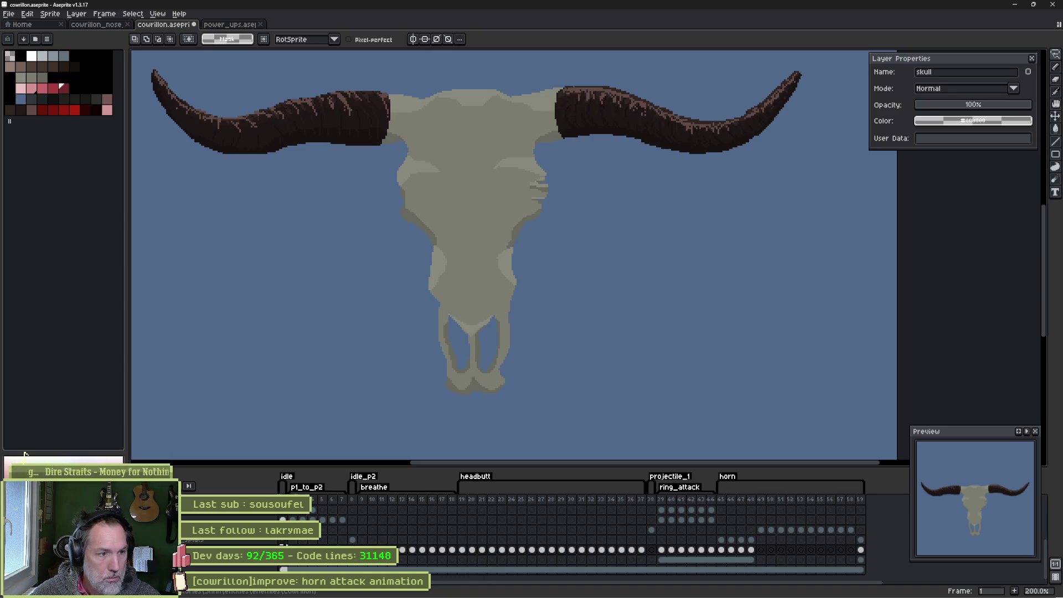
left_click(342, 520)
left_click(352, 540)
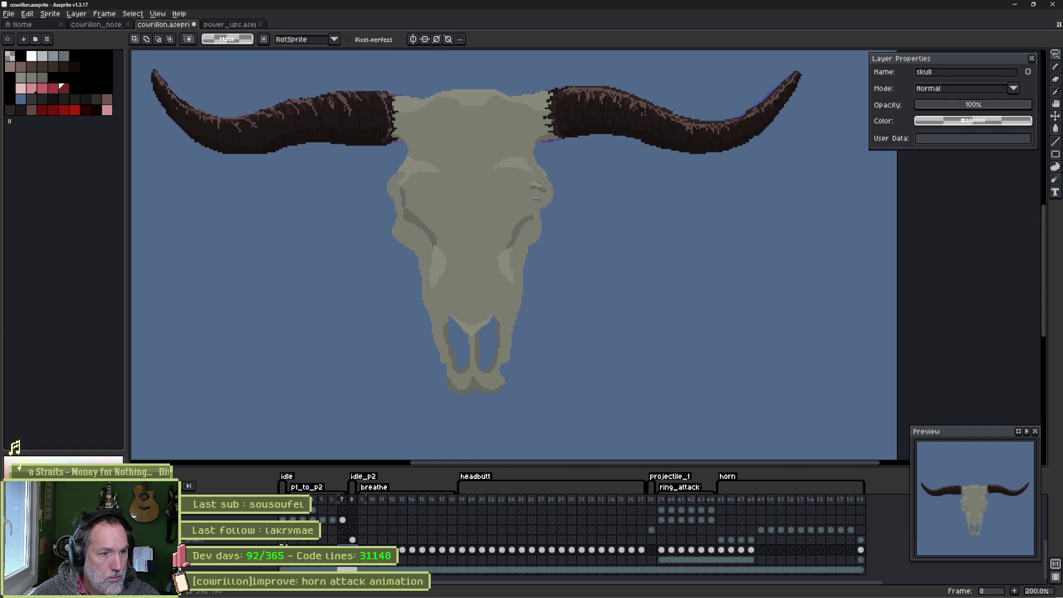
key("Left")
key("Home")
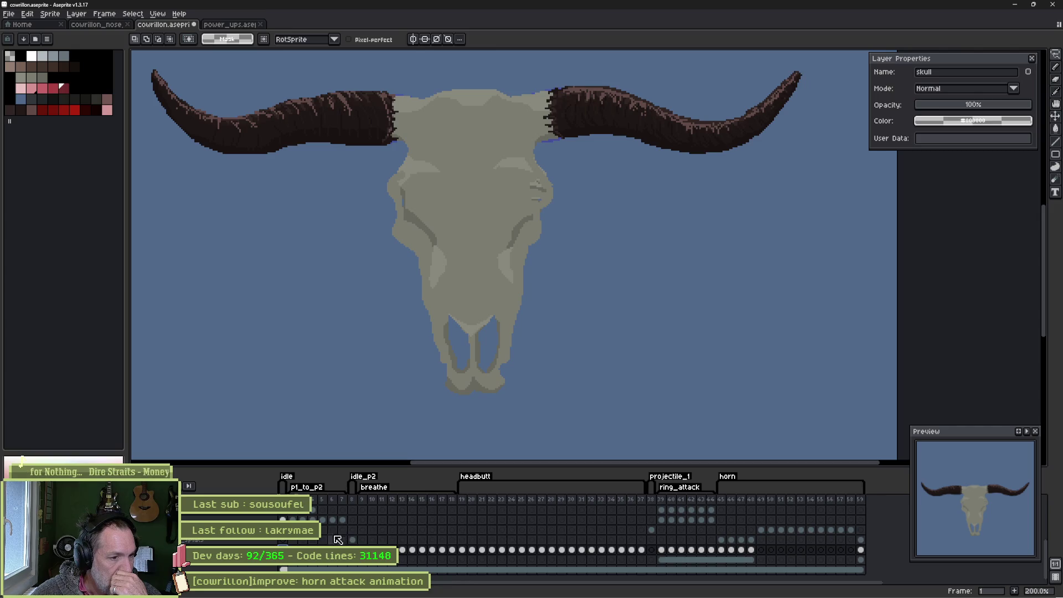
left_click(293, 535)
key("Right")
key("Right")
key("Right")
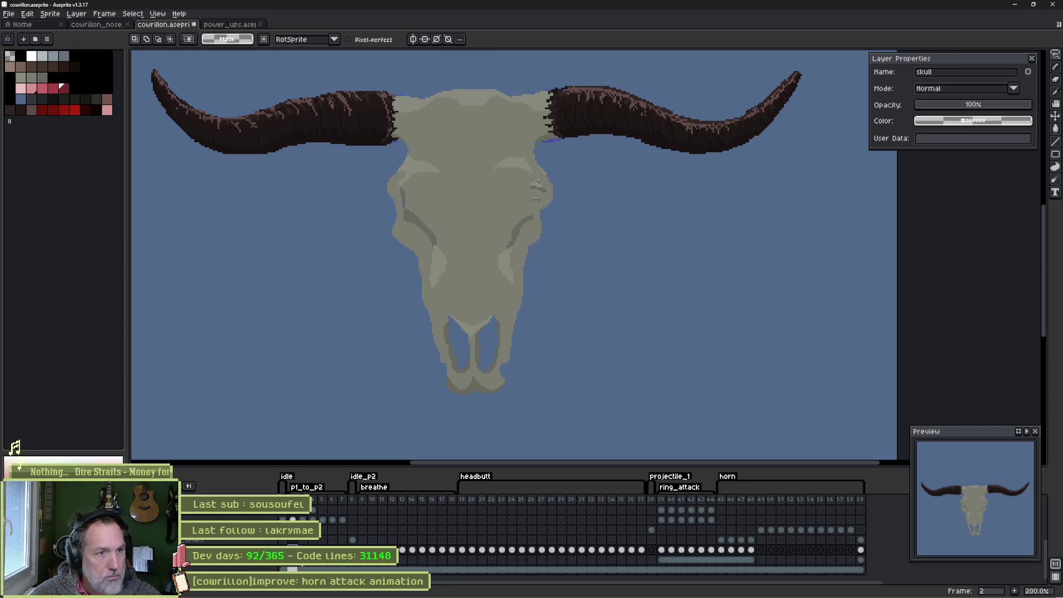
key("Right")
key("Right")
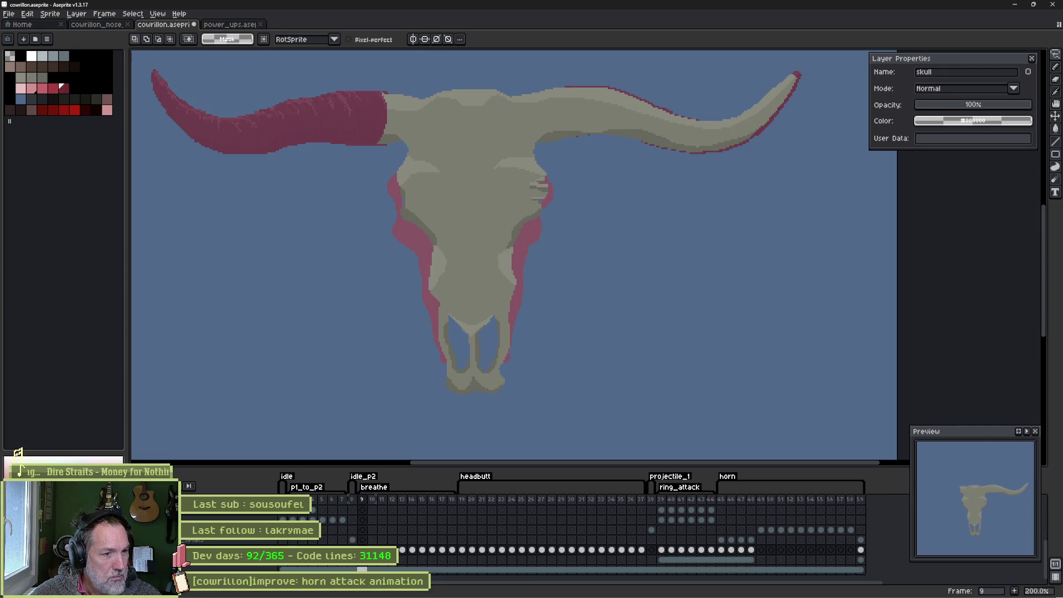
key("Right")
key("Right")
key("Right")
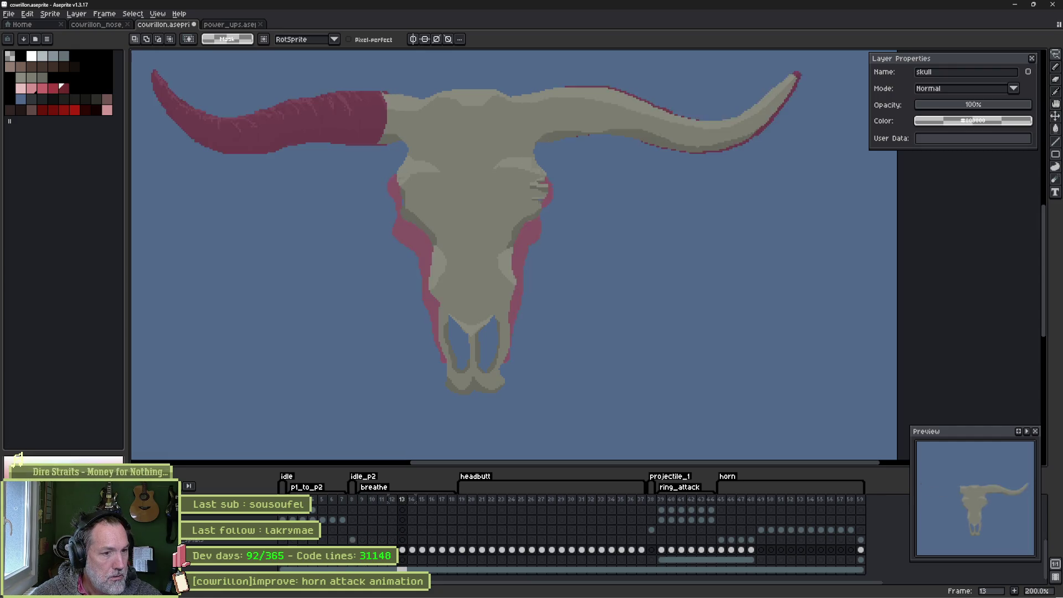
key("Right")
key("Right")
key("Right")
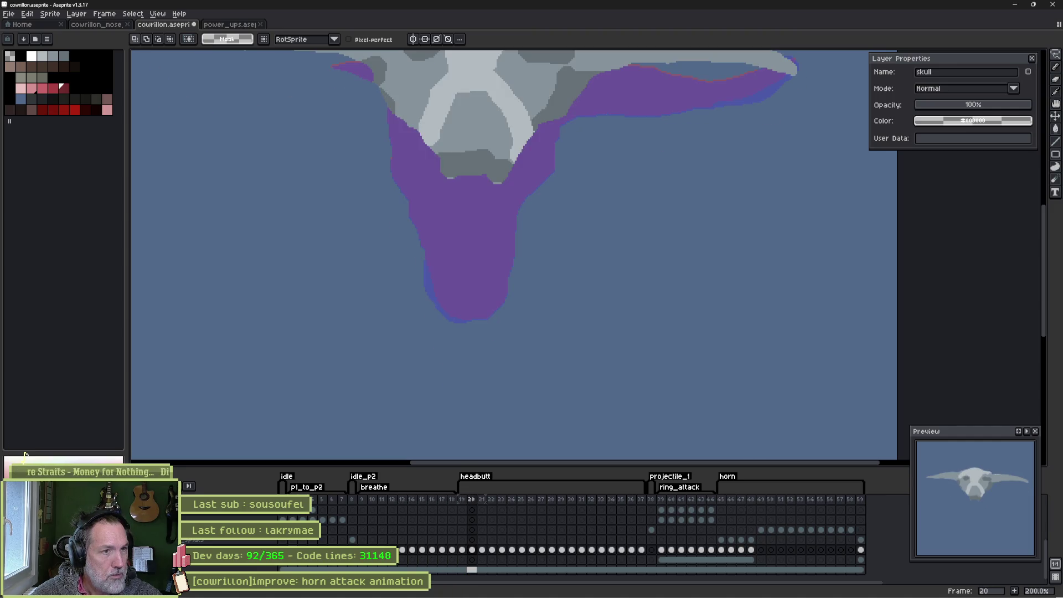
key("Right")
key("Right")
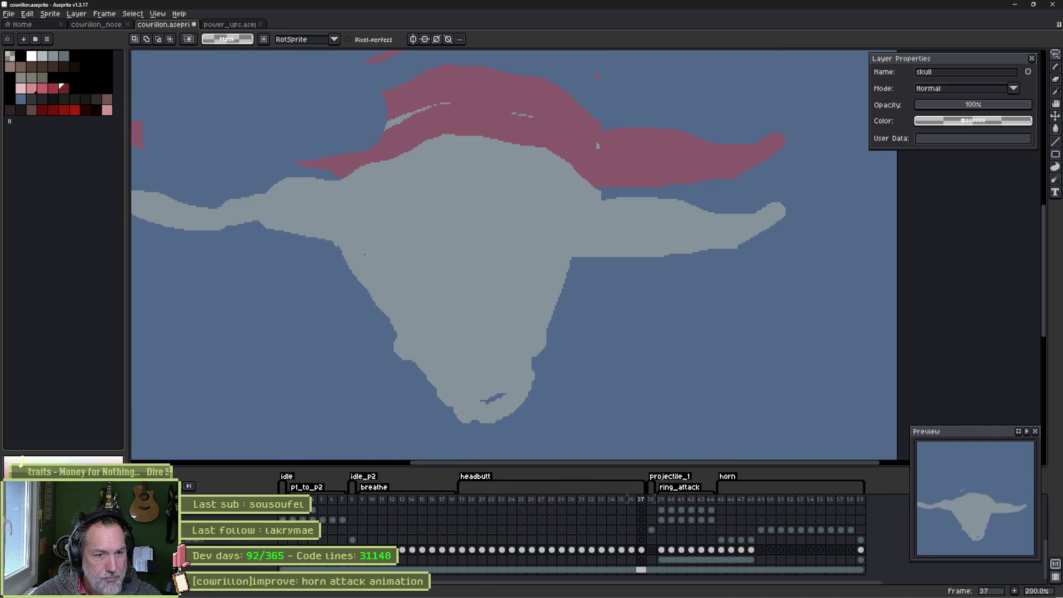
key("Right")
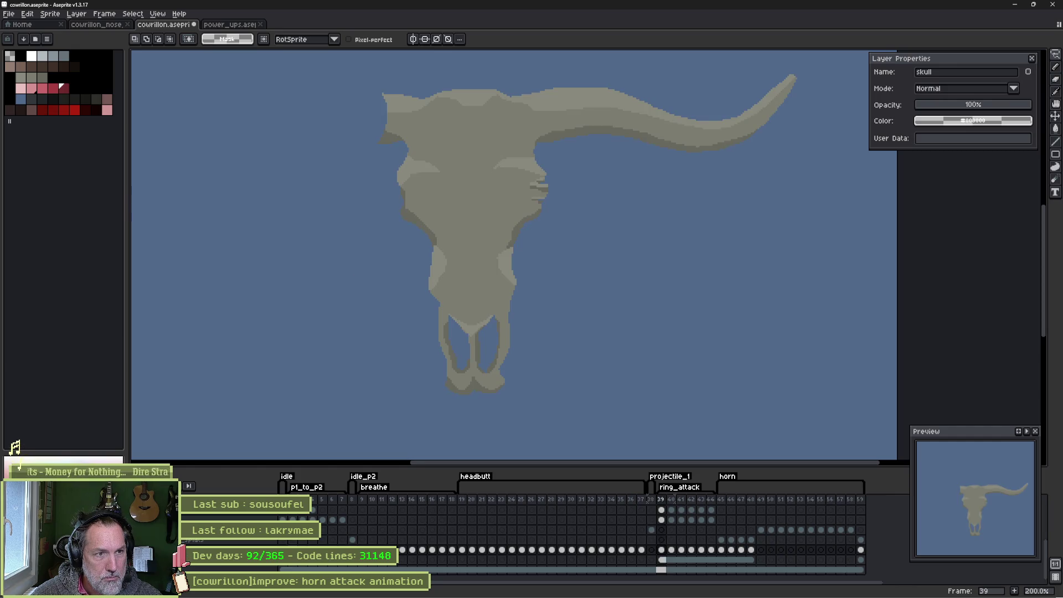
key("Right")
key("Right")
key("Right")
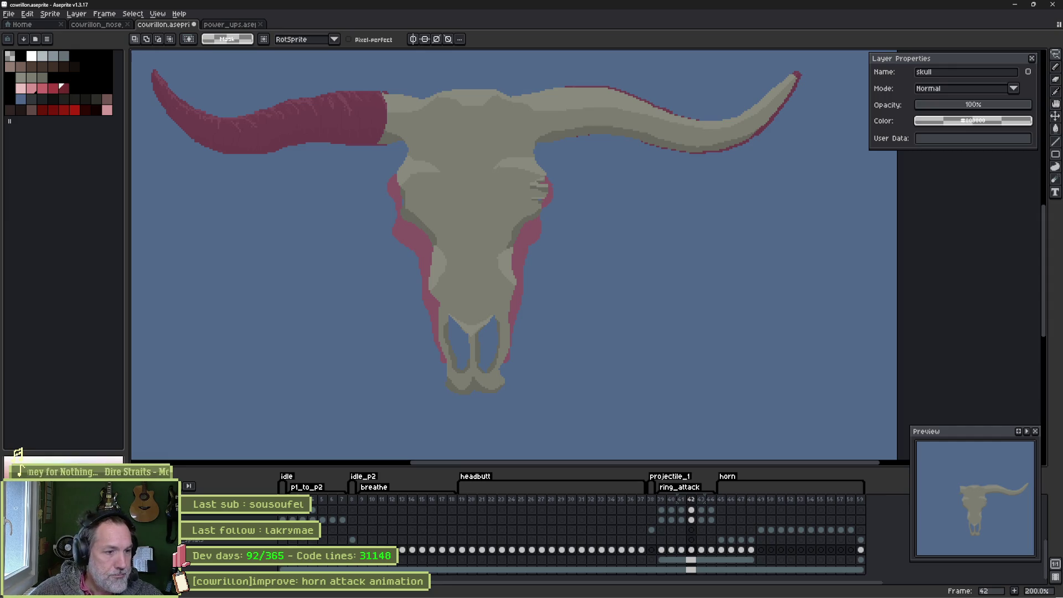
key("Home")
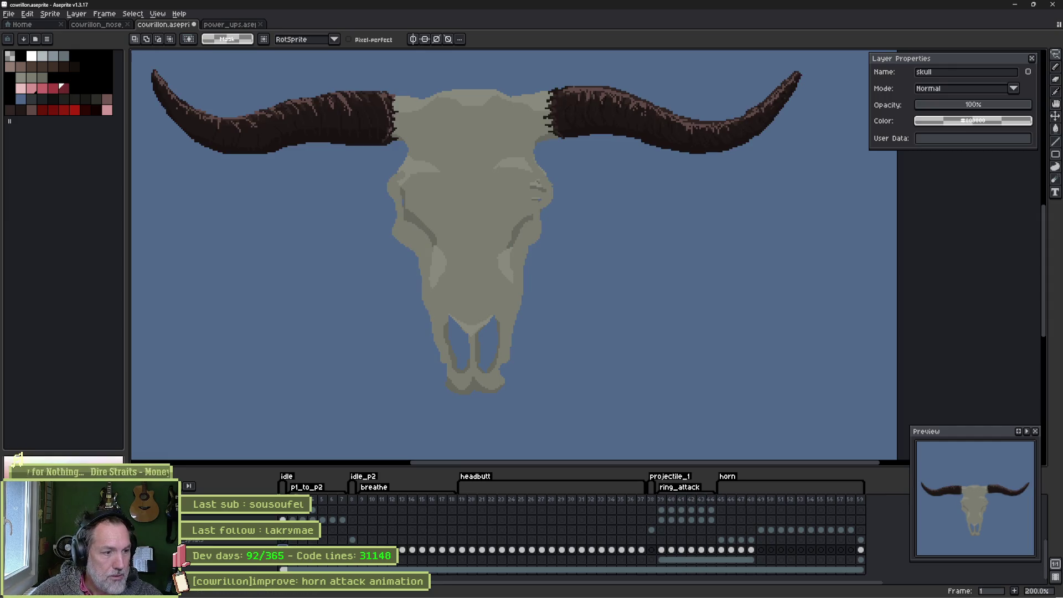
key("Right")
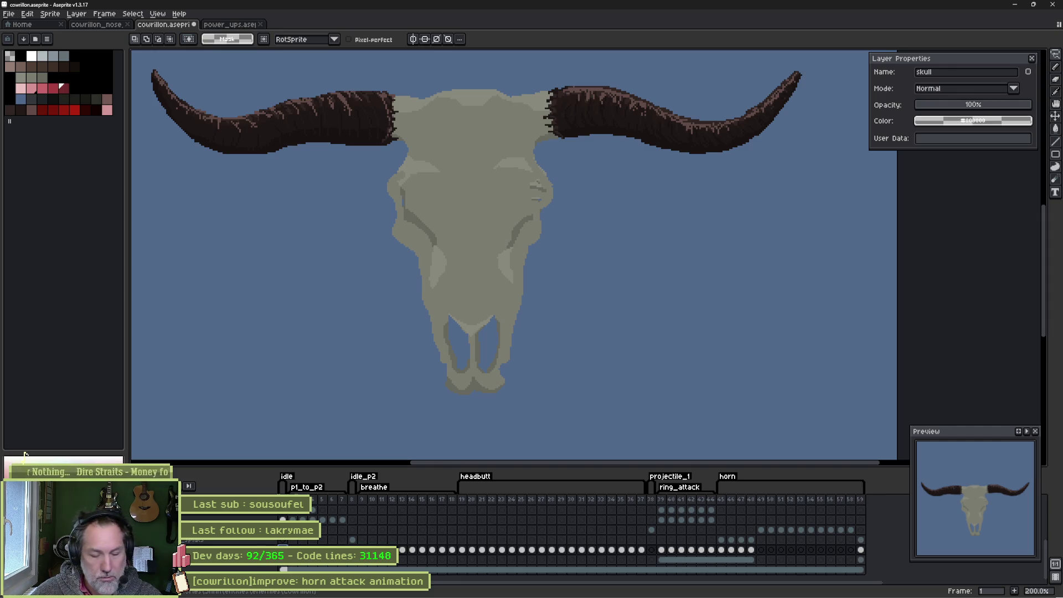
key("Right")
key("Right")
key("Right")
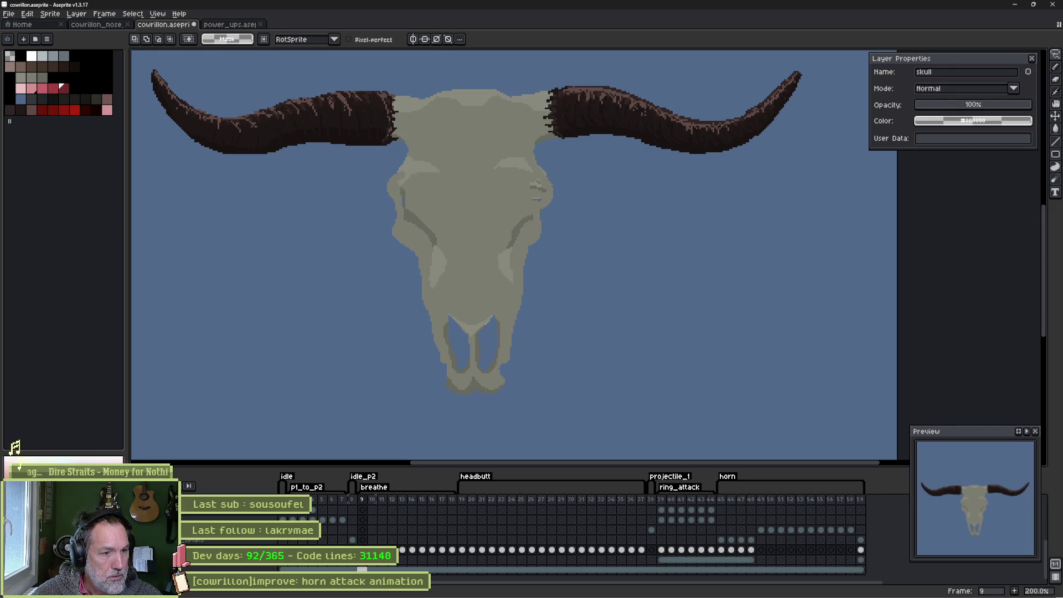
key("Right")
key("Right")
key("Left")
key("Left")
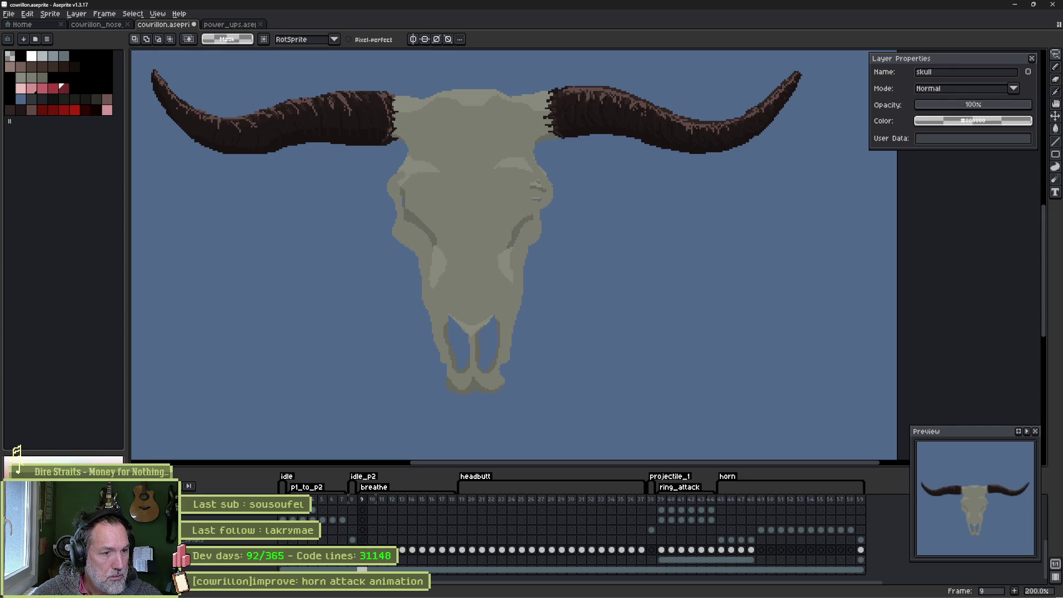
key("Right")
key("Right")
key("Right")
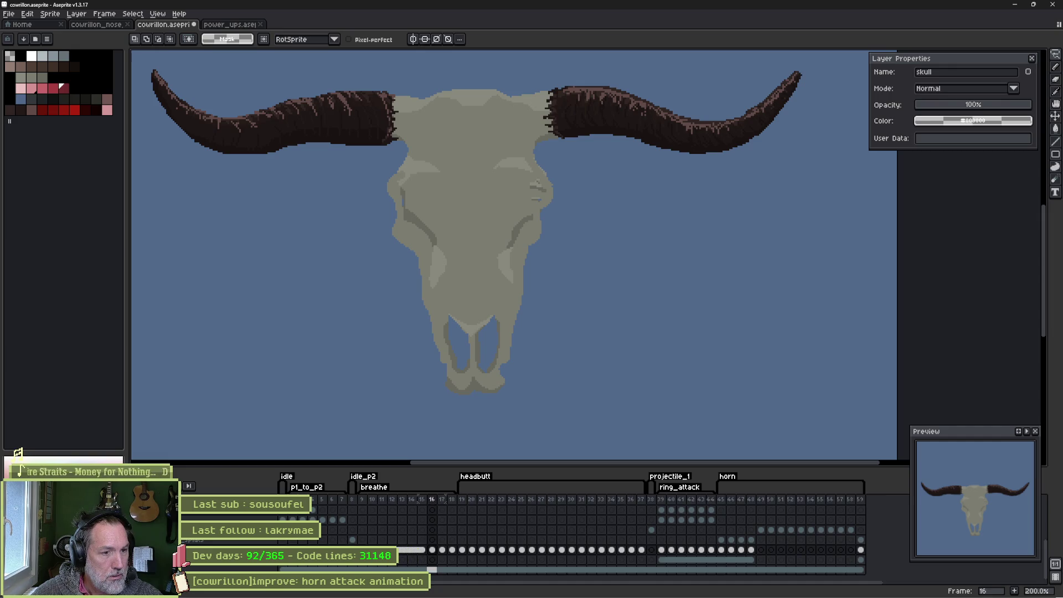
key("Right")
key("Right")
key("Right")
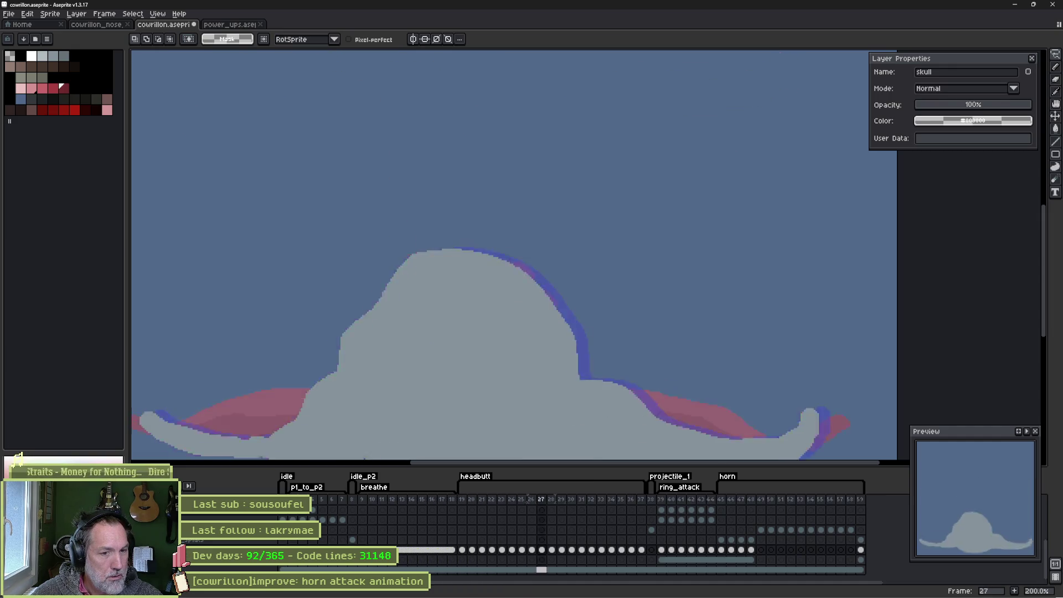
key("Right")
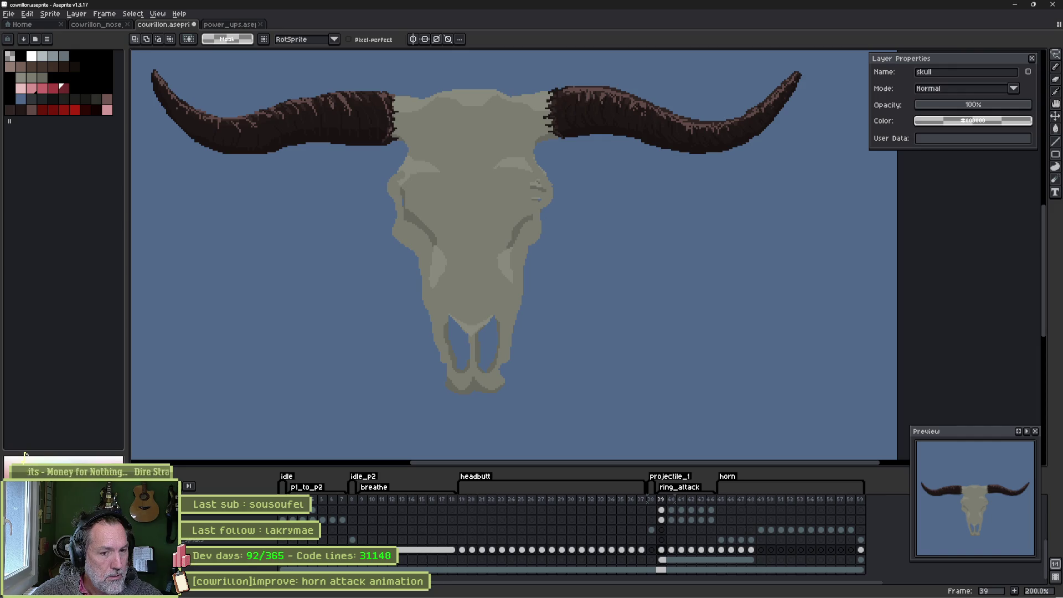
key("Right")
key("Right")
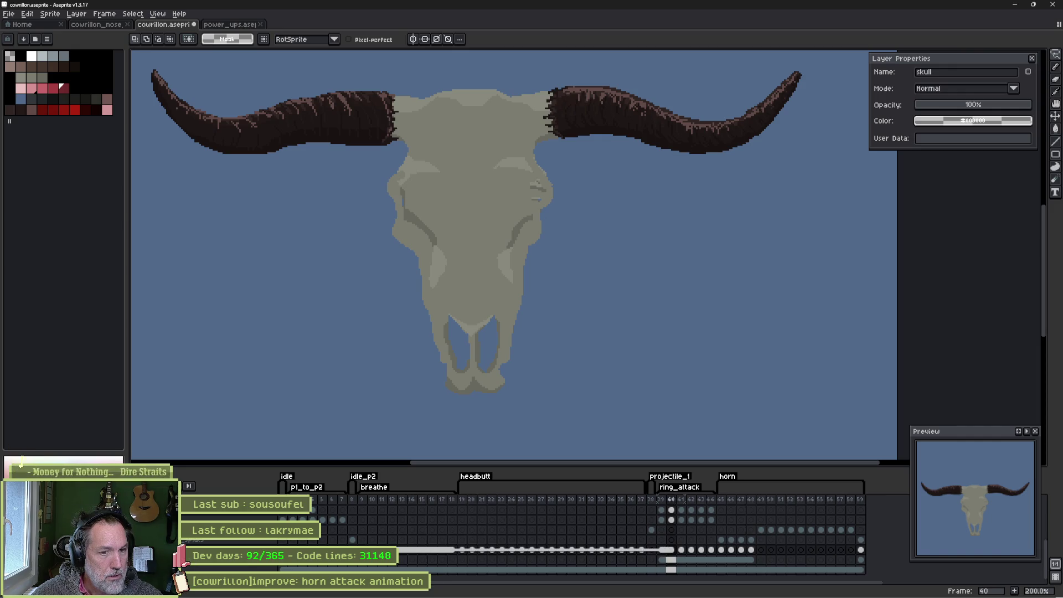
key("Right")
key("Right")
key("Right")
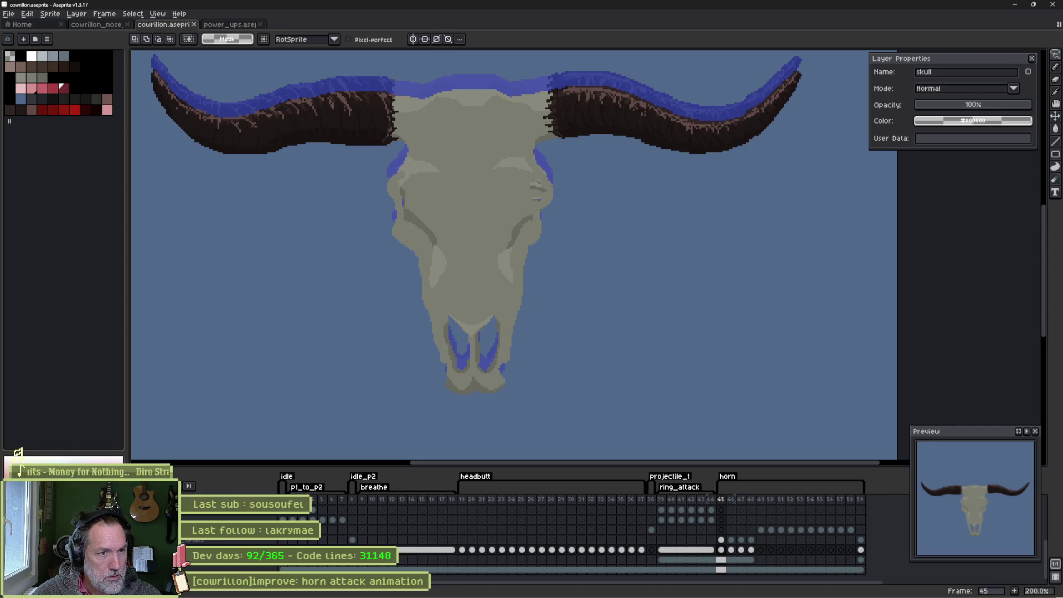
key("Home")
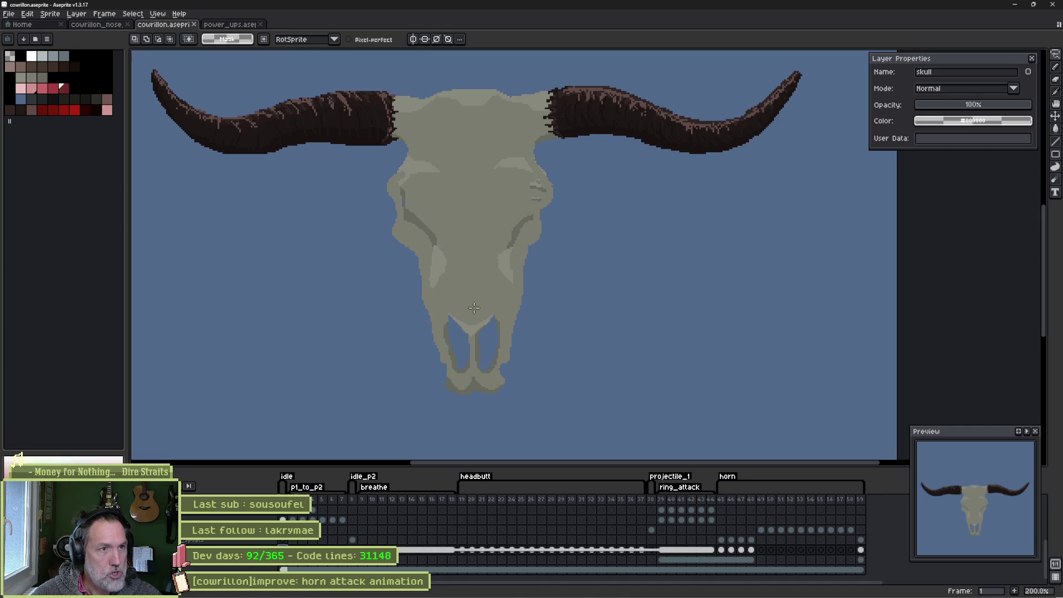
scroll(567, 151, "up", 2)
scroll(571, 253, "up", 3)
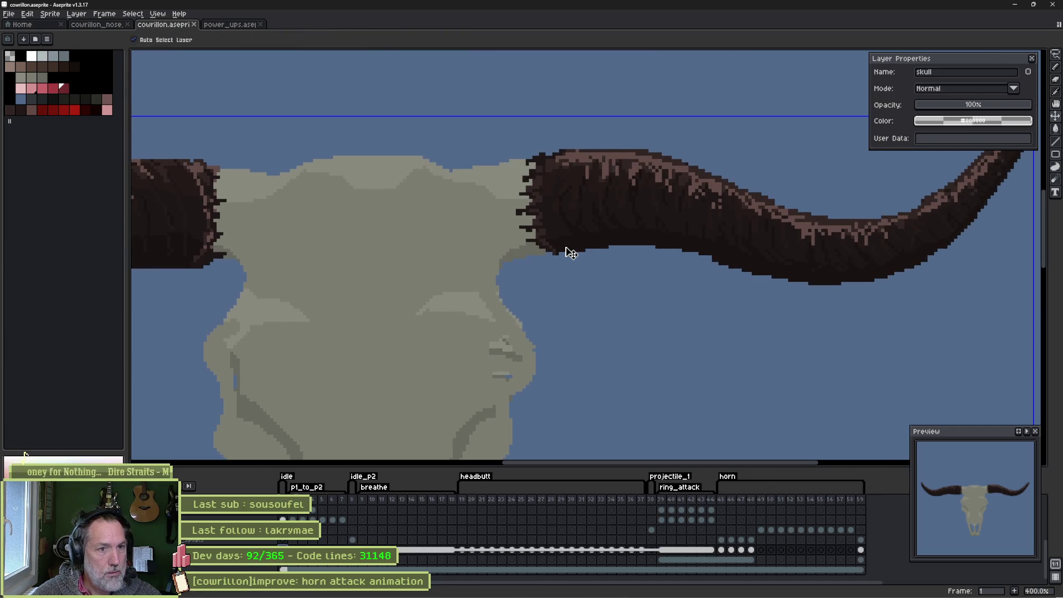
key("b")
scroll(564, 252, "up", 2)
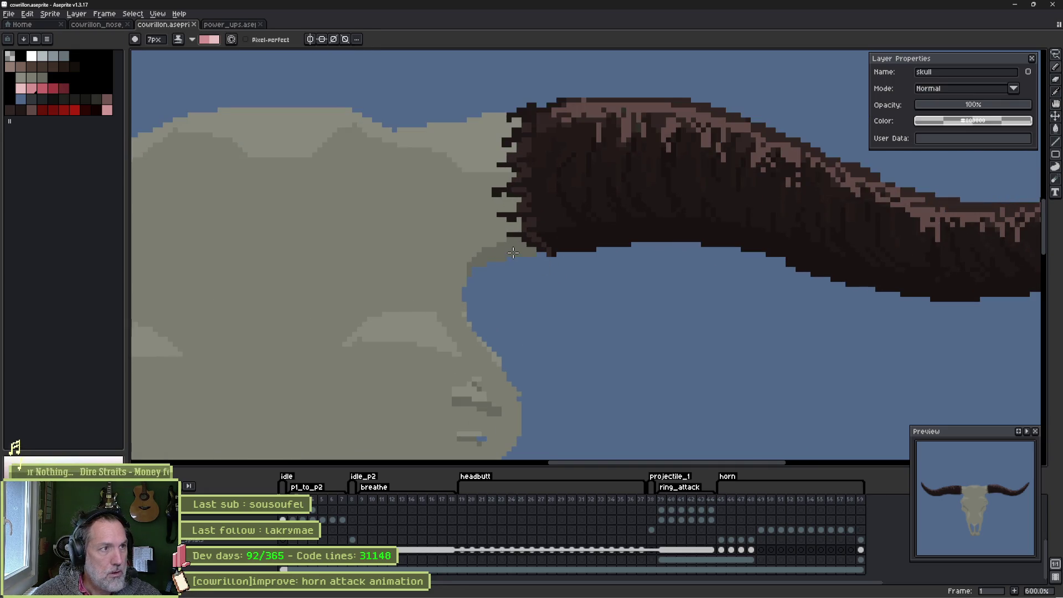
key("b")
left_click(557, 249)
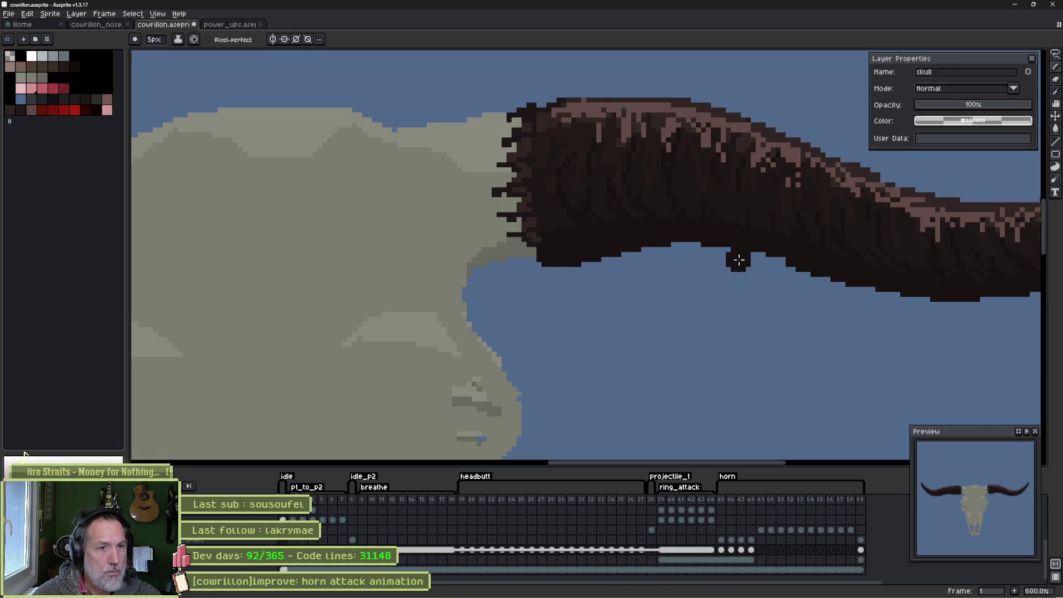
key("minus")
key("minus")
left_click_drag(531, 111, 578, 208)
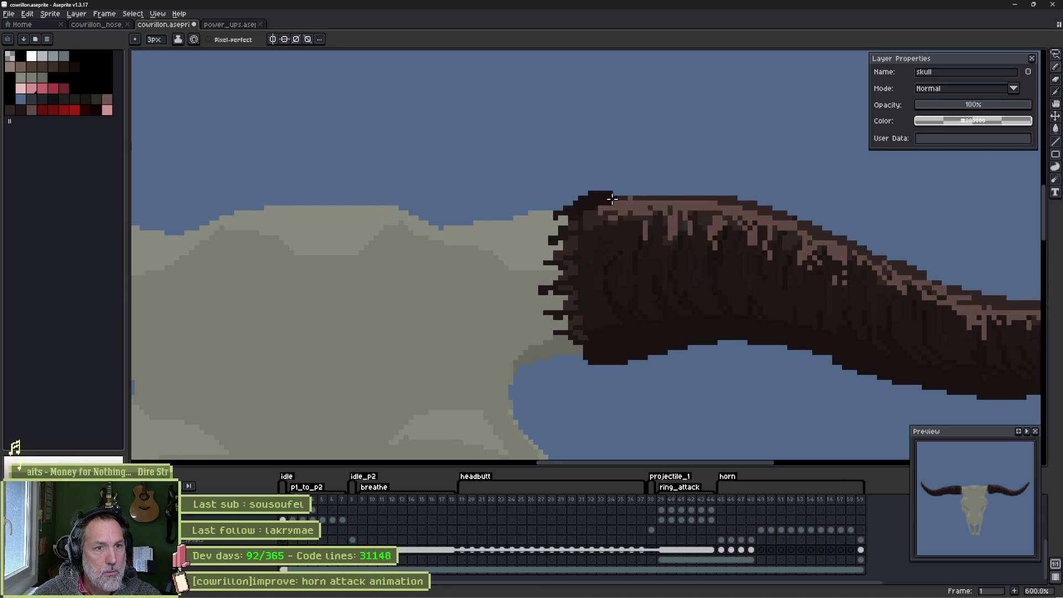
key("minus")
key("minus")
left_click(630, 196, "alt")
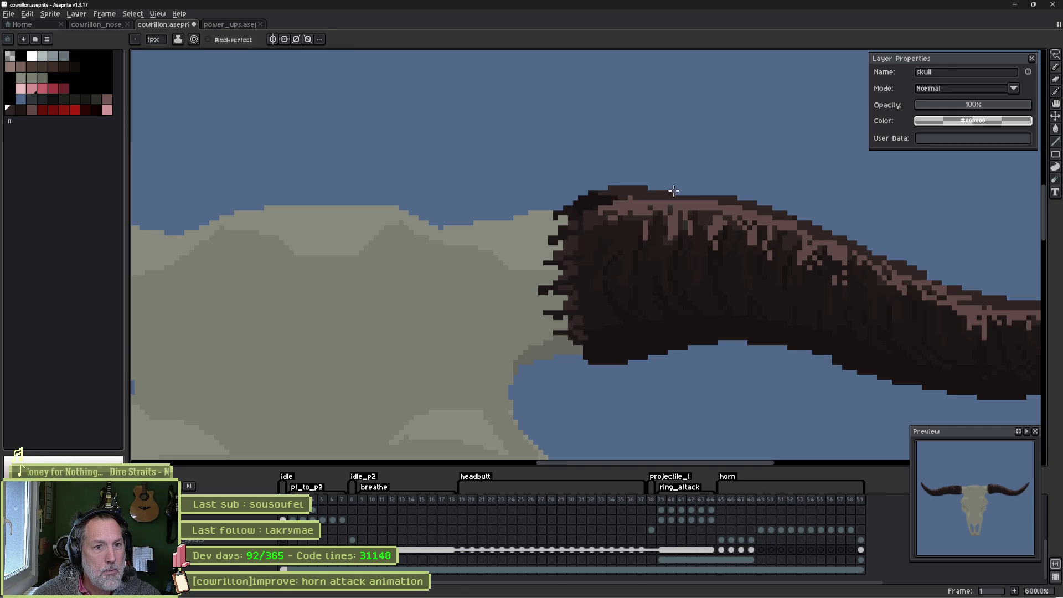
left_click_drag(693, 191, 727, 194)
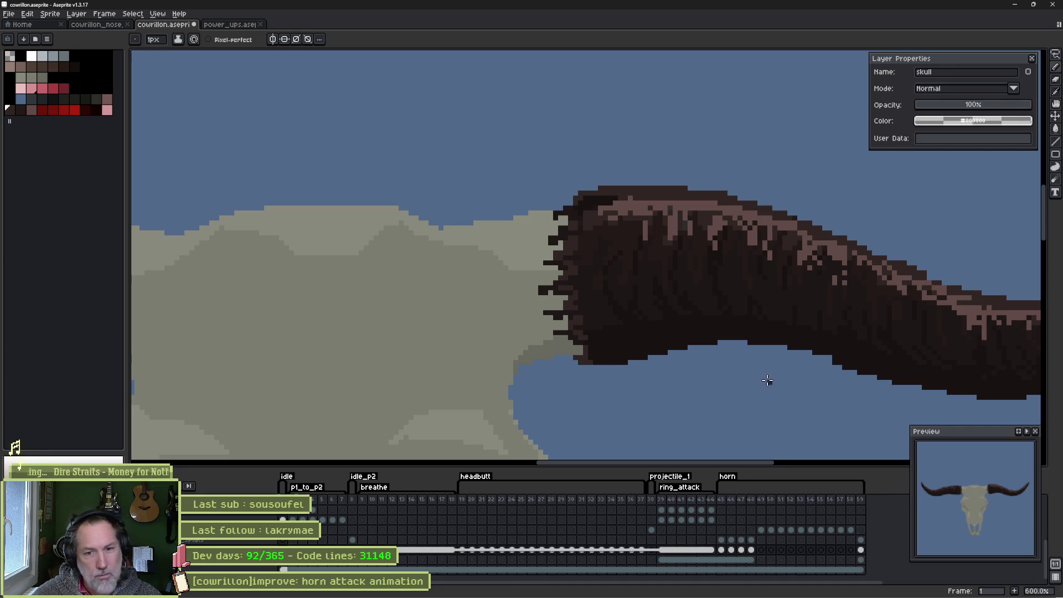
scroll(681, 287, "left", 3)
scroll(498, 301, "down", 1)
scroll(499, 301, "up", 2)
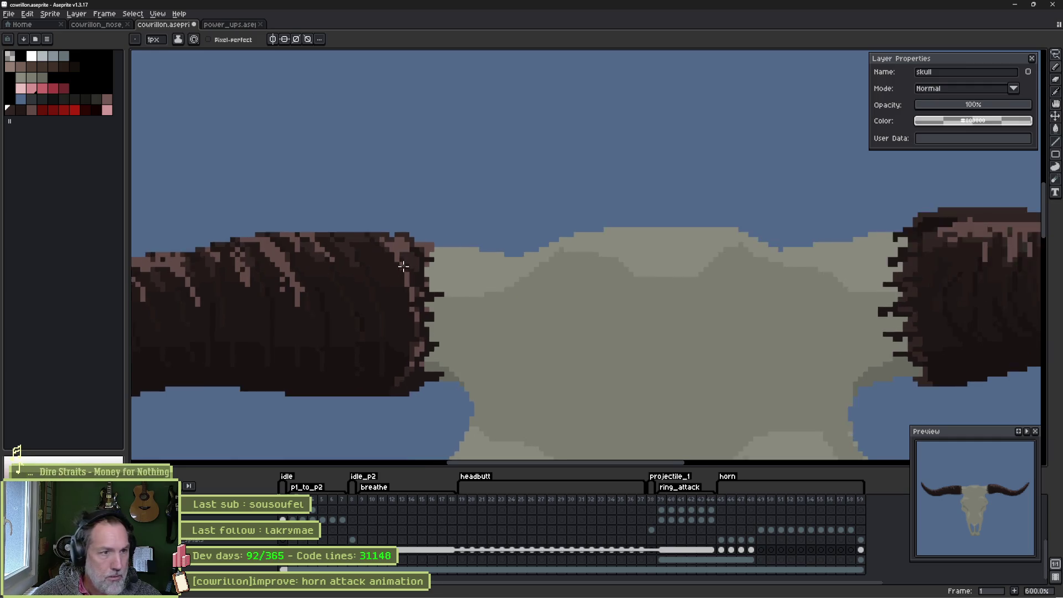
scroll(405, 260, "up", 2)
scroll(405, 261, "down", 5)
mouse_move(612, 321)
left_mouse_down()
mouse_move(450, 170)
mouse_move(472, 164)
left_mouse_up()
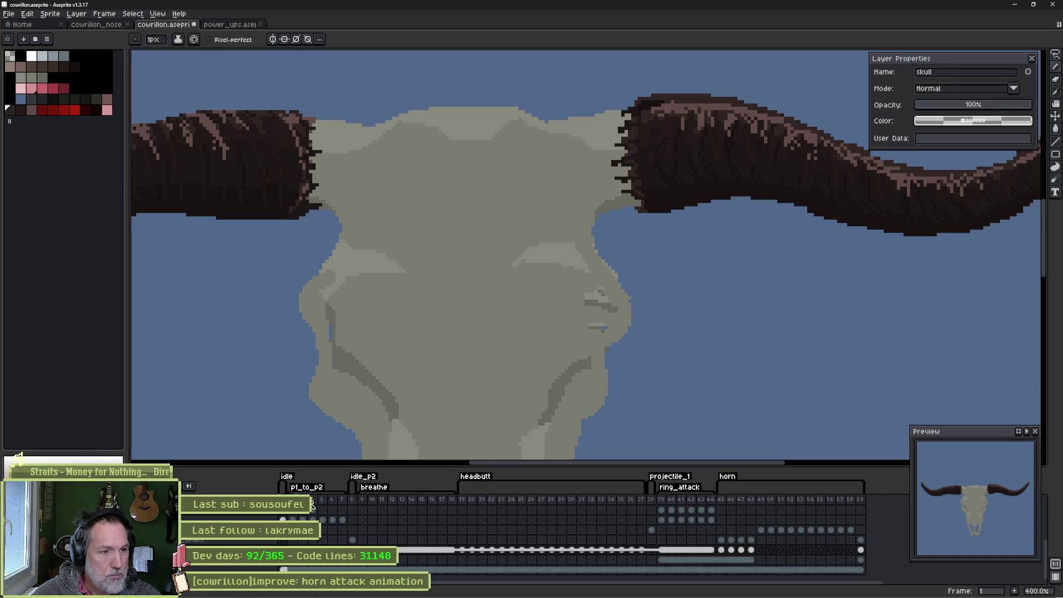
left_click_drag(313, 500, 334, 502)
key("Return")
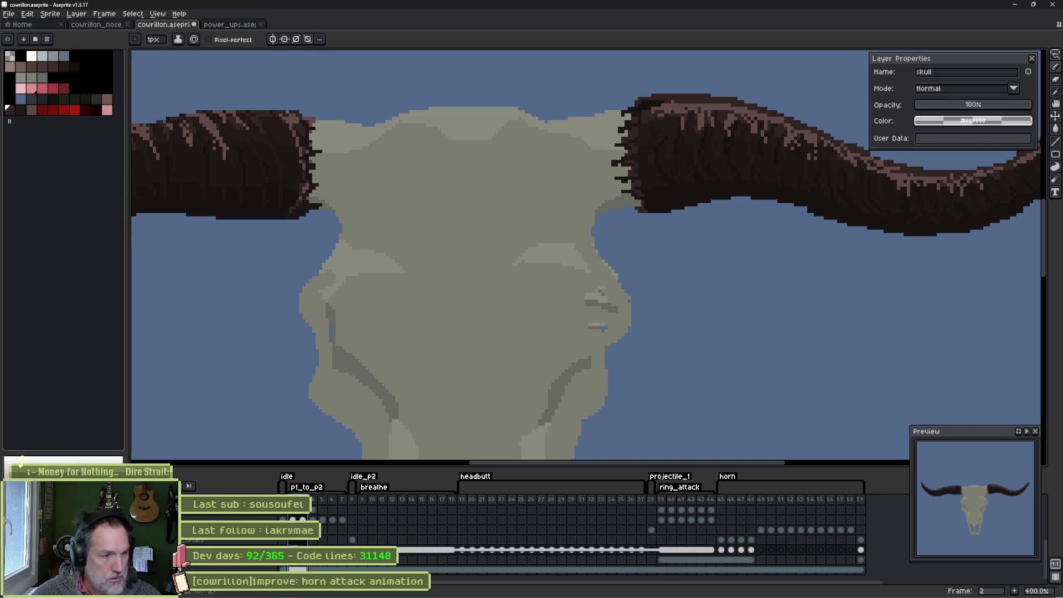
scroll(397, 343, "down", 3)
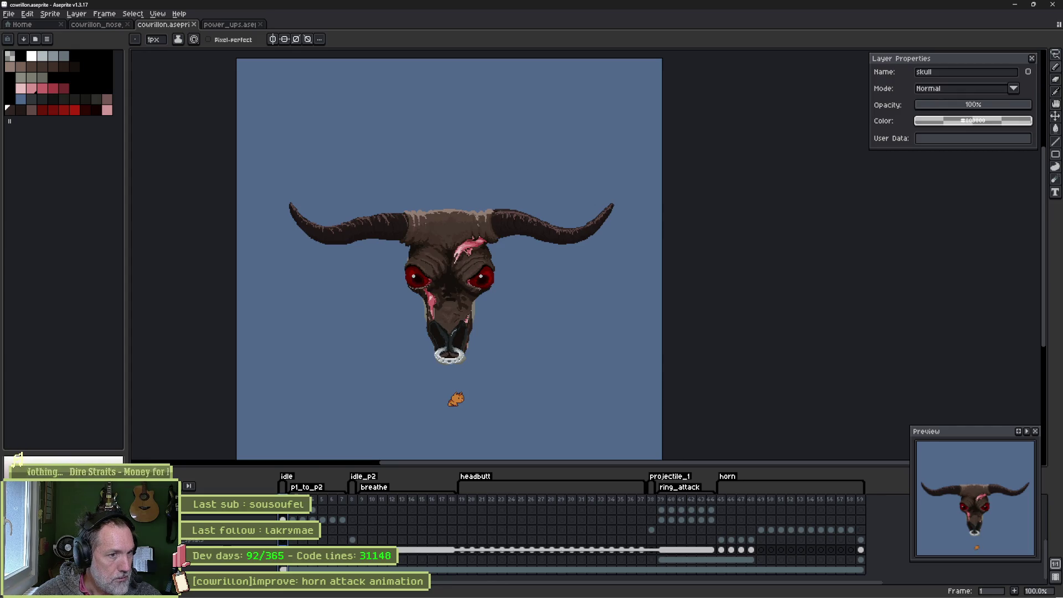
Erase stray pixels along the muzzle's right edge with a 5px eraser.
scroll(425, 317, "up", 2)
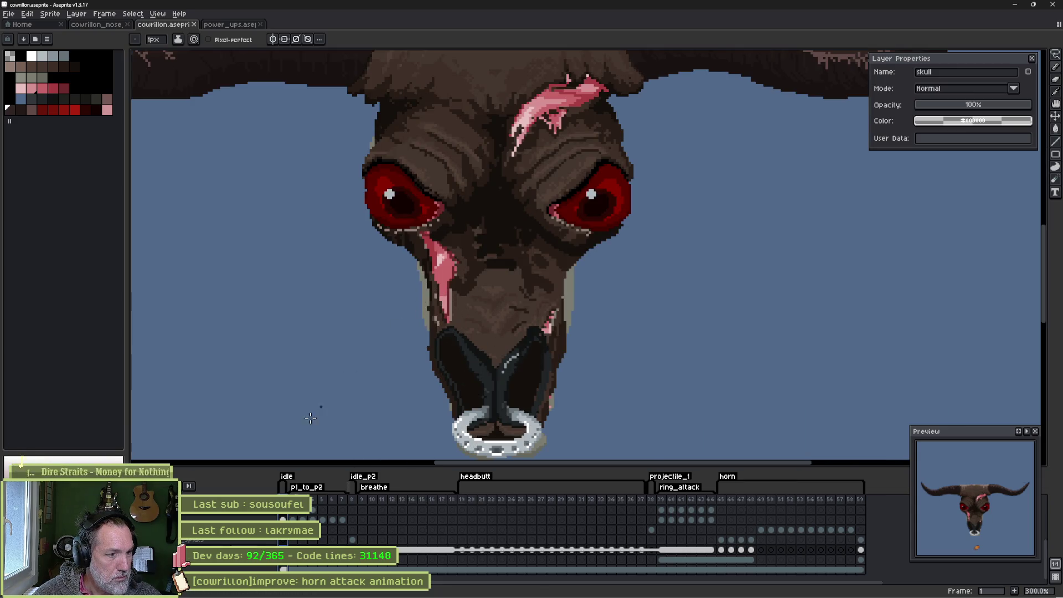
key("e")
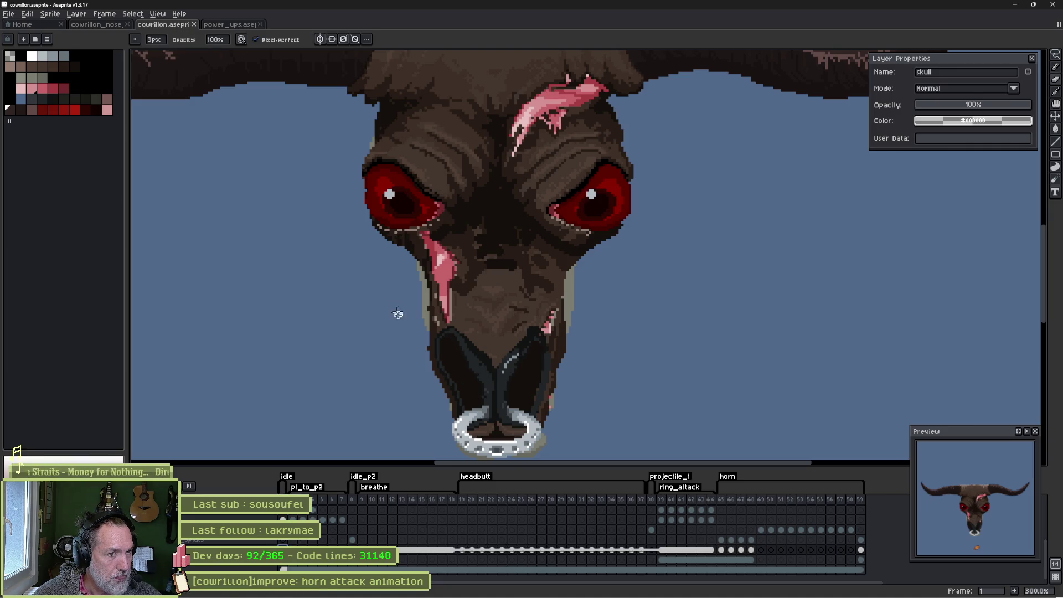
key("plus")
key("plus")
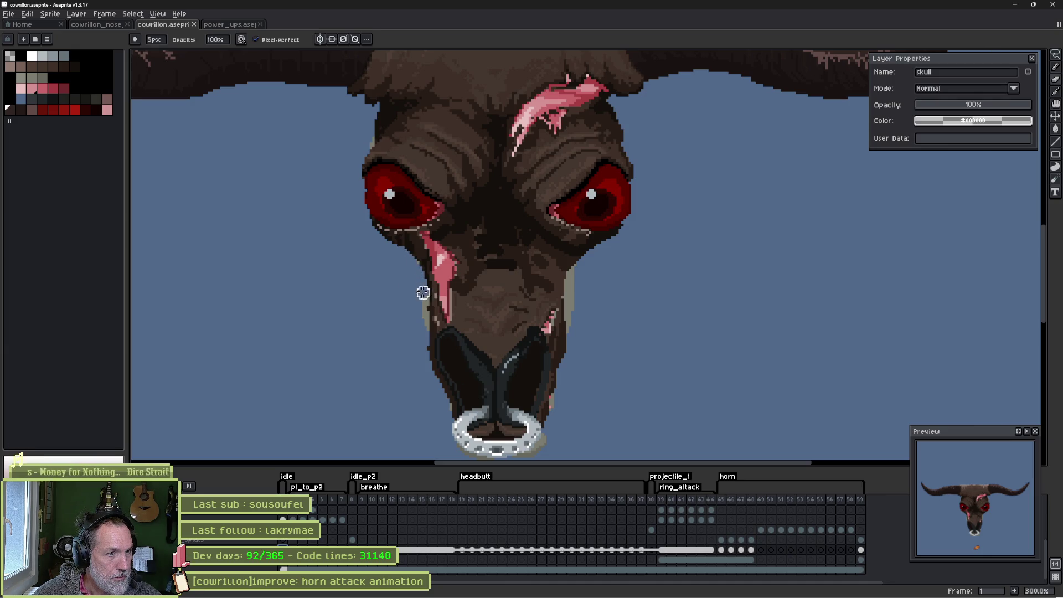
mouse_move(575, 277)
left_mouse_down()
mouse_move(584, 257)
mouse_move(573, 275)
left_mouse_up()
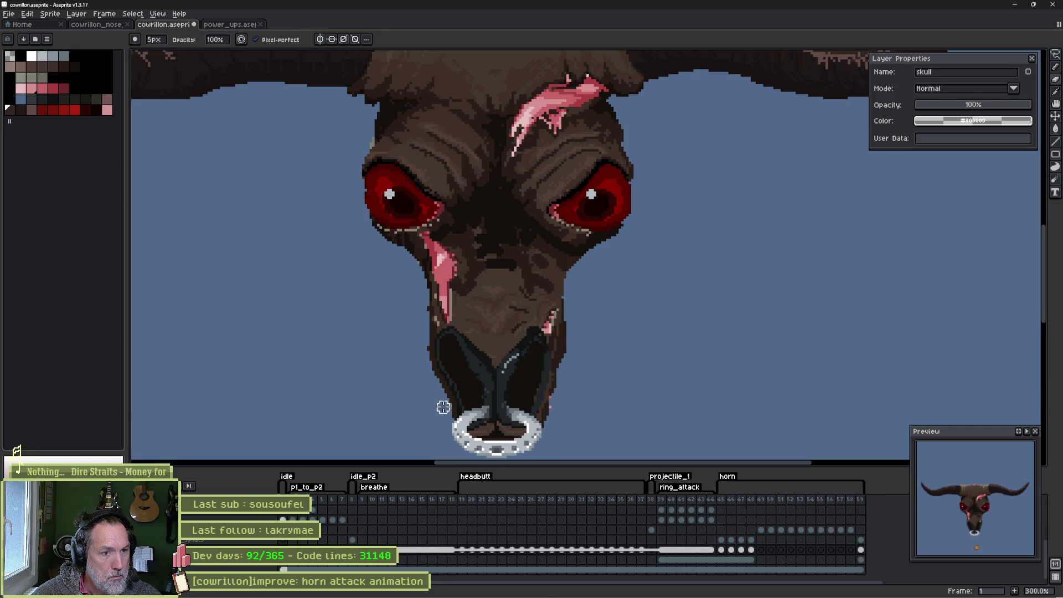
Select frames 4 through 8 in the timeline.
mouse_move(312, 510)
left_mouse_down()
mouse_move(792, 502)
mouse_move(741, 502)
left_mouse_up()
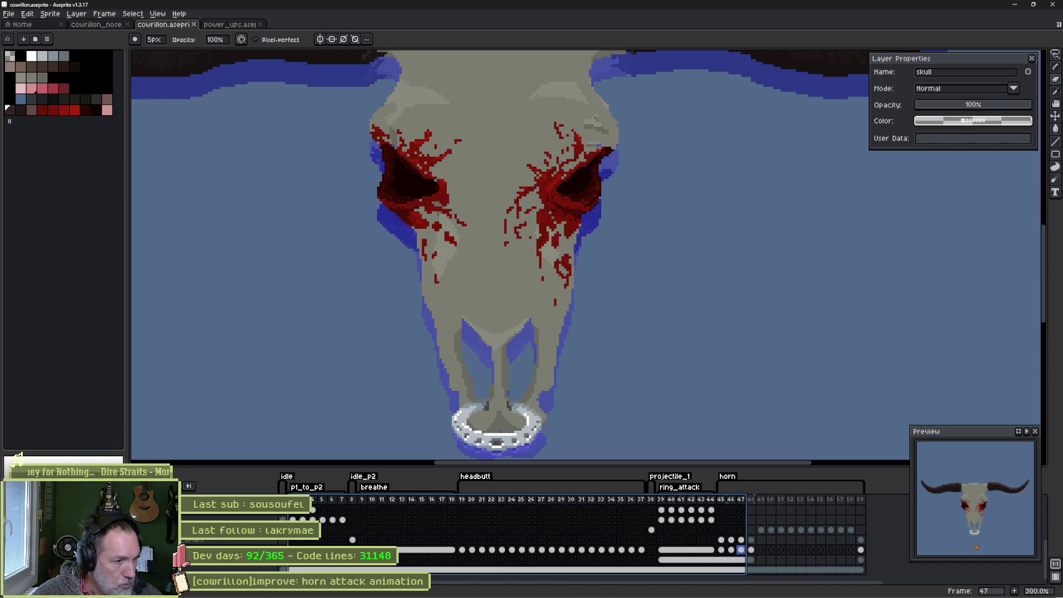
scroll(520, 546, "up", 3)
scroll(520, 540, "up", 1)
scroll(520, 540, "up", 1)
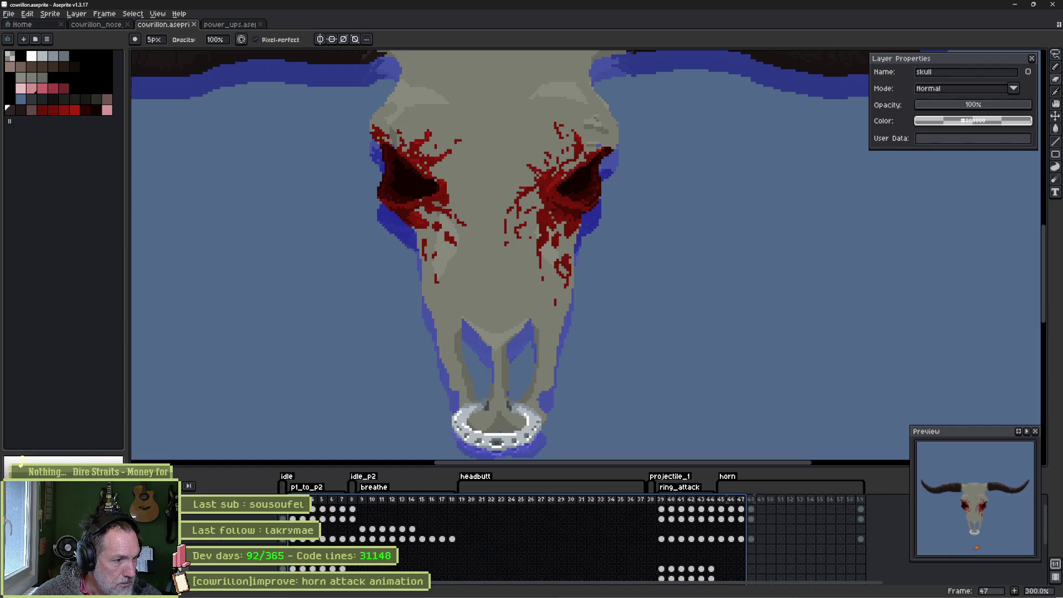
Toggle the hanging bells layer on and off, leaving it hidden, then switch to Godot.
left_click(9, 509)
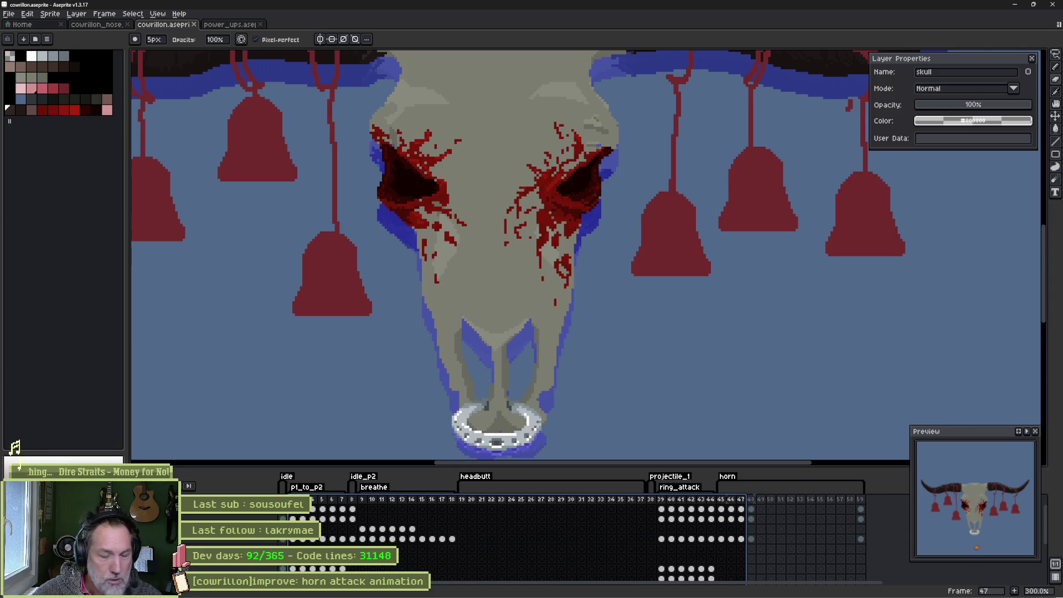
left_click(9, 509)
left_click(8, 509)
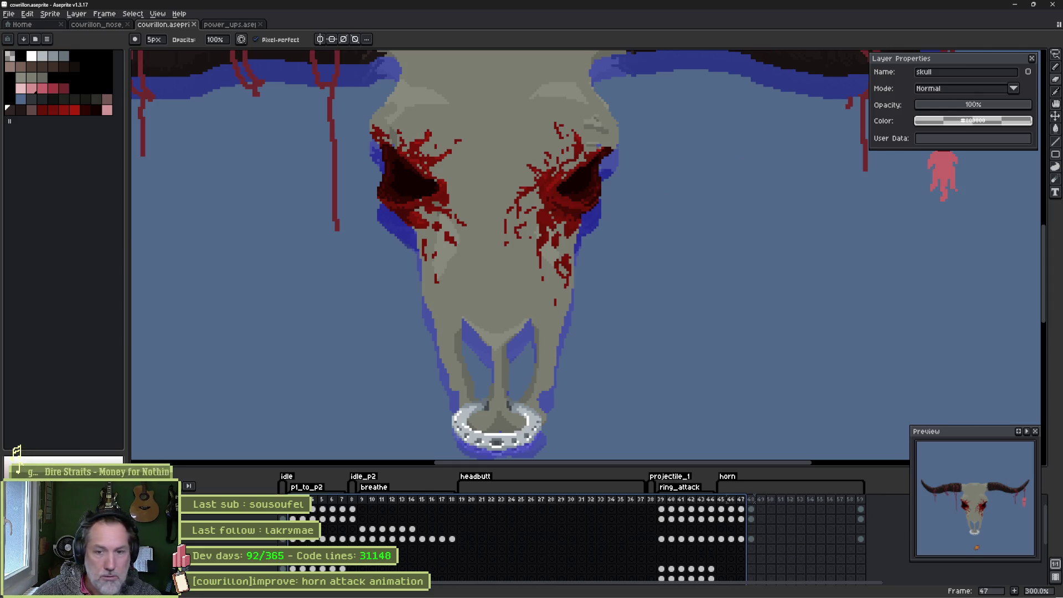
left_click(9, 509)
mouse_move(555, 596)
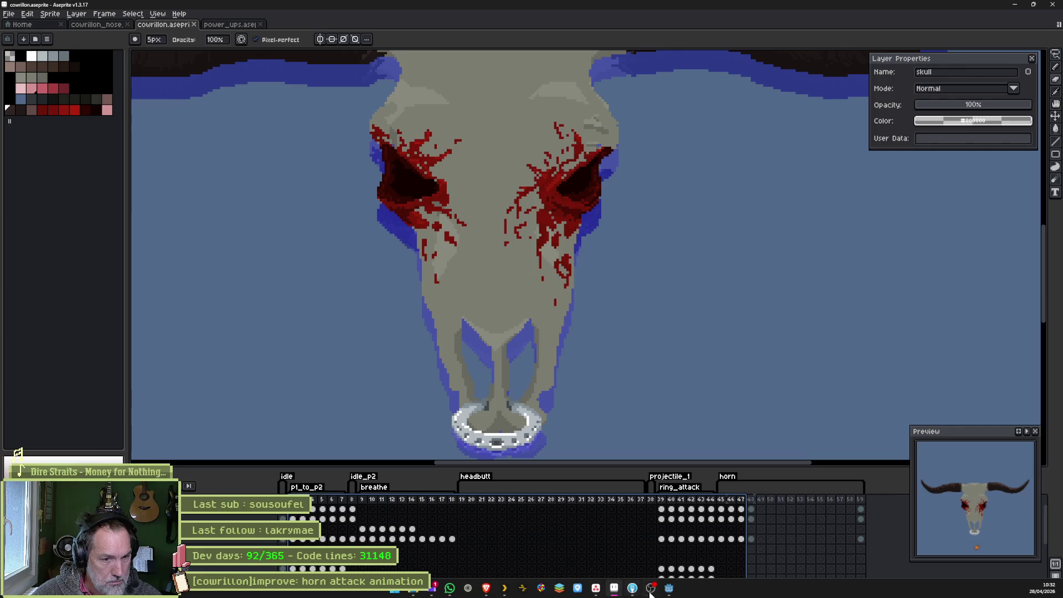
left_click(669, 591)
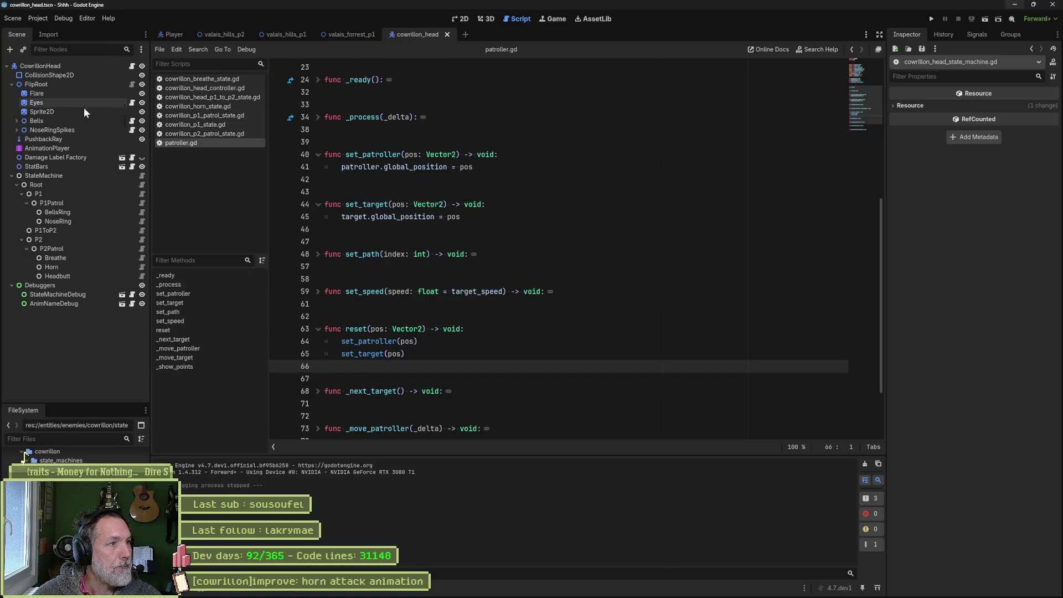
Select the Sprite2D node in the 2D view and reimport its changed Aseprite source file.
left_click(83, 111)
left_click(463, 19)
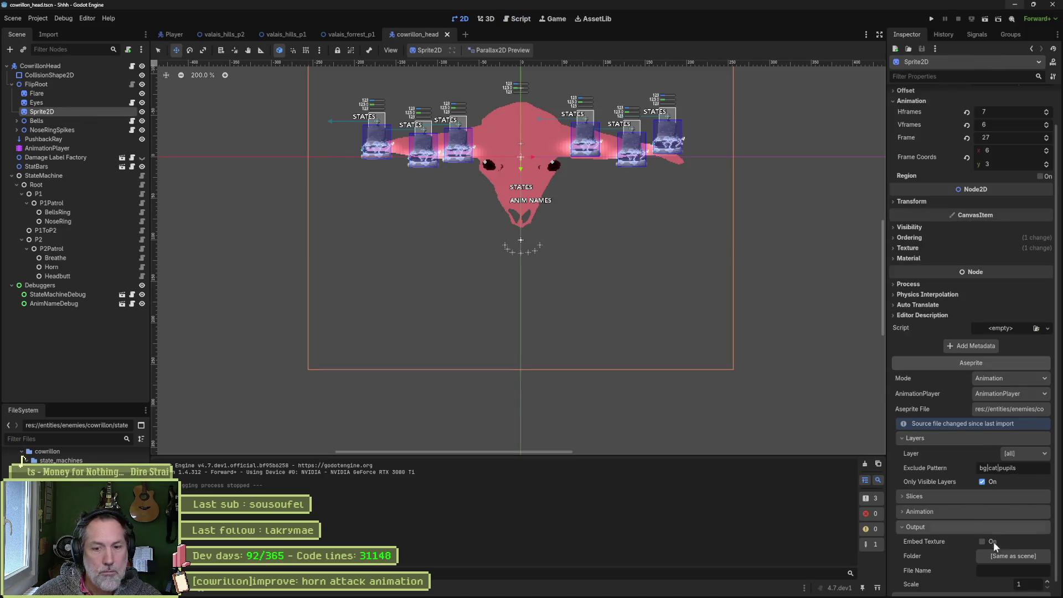
scroll(978, 556, "down", 1)
left_click(983, 586)
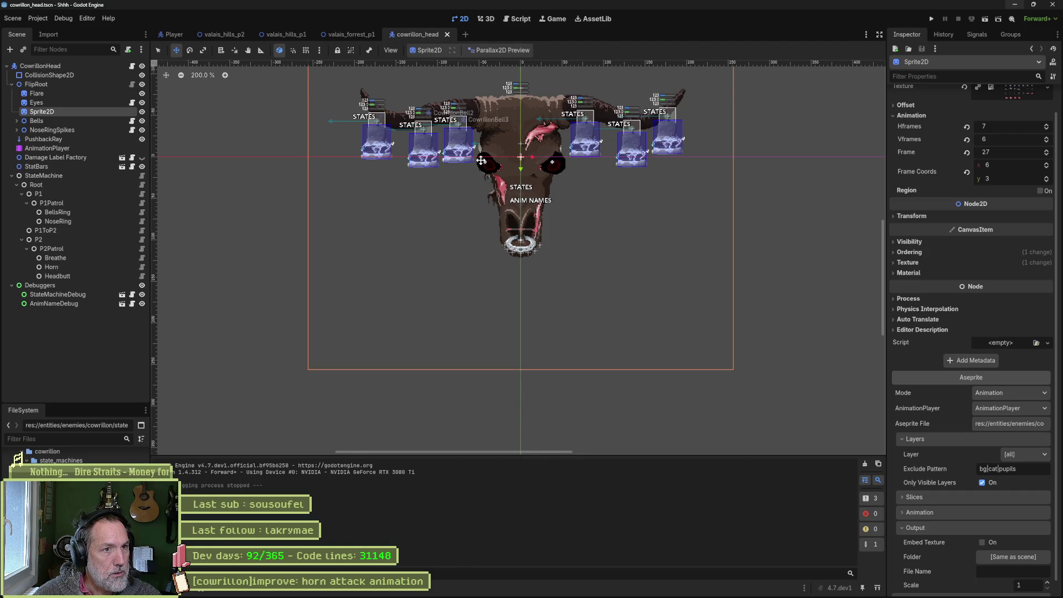
Pan across the bull's face, then run the game with F5 to test the boss and stop it.
scroll(480, 161, "up", 4)
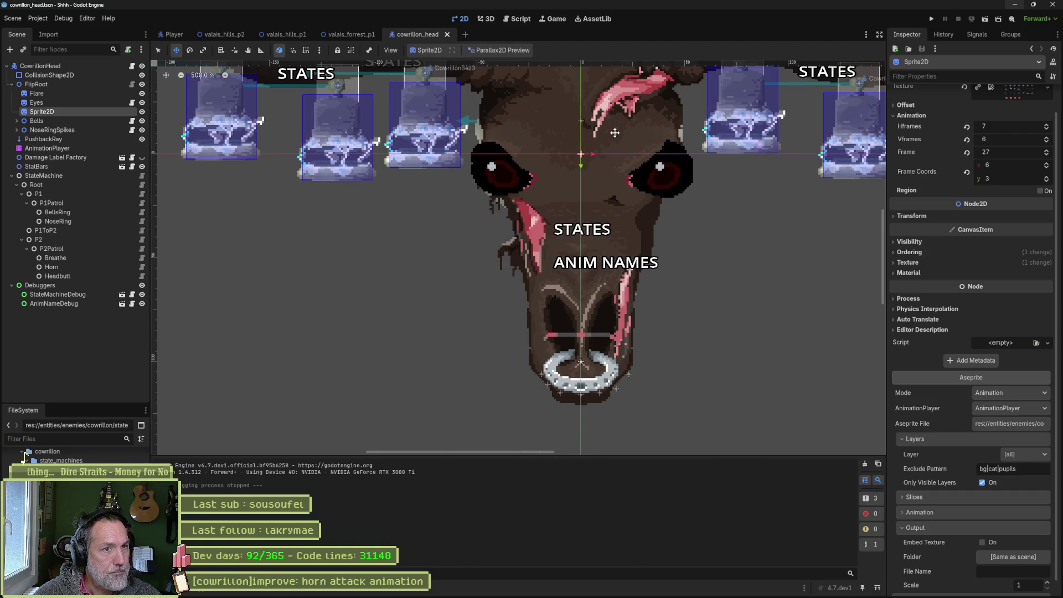
left_click_drag(615, 133, 538, 194)
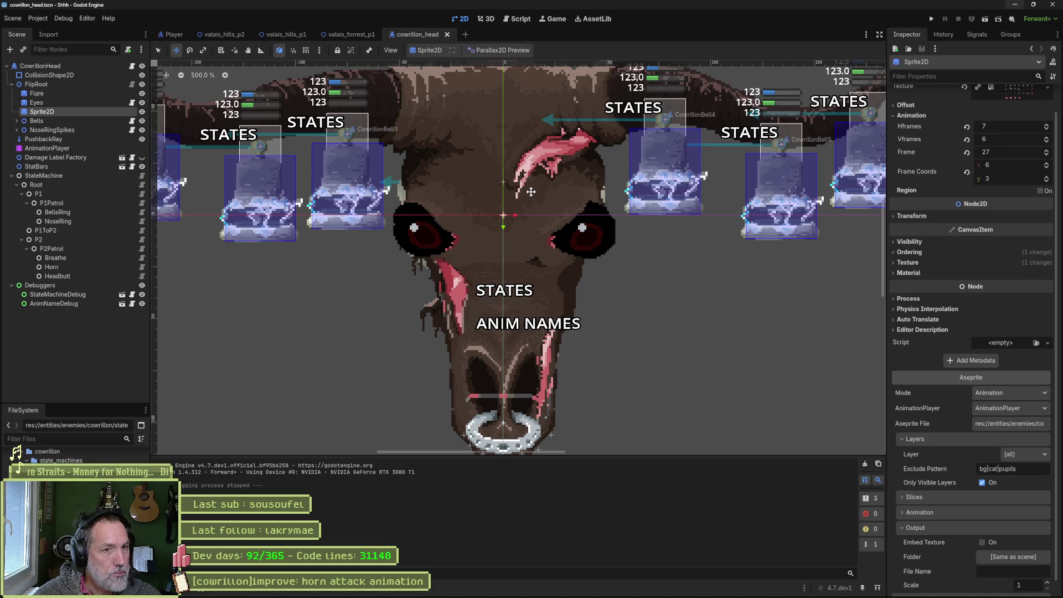
key("F5")
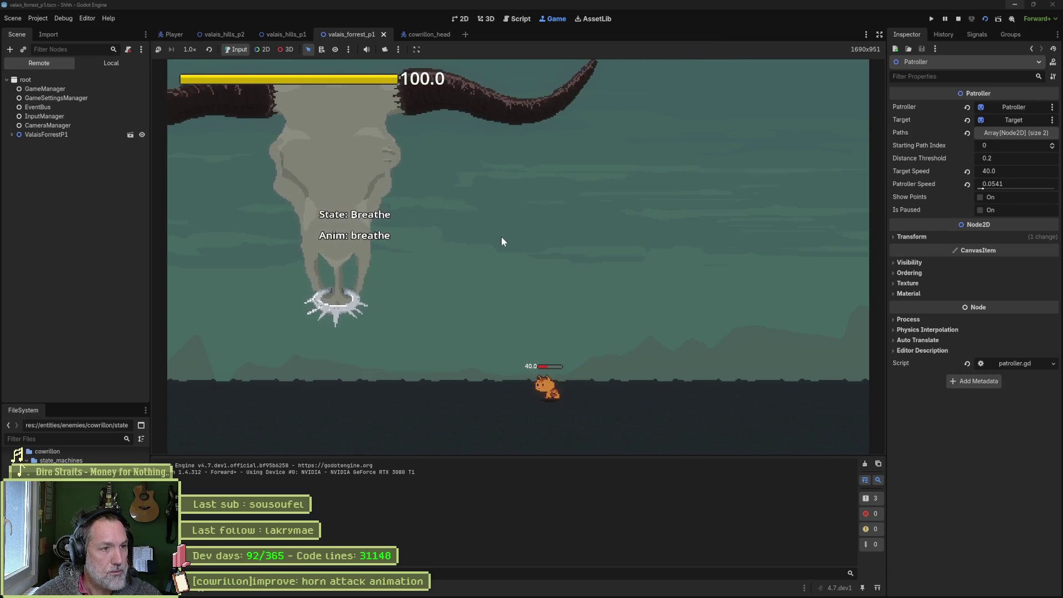
key("F8")
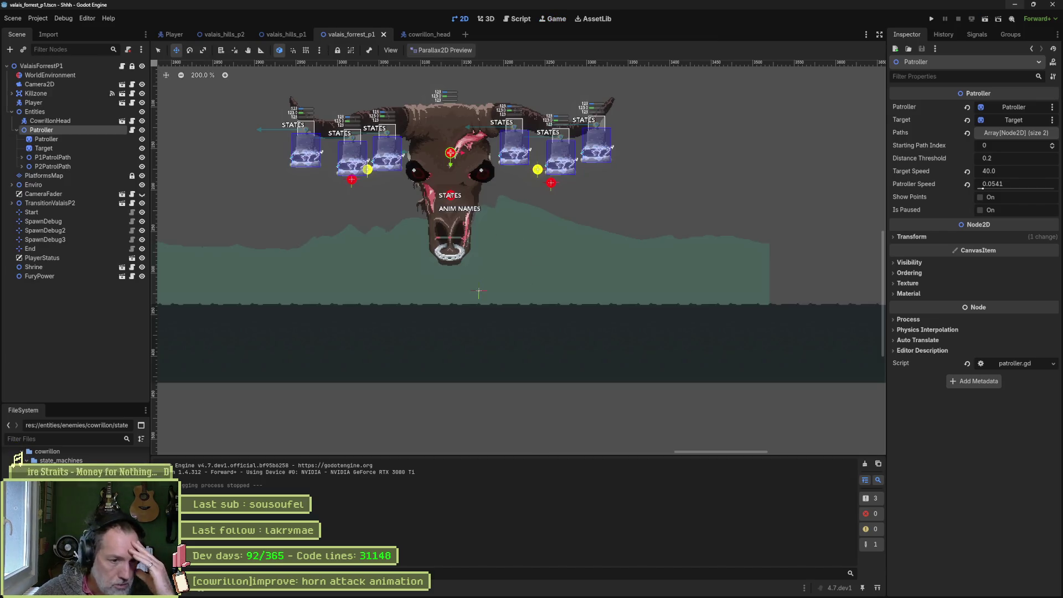
Return to Aseprite, review breathe frames 9–16, then jump to frame 8 on the blood_splats layer.
left_click(616, 590)
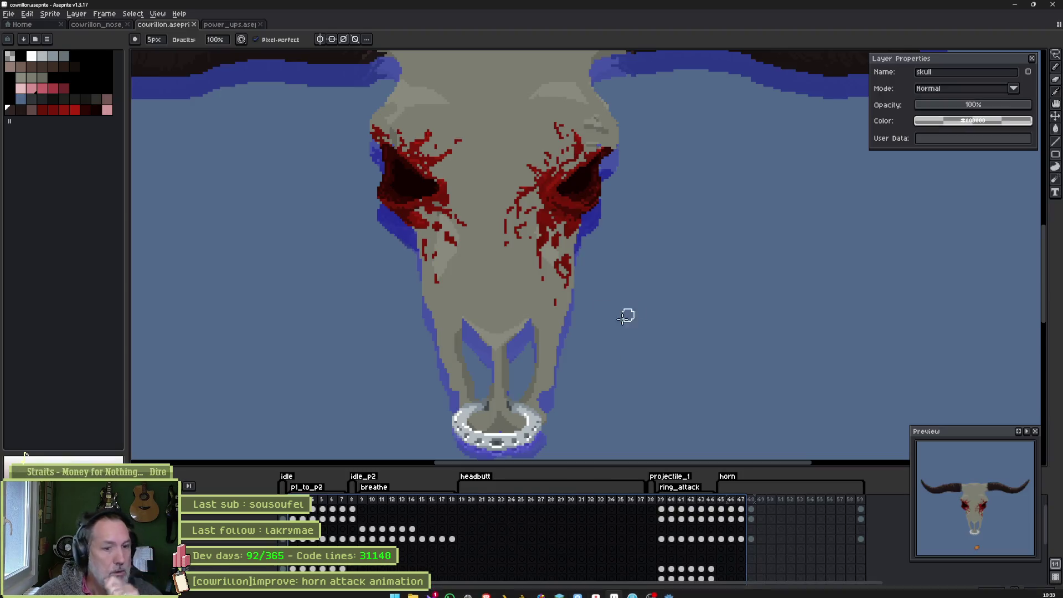
scroll(421, 506, "down", 3)
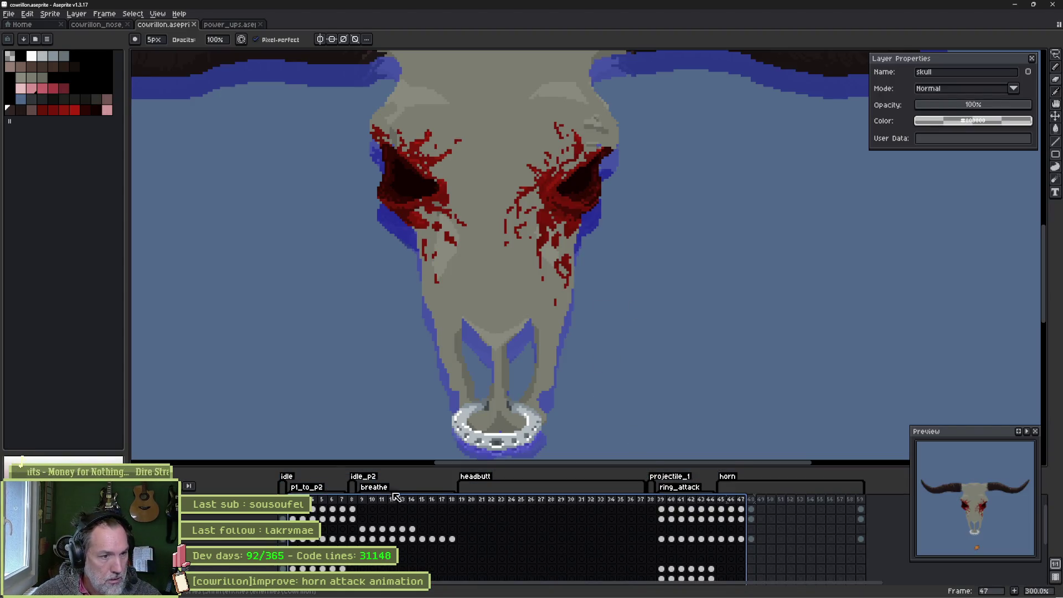
left_click(366, 501)
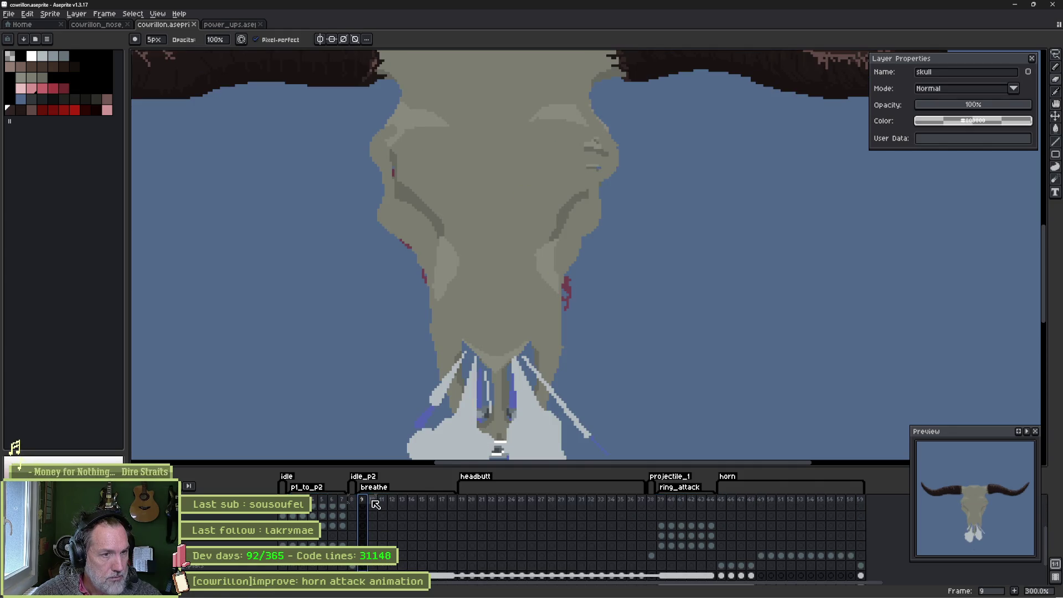
mouse_move(374, 501)
left_mouse_down()
mouse_move(463, 501)
mouse_move(372, 499)
left_mouse_up()
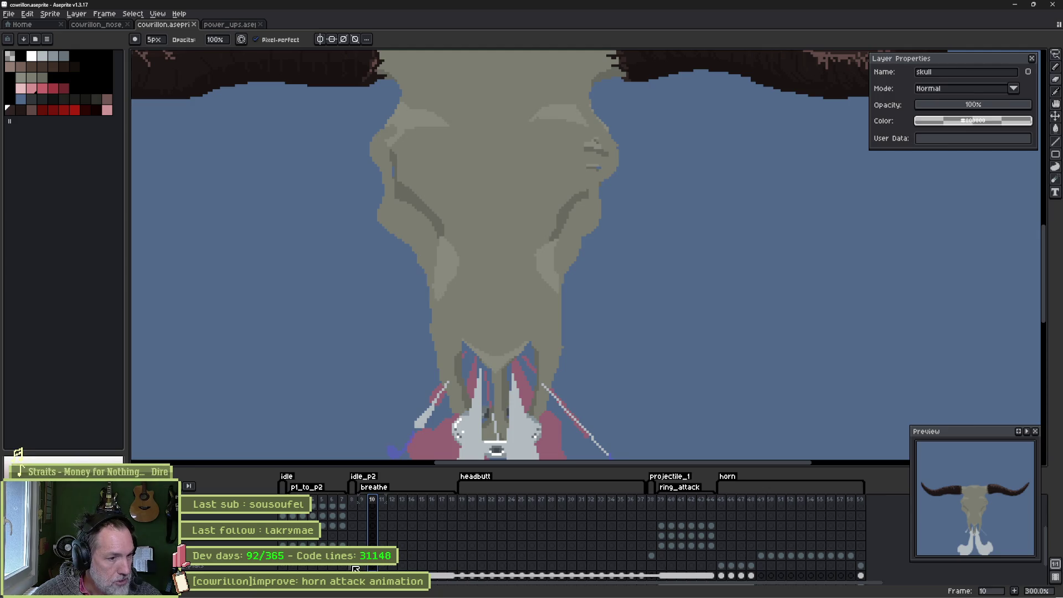
left_click(354, 568)
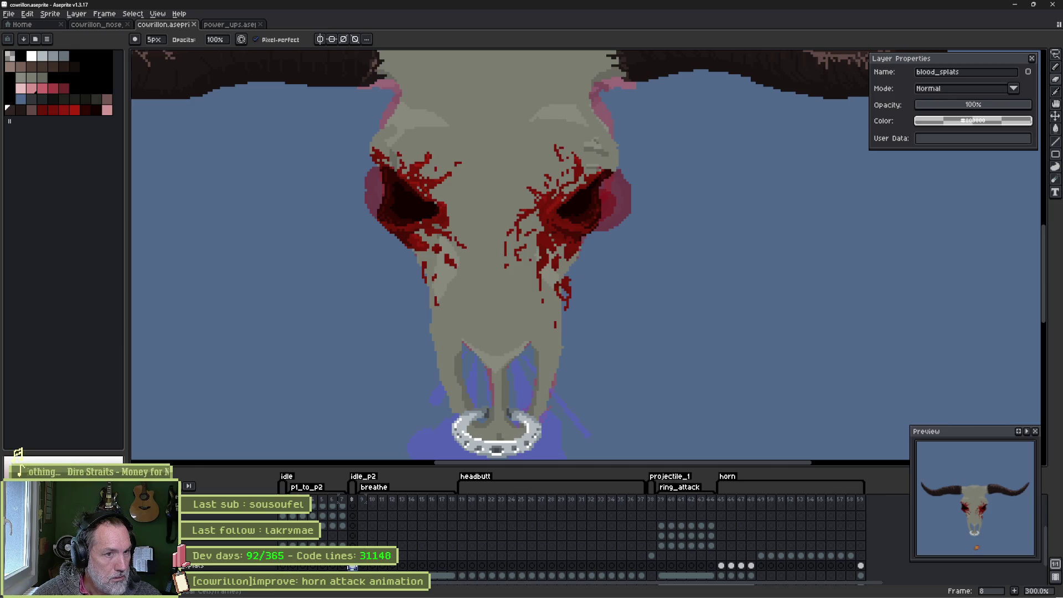
Play the horn animation from frame 45, then check frames 3 and 7 before returning to frame 8.
left_click(723, 567)
key("Return")
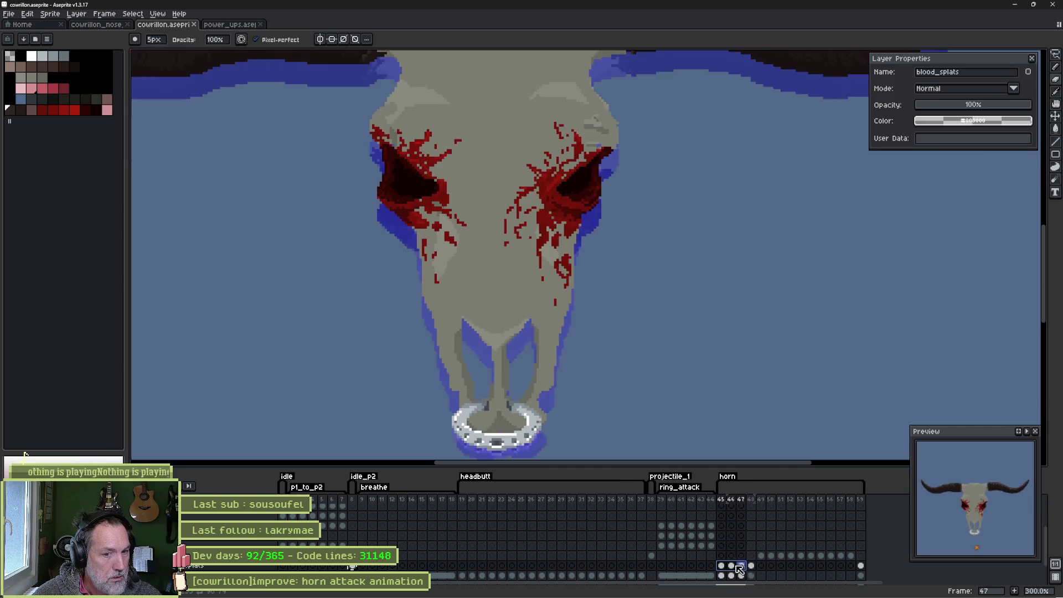
scroll(423, 538, "down", 1)
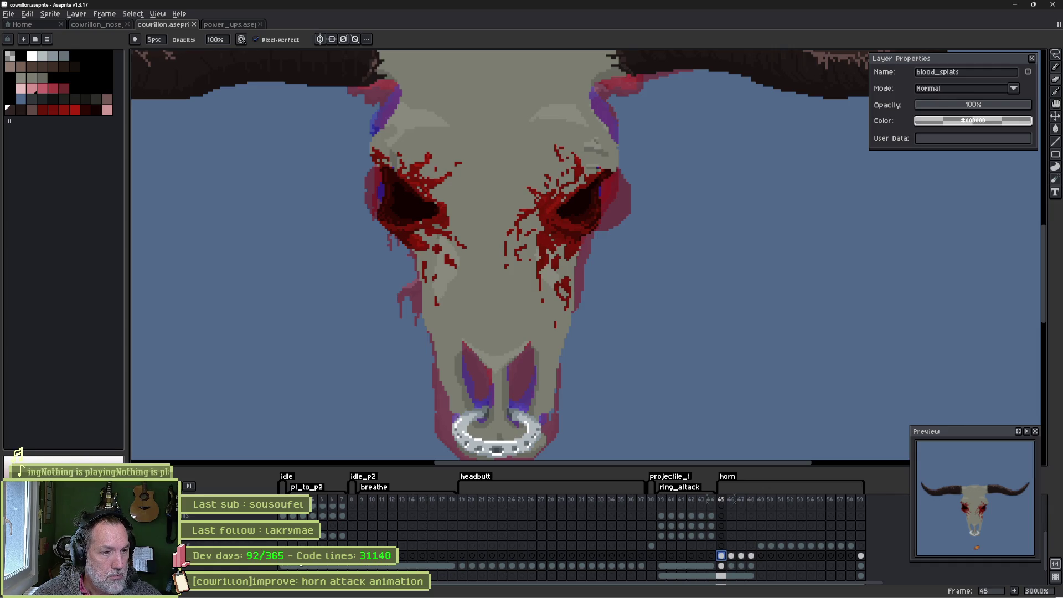
left_click(301, 555)
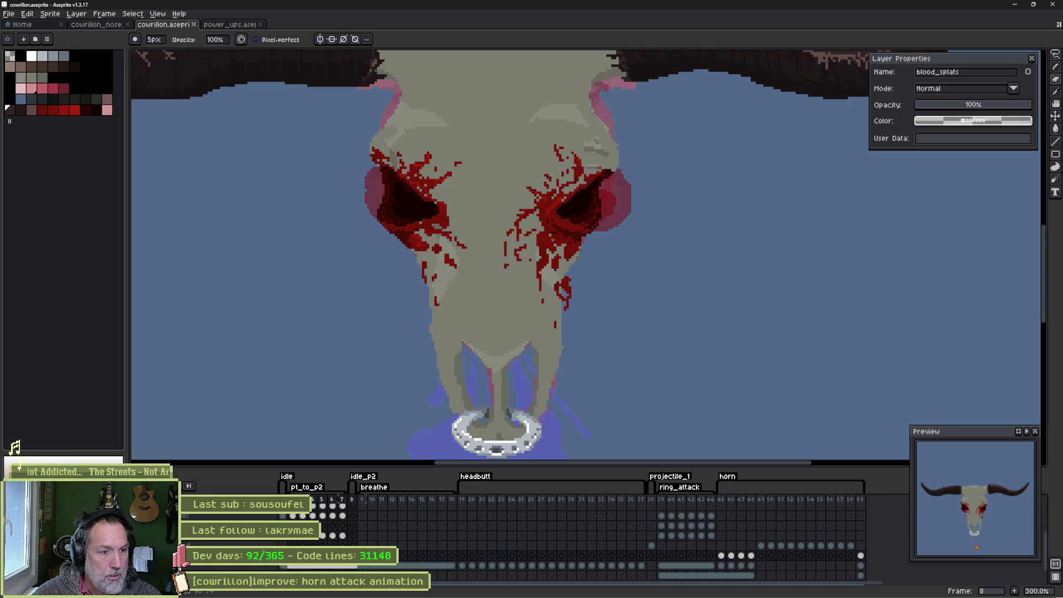
key("comma")
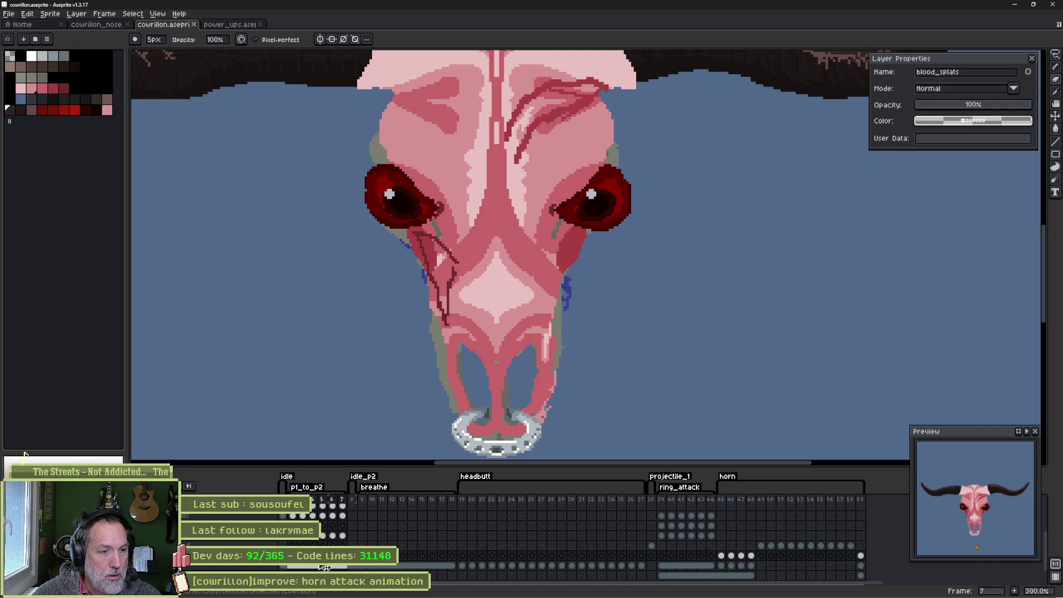
left_click(356, 565)
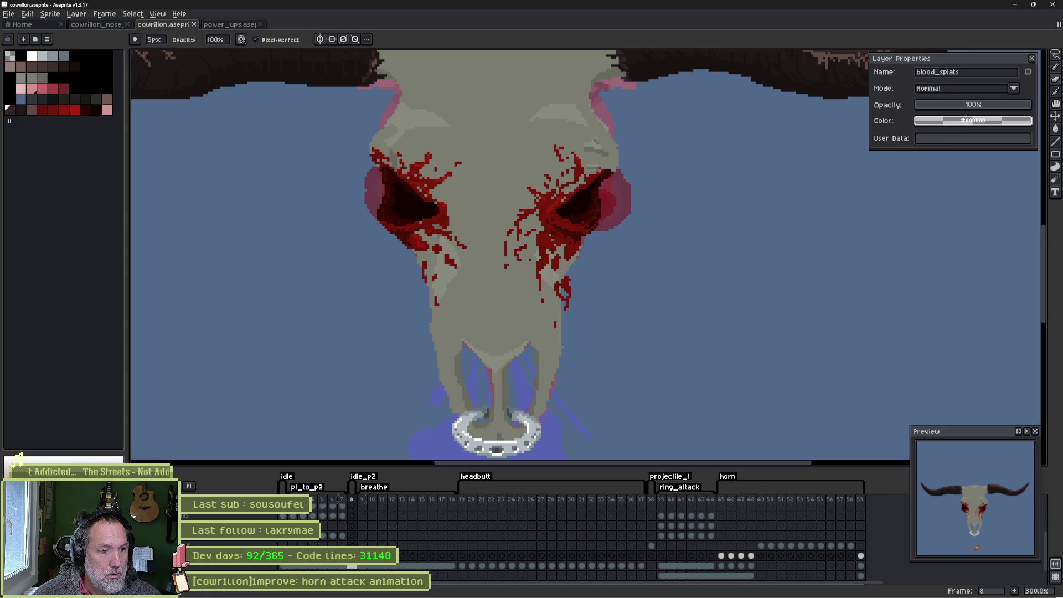
Make the skull layer active and step from frame 9 through the headbutt frames to ring_attack.
left_click(250, 556)
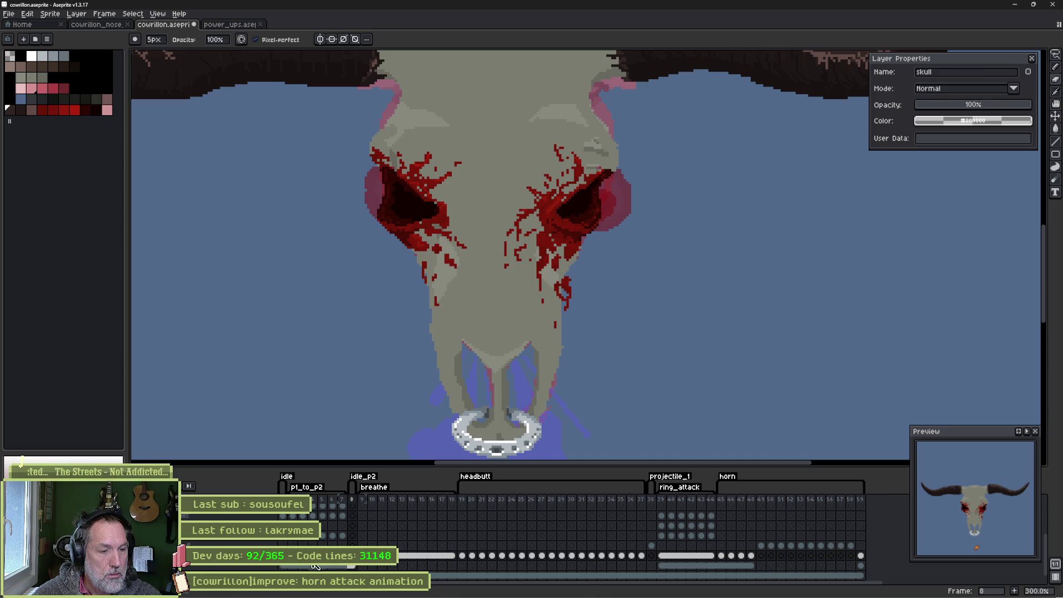
key("Right")
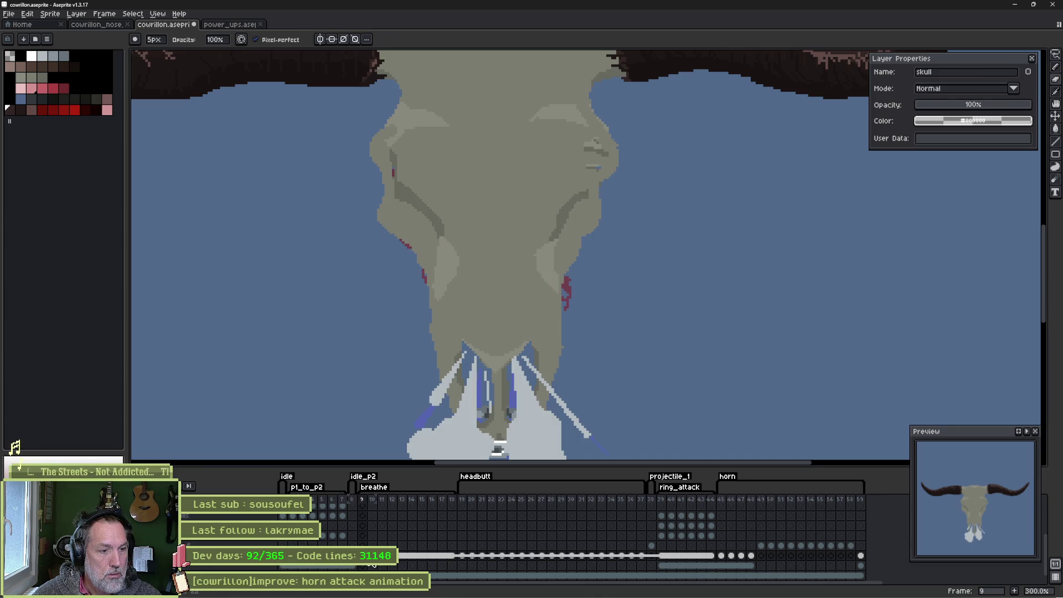
key("Left")
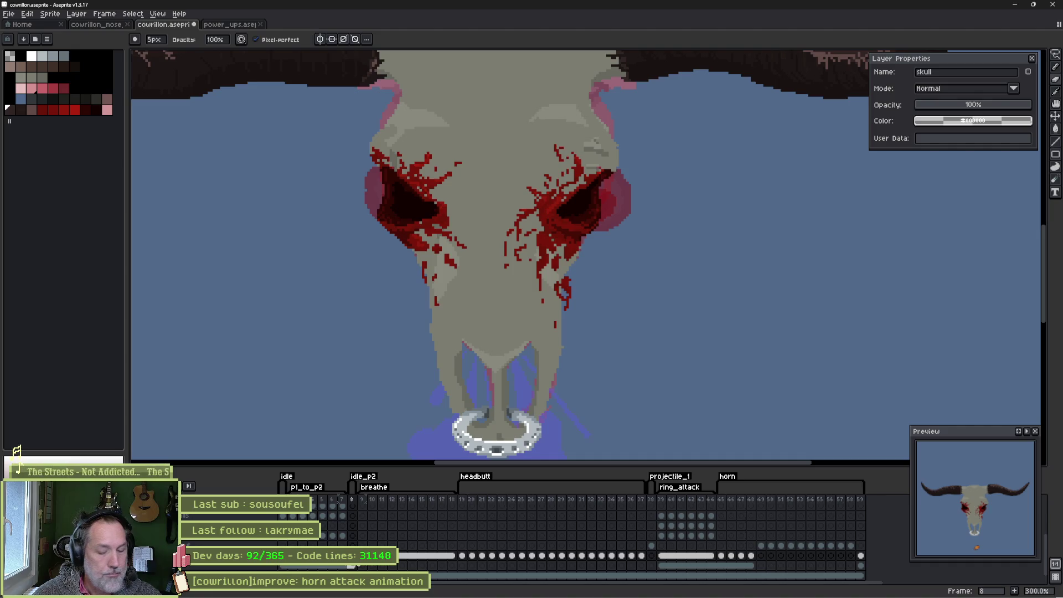
key("Right")
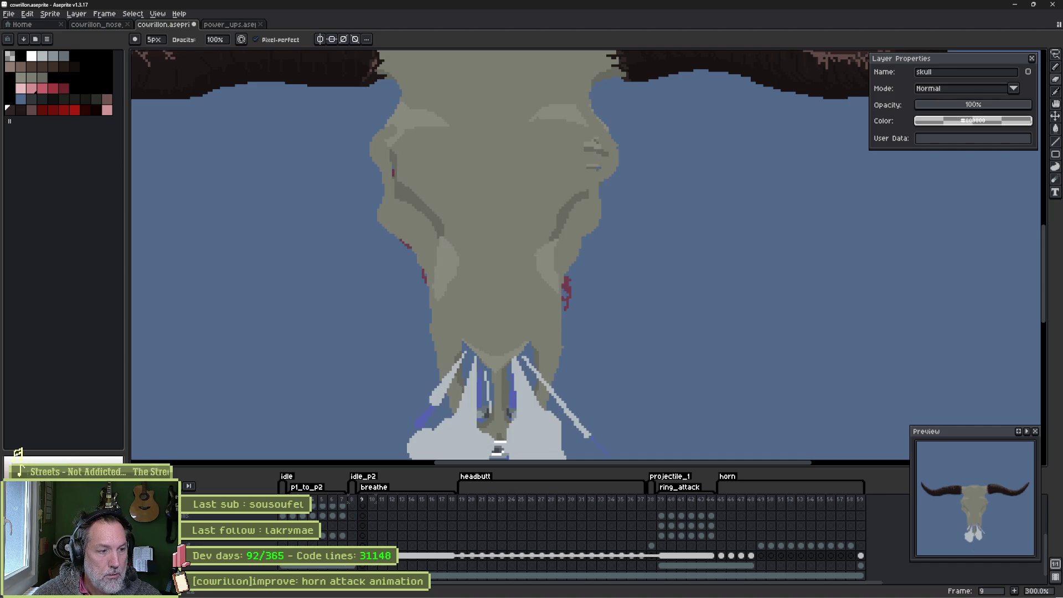
key("Right")
key("Right")
key("Right")
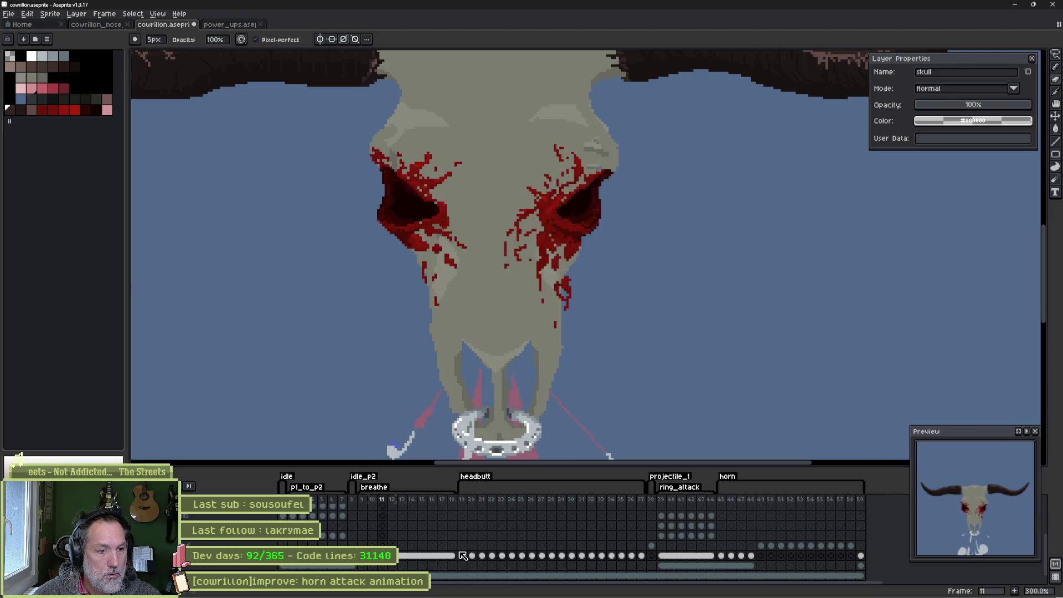
key("Right")
key("Right")
key("Right")
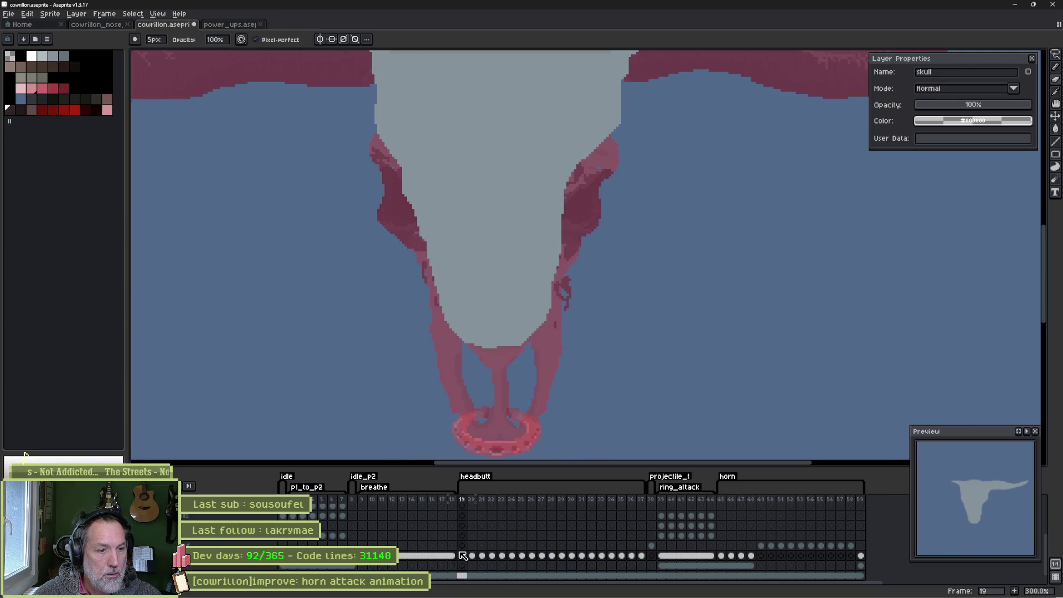
key("Right")
key("Right")
key("Right")
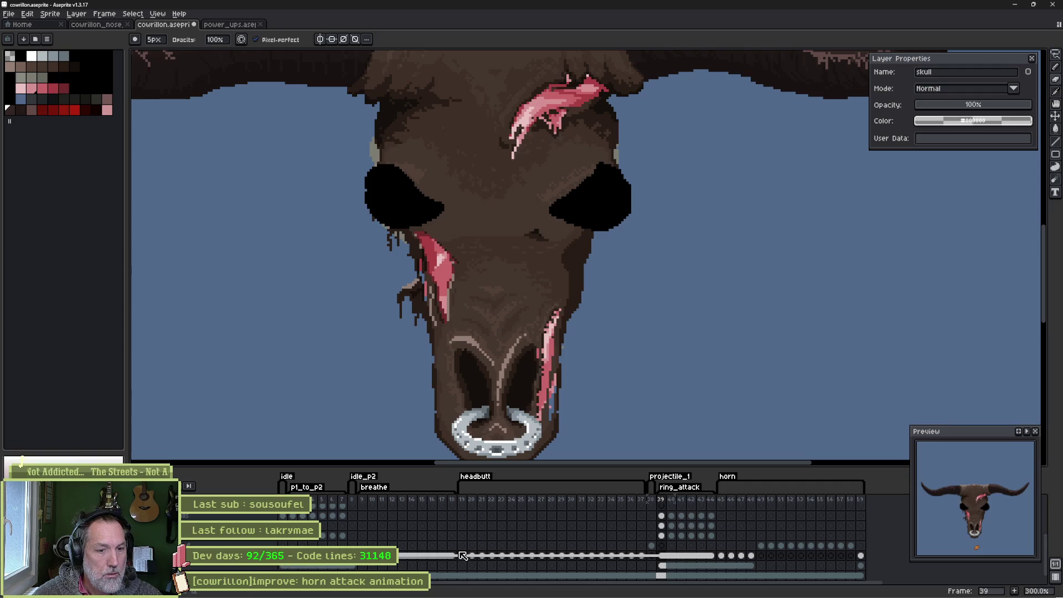
Step through ring_attack to frame 44 and the horn frames, back to the bloody skull, then Alt-Tab to Godot.
key("Right")
key("Right")
key("Right")
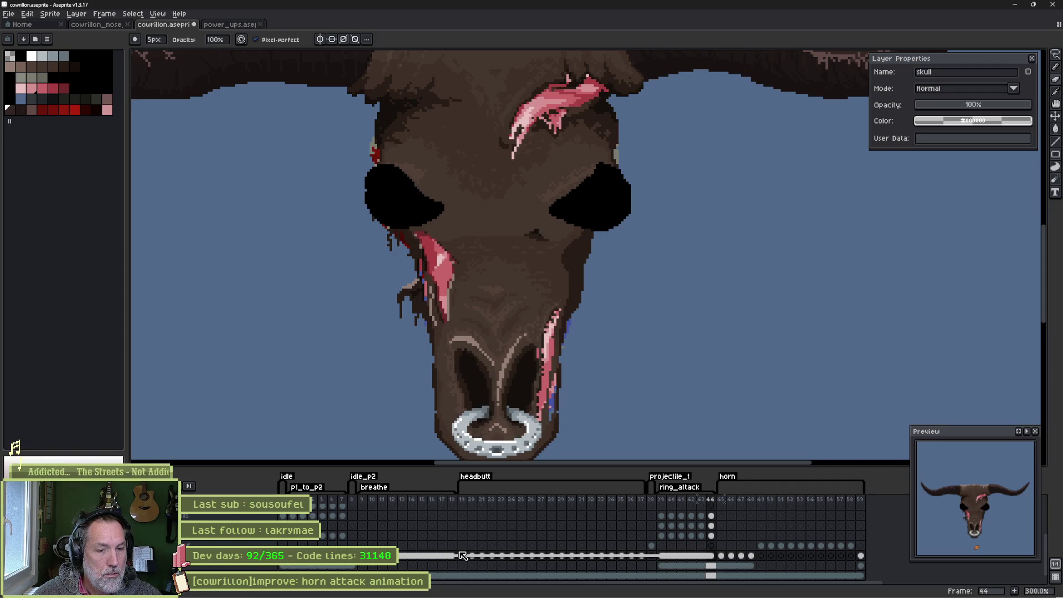
key("Right")
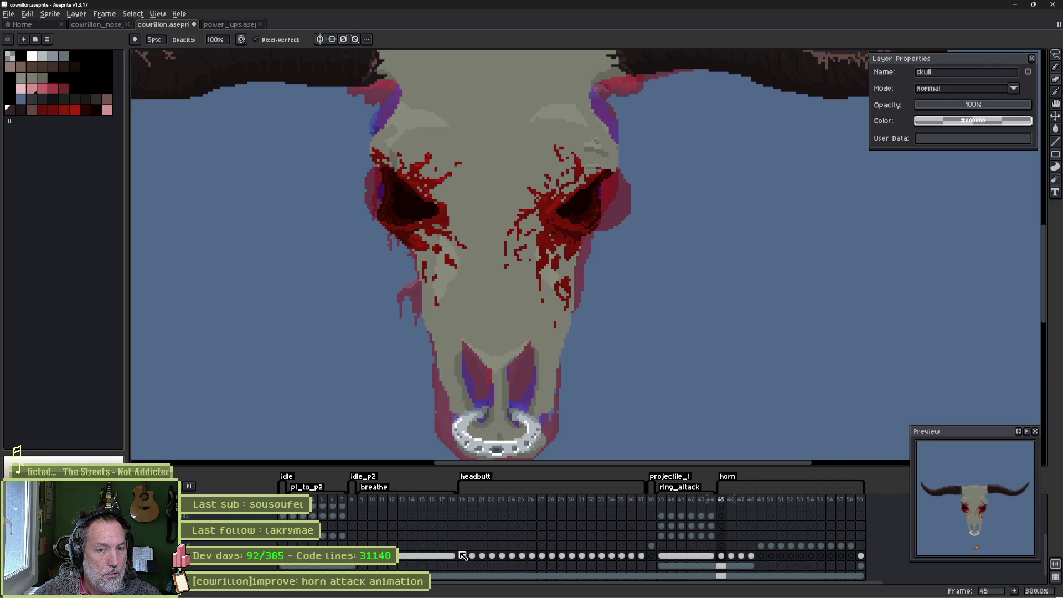
key("Right")
key("Right")
key("Right")
key("Left")
key("Left")
key("Left")
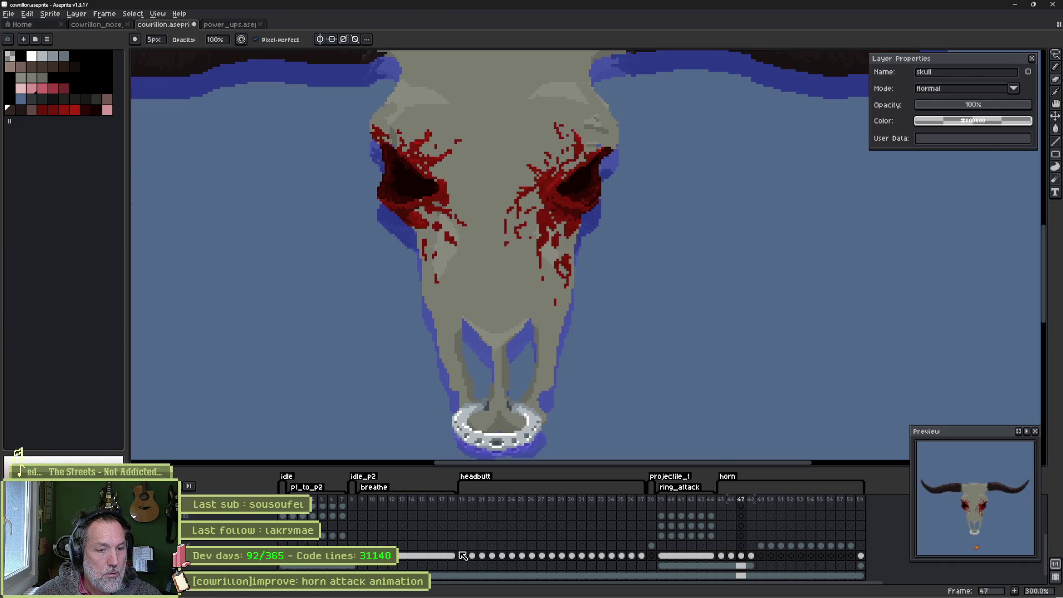
key("alt+Tab")
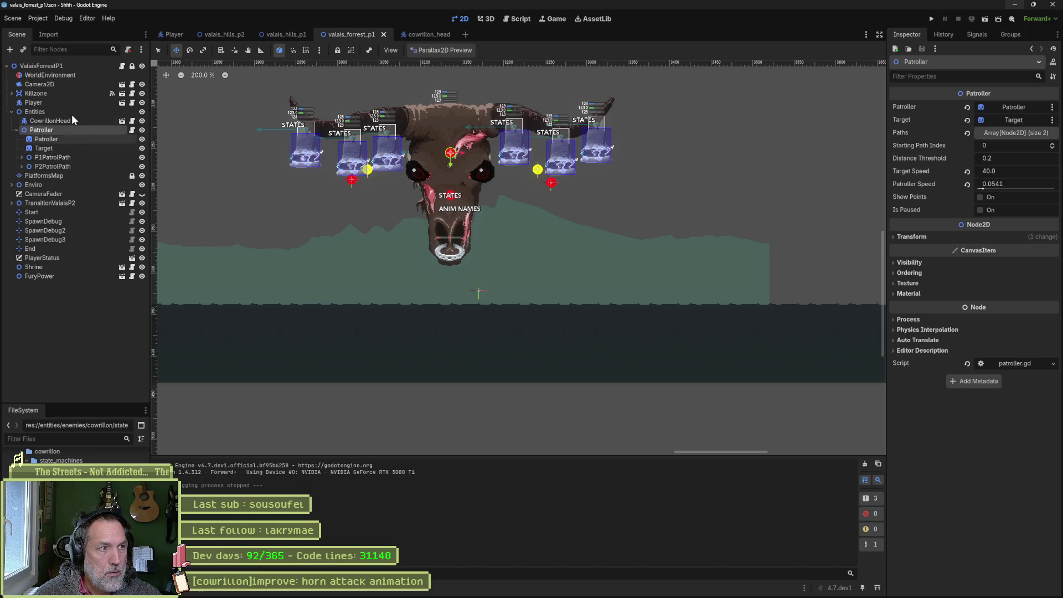
Reimport the updated Aseprite skull sprite in the cowrillon_head scene.
left_click(427, 34)
scroll(966, 526, "down", 1)
left_click(965, 586)
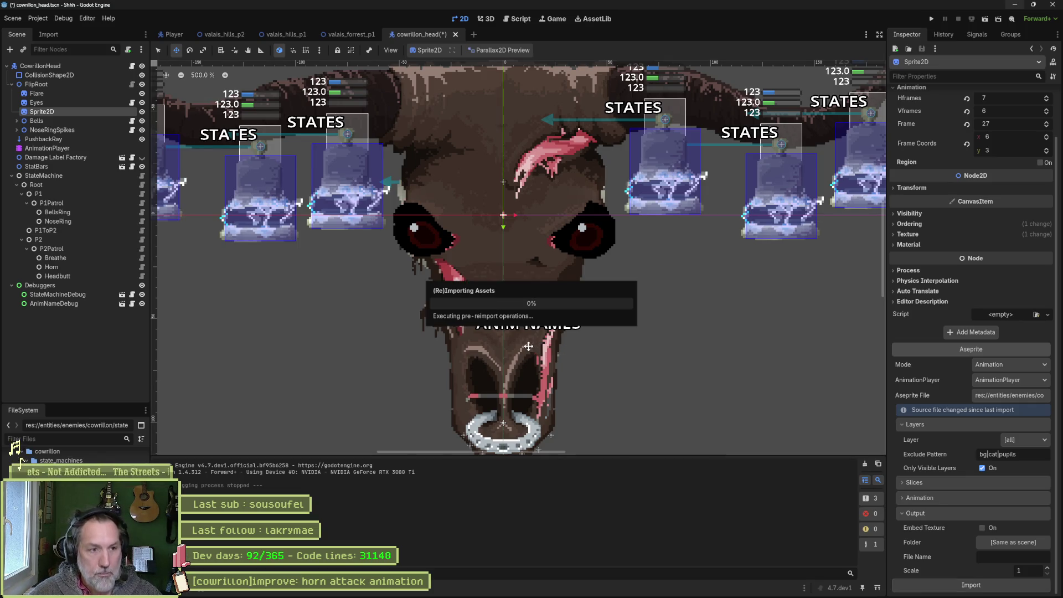
Run the valais_forrest_p1 level with F6 to play-test the boss, then stop it.
left_click(351, 35)
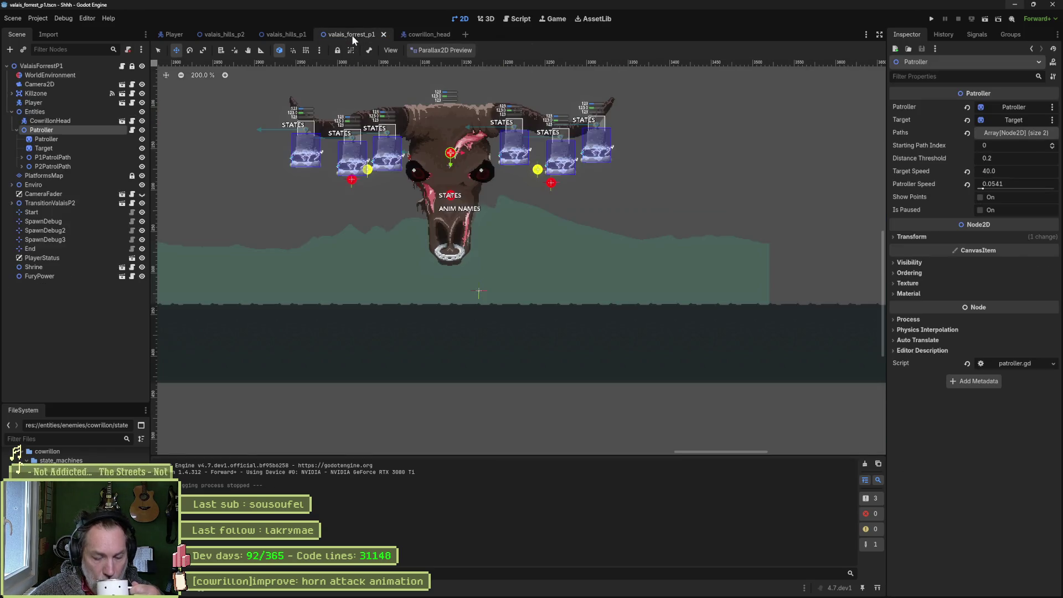
key("F6")
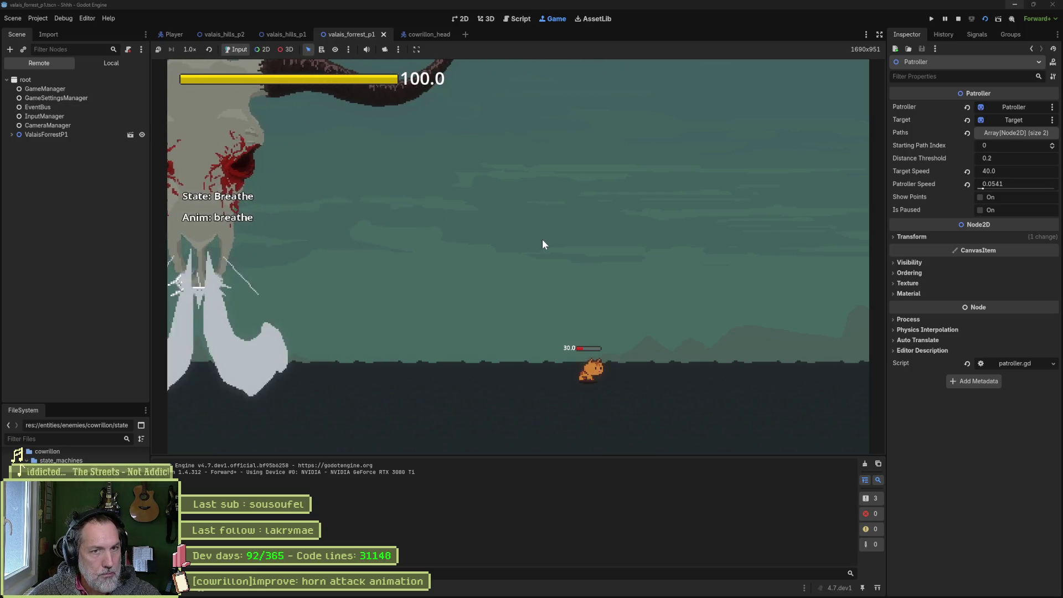
key("F8")
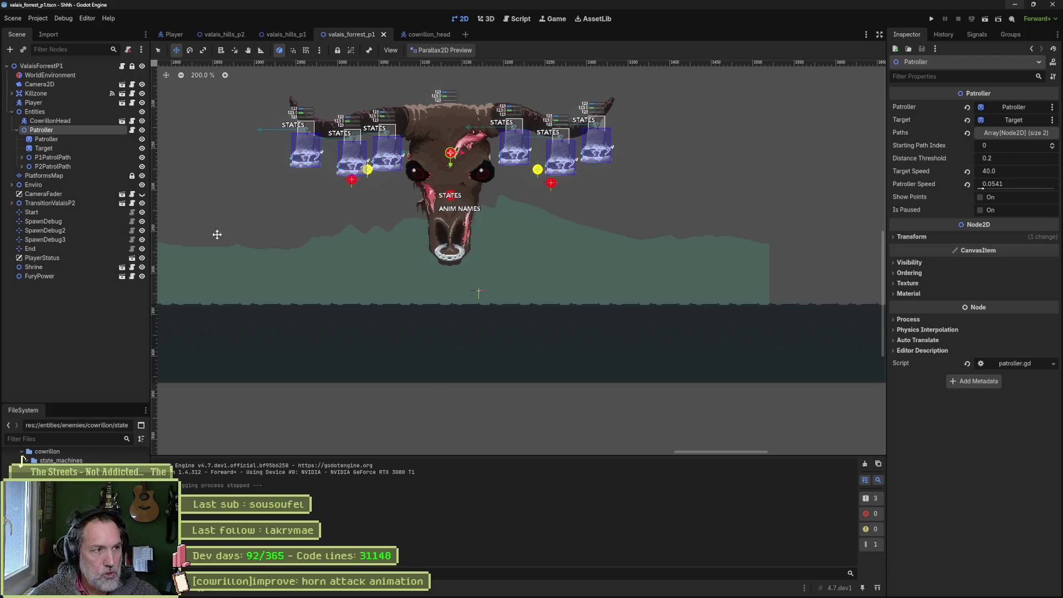
In the horn animation, move FlipRoot lower at the 0.7 s key and down-right at 1.1 s.
left_click(421, 34)
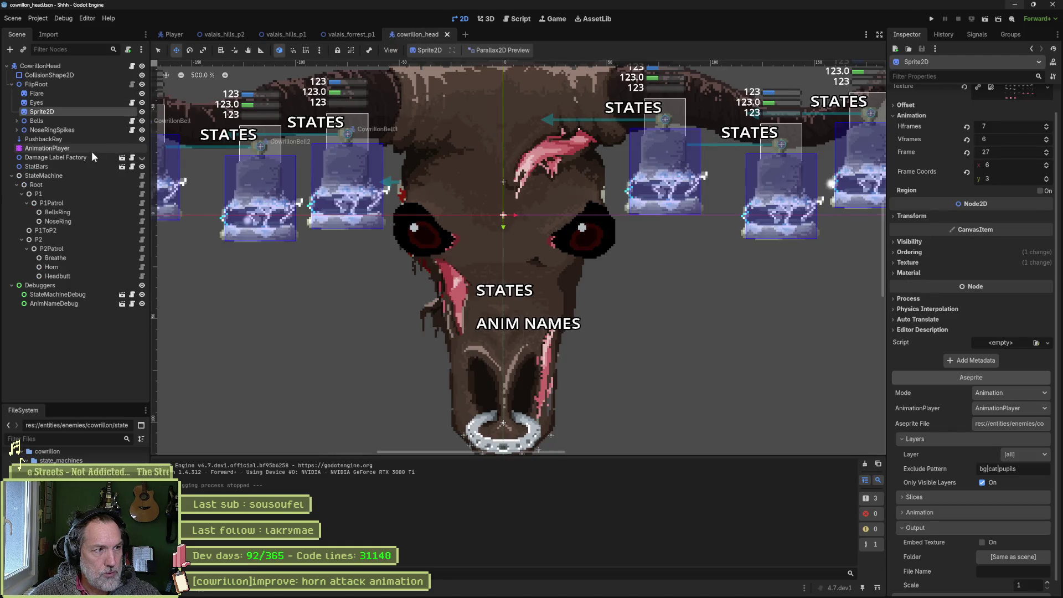
left_click(84, 148)
mouse_move(503, 372)
left_mouse_down()
mouse_move(383, 377)
mouse_move(482, 379)
left_mouse_up()
scroll(483, 121, "down", 4)
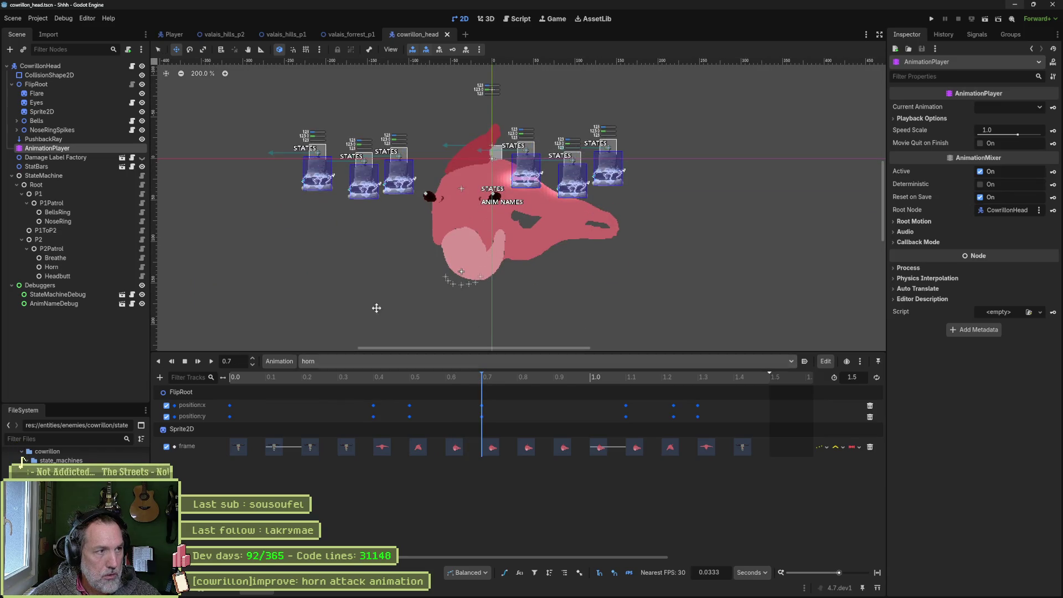
left_click(59, 86)
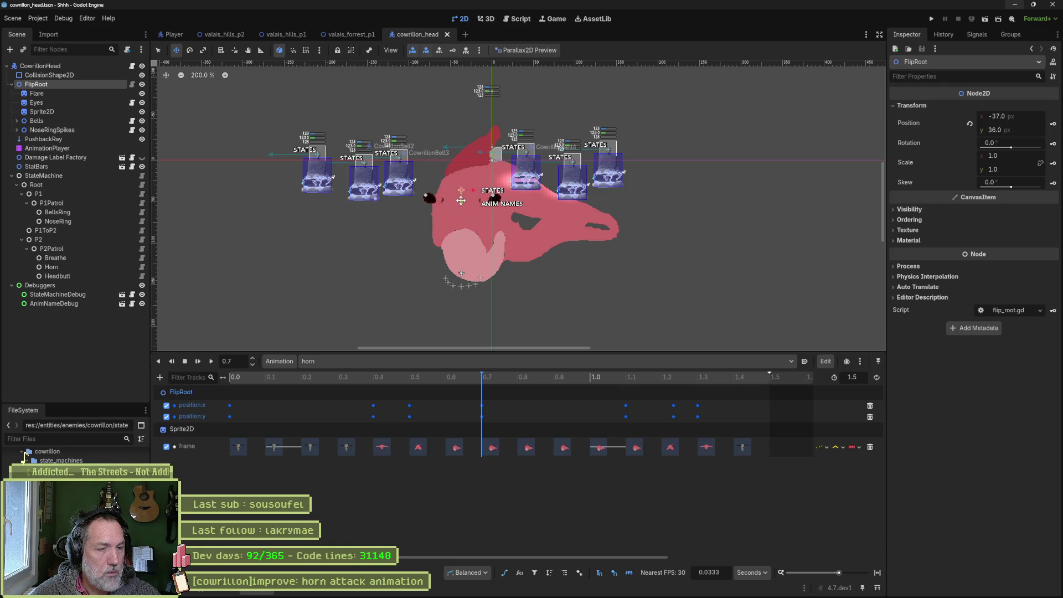
left_click_drag(461, 201, 461, 234)
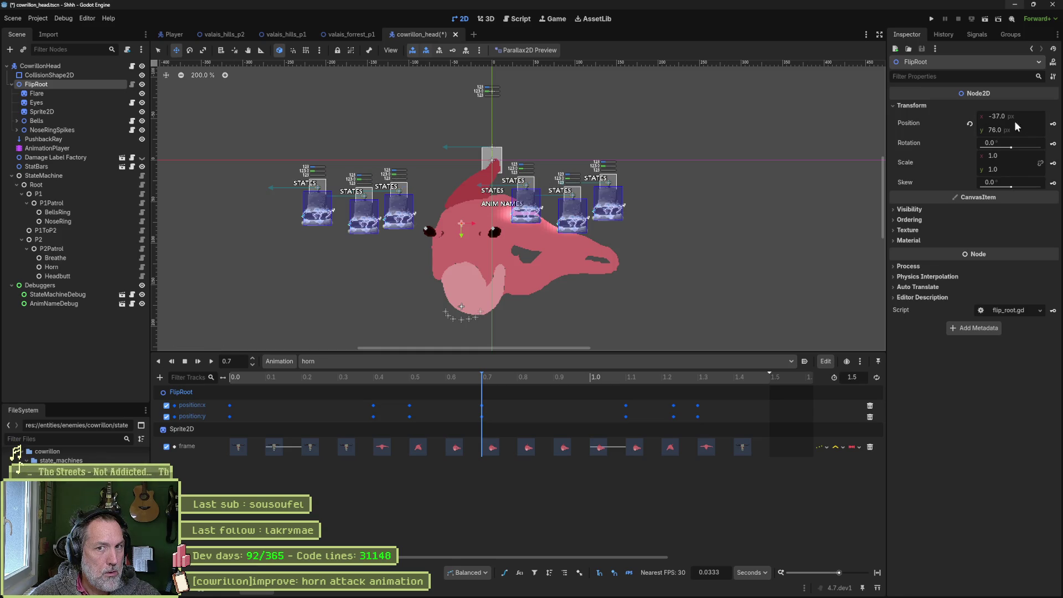
left_click_drag(484, 386, 622, 382)
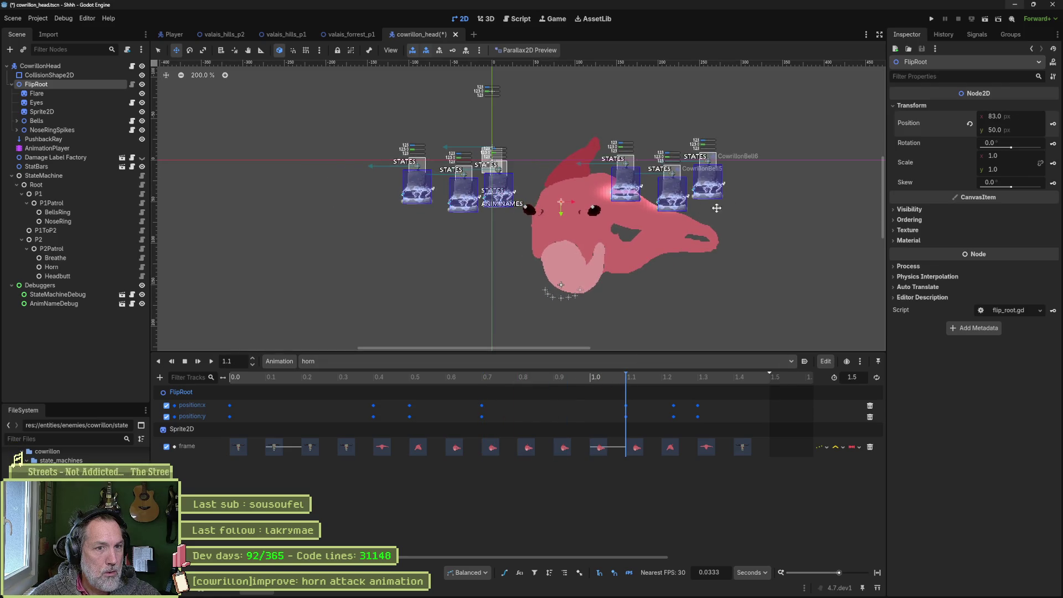
left_click_drag(595, 223, 606, 248)
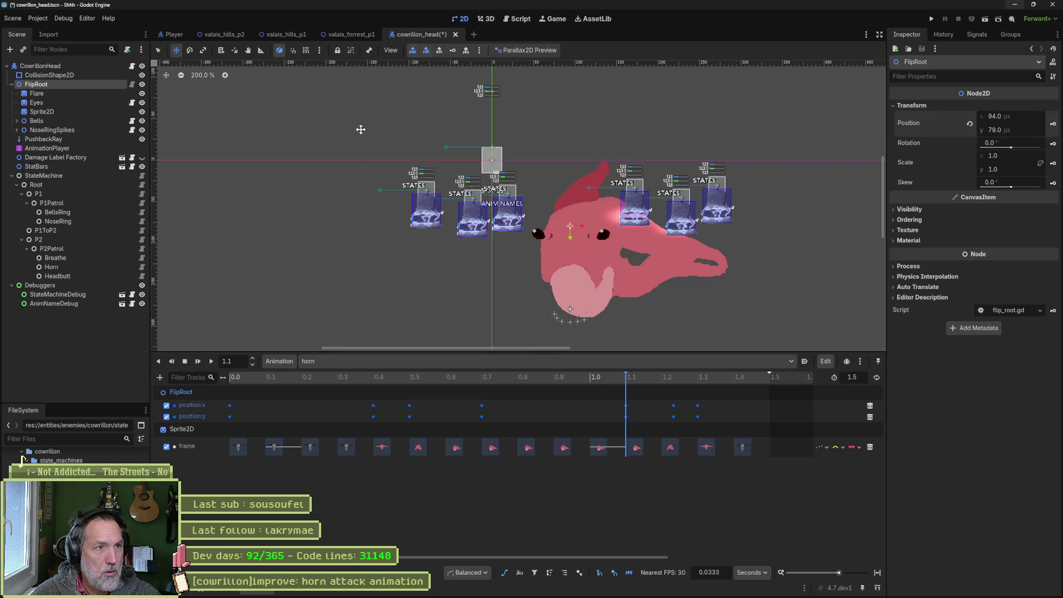
Run the valais_forrest_p1 level to test the new FlipRoot positions, then stop it.
left_click(356, 35)
key("F6")
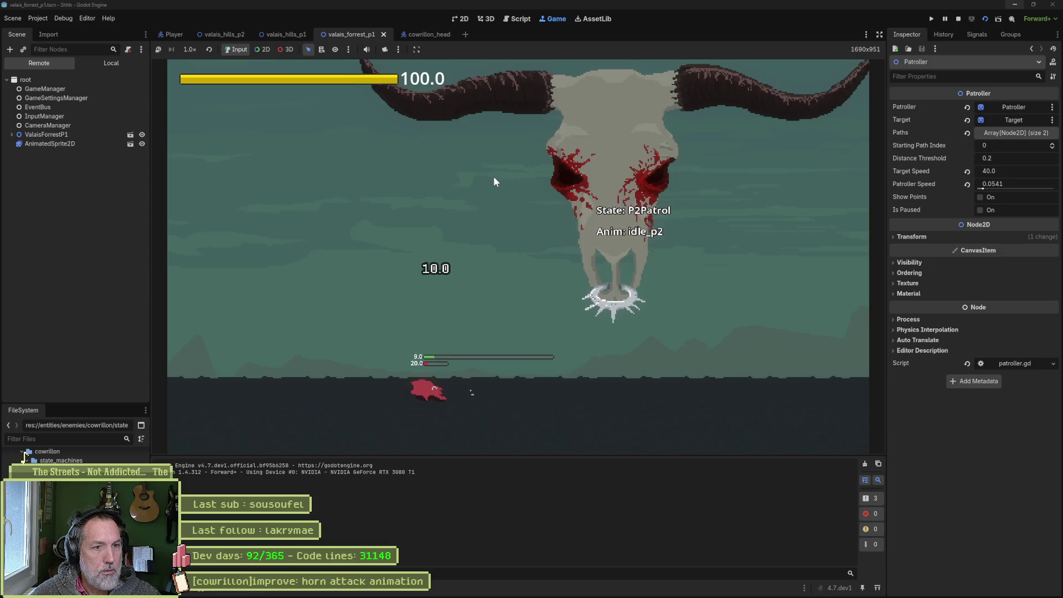
key("F8")
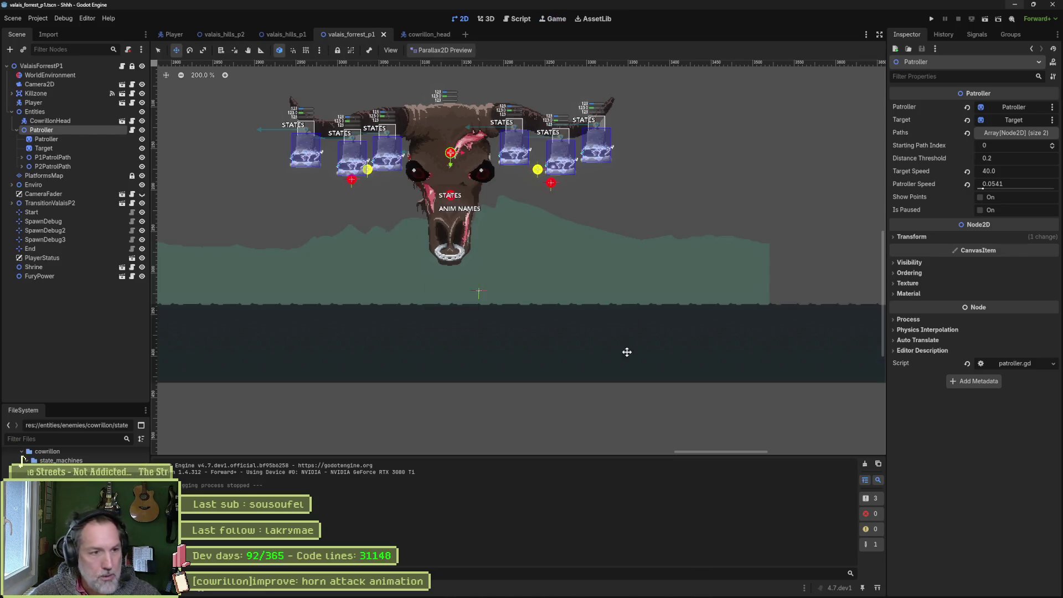
Inspect ring_attack frames 38 to 40 of the skull sprite in Aseprite, then return to Godot.
left_click(631, 590)
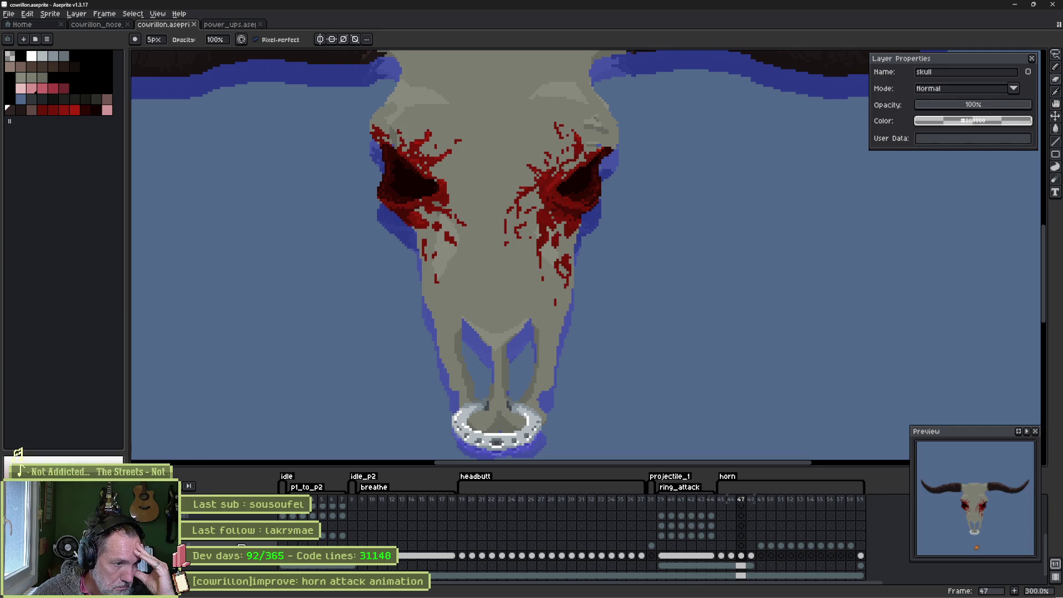
scroll(571, 560, "down", 1)
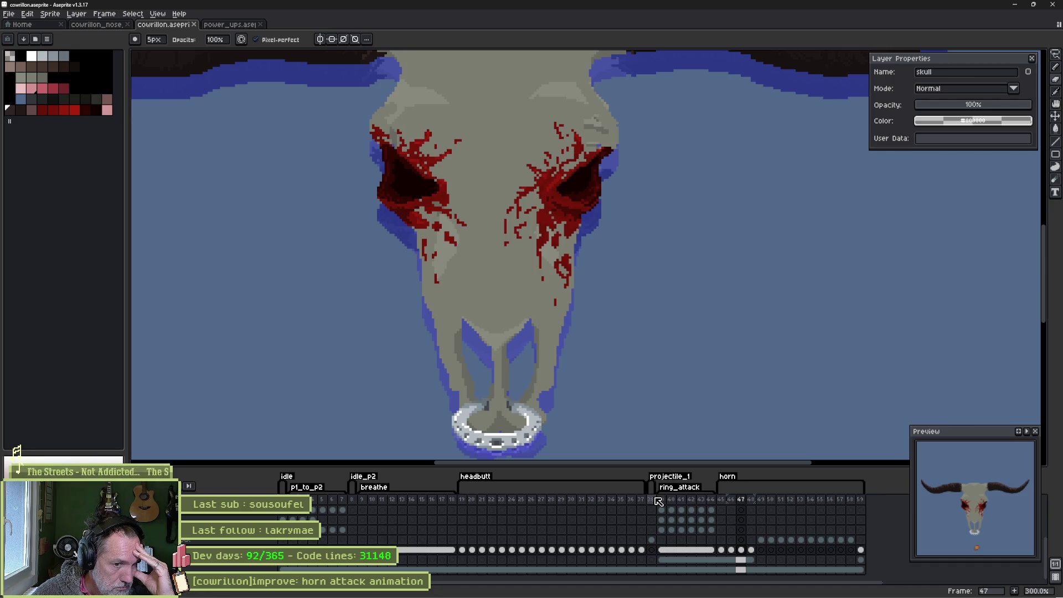
left_click(654, 500)
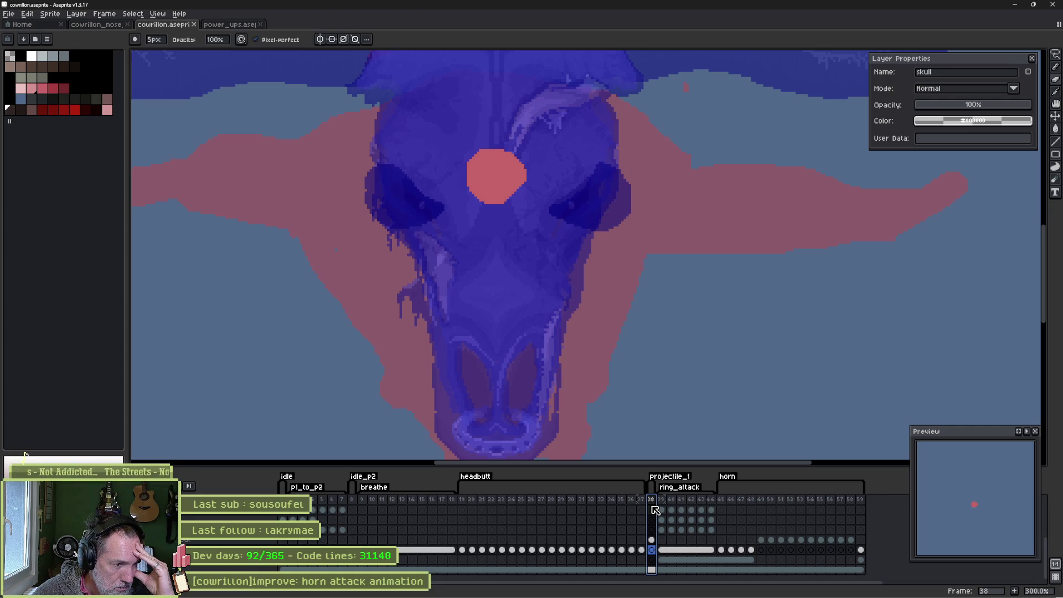
mouse_move(665, 499)
left_mouse_down()
mouse_move(709, 500)
mouse_move(672, 501)
left_mouse_up()
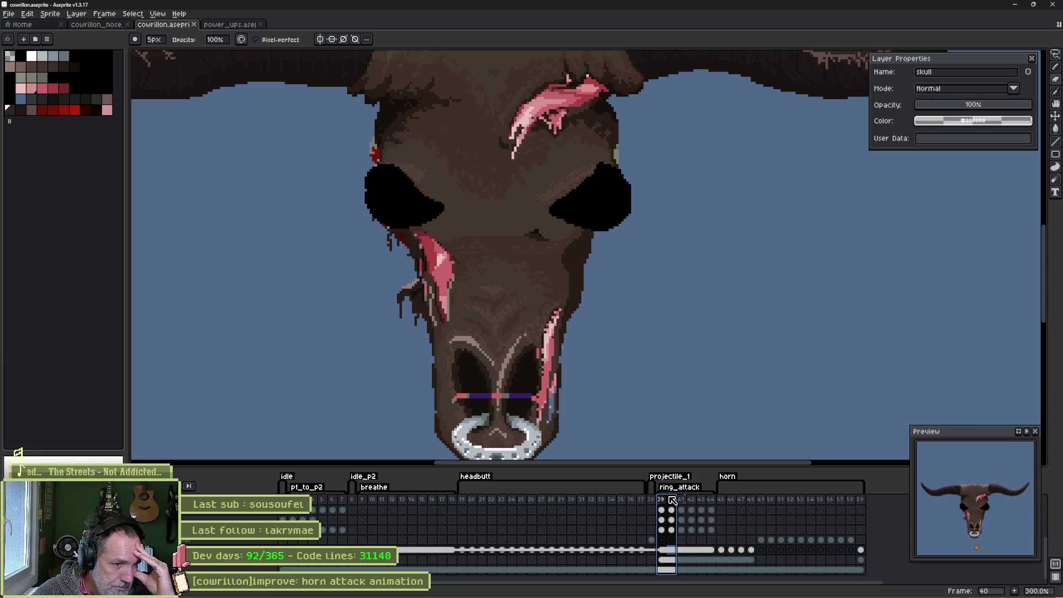
left_click_drag(673, 500, 714, 498)
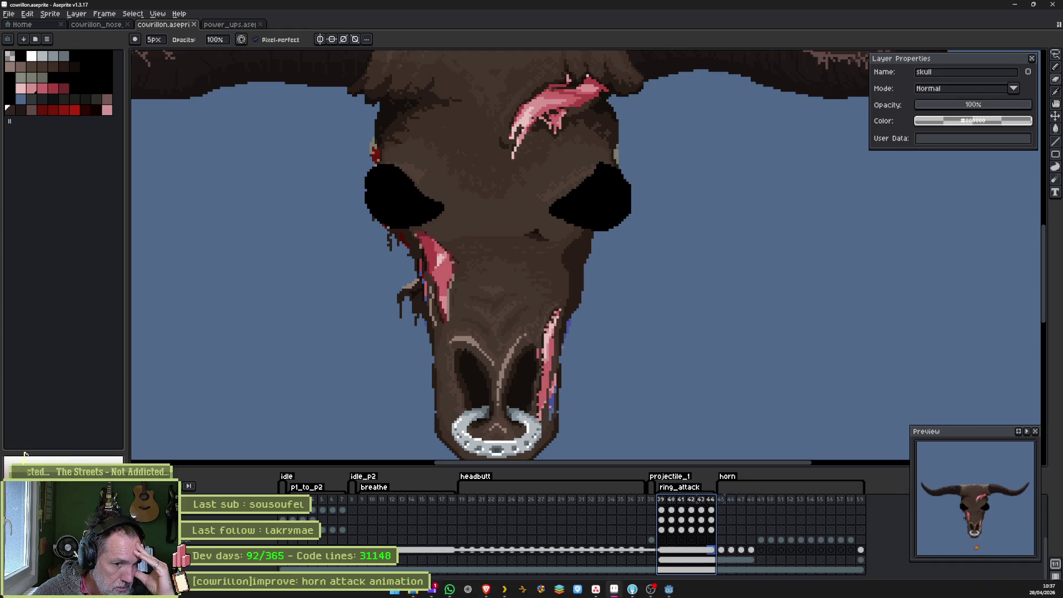
left_click(669, 588)
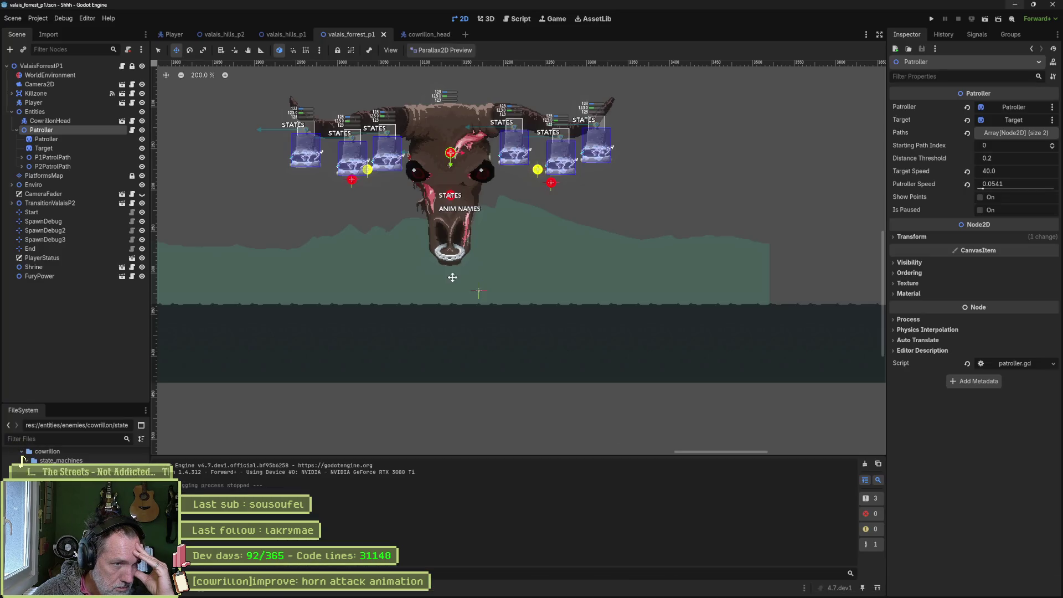
Add the task '[cowrillon]add: use ring_attack animation' to Asana's In progress column and minimize the browser.
left_click(404, 37)
left_click(596, 590)
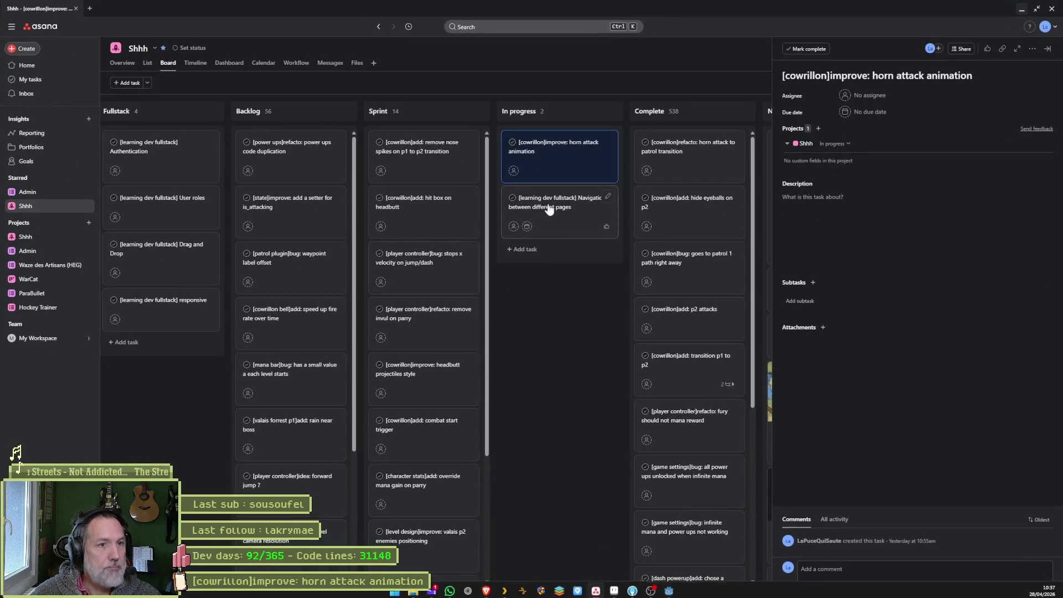
left_click(602, 112)
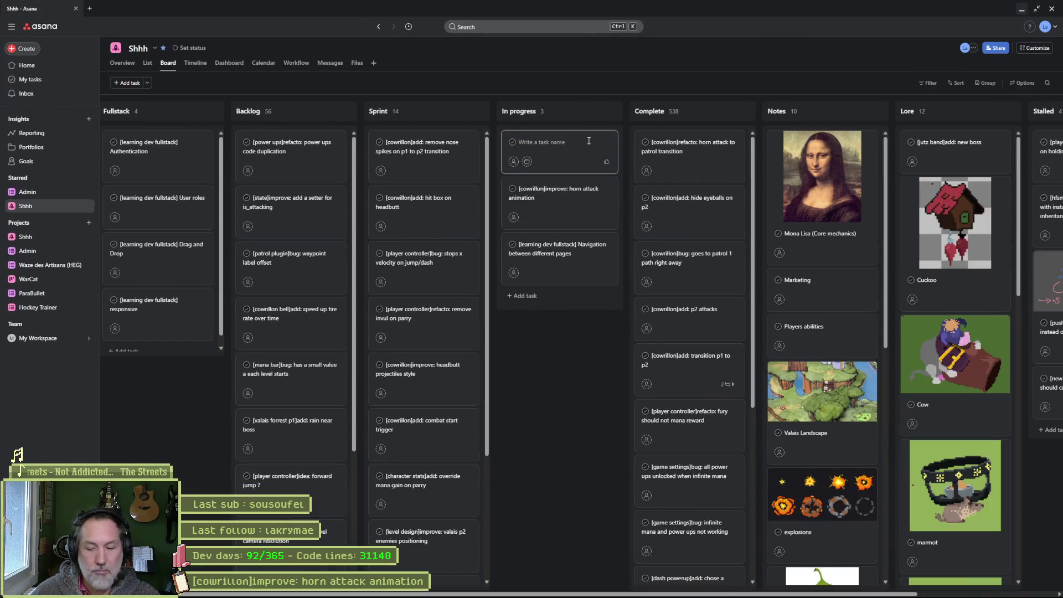
type("[cowrillon]add:")
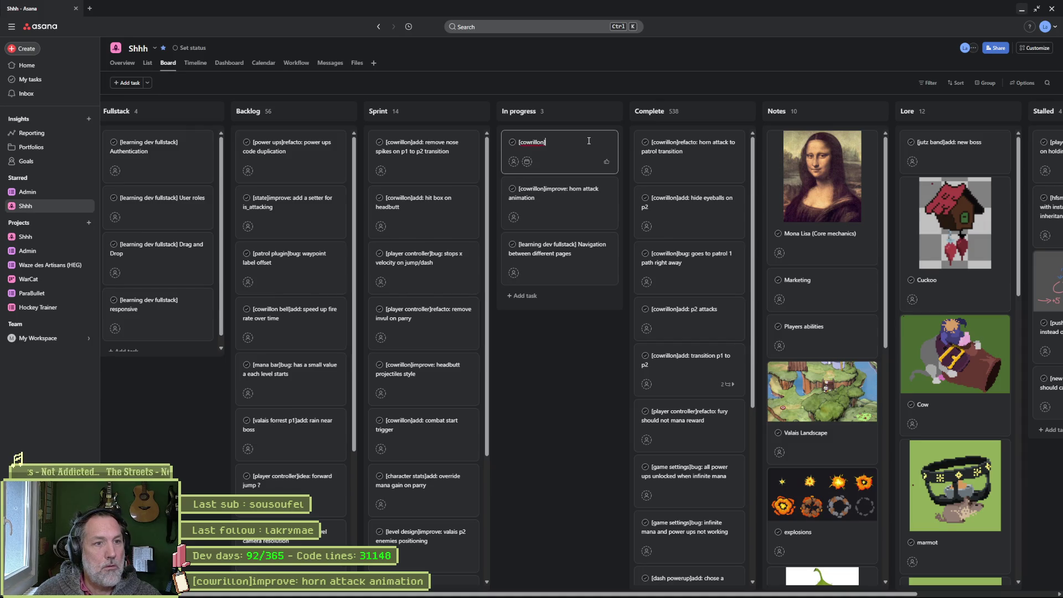
type(" use ring_attack")
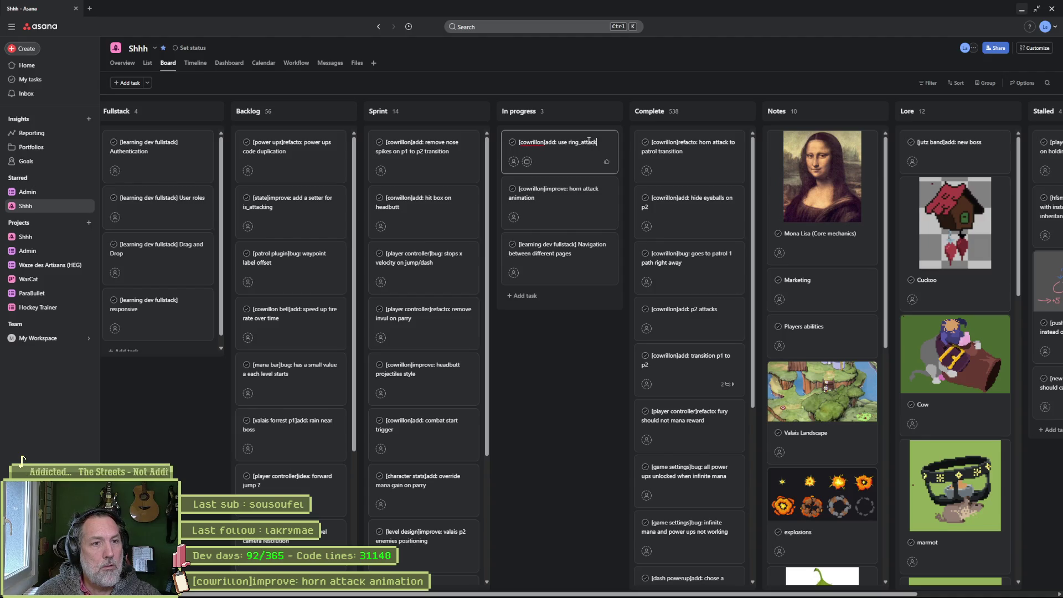
type(" animation")
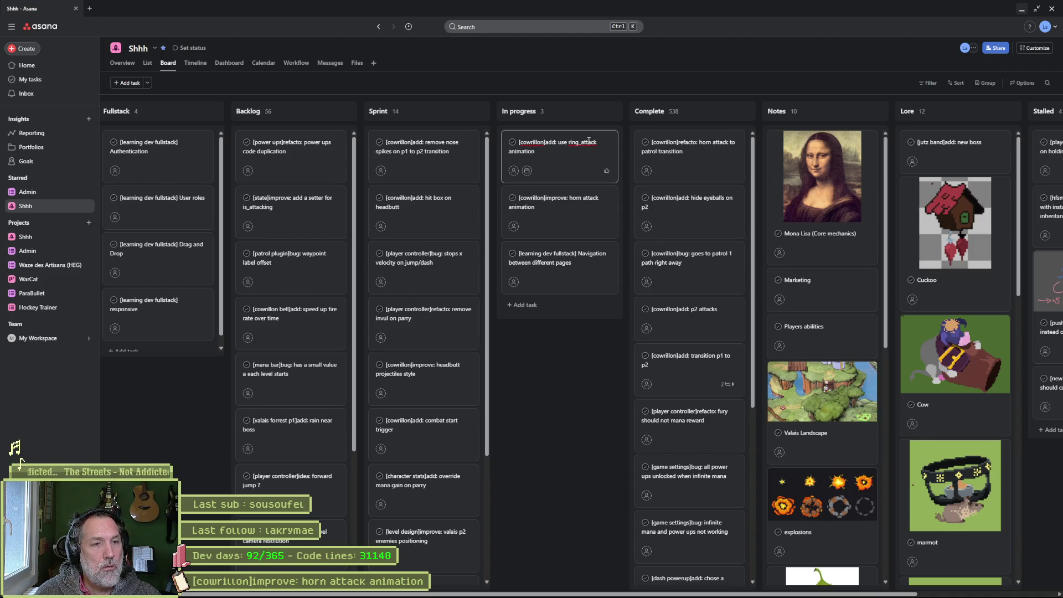
key("Return")
key("Escape")
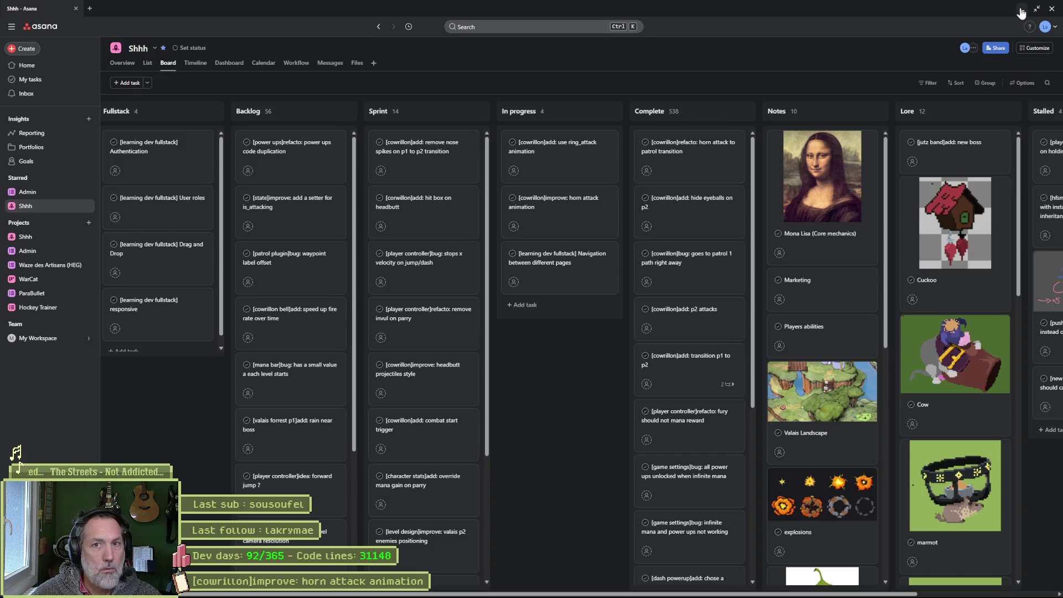
left_click(1021, 10)
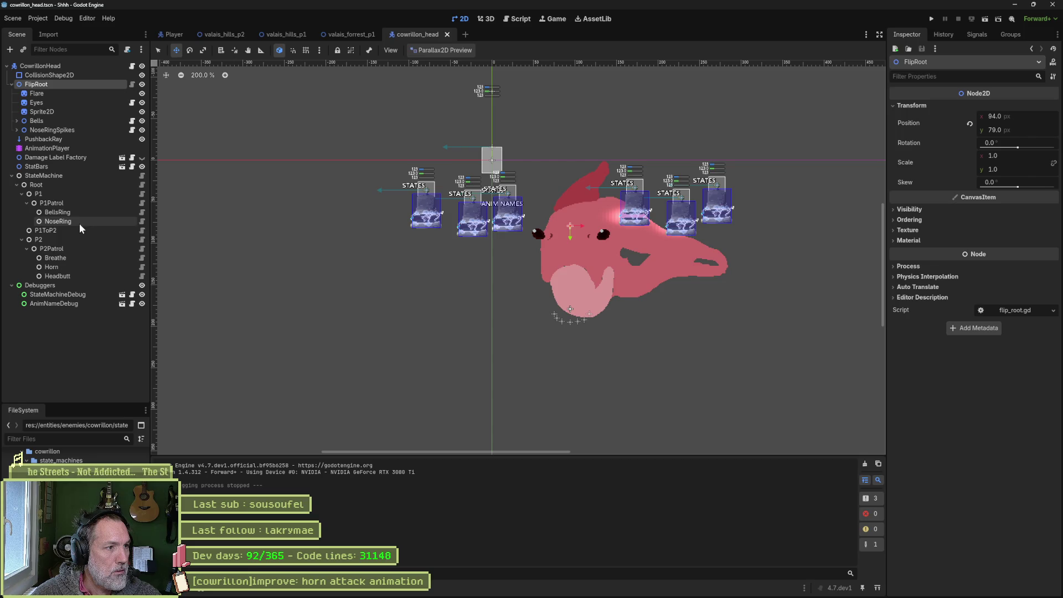
Set the NoseRing state's Animation Name to ring_attack, save cowrillon_head, and run the forest level.
left_click(140, 222)
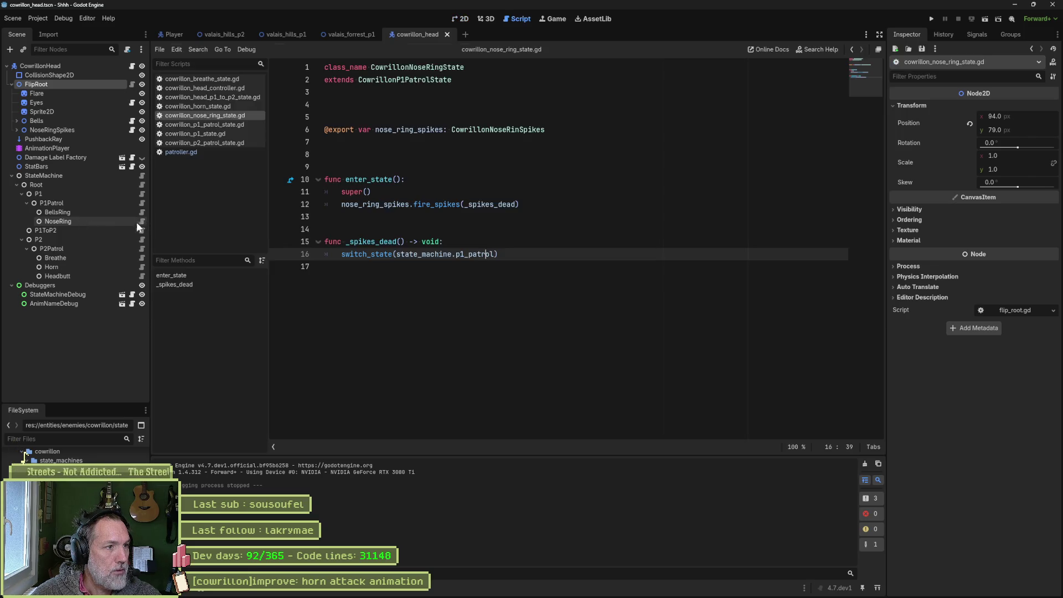
double_click(105, 222)
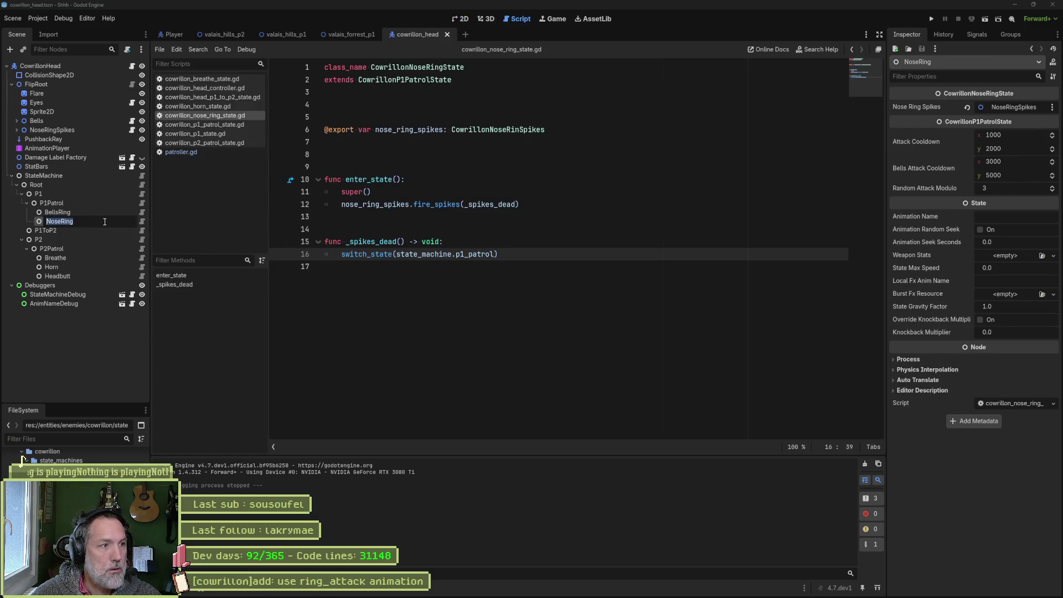
key("Escape")
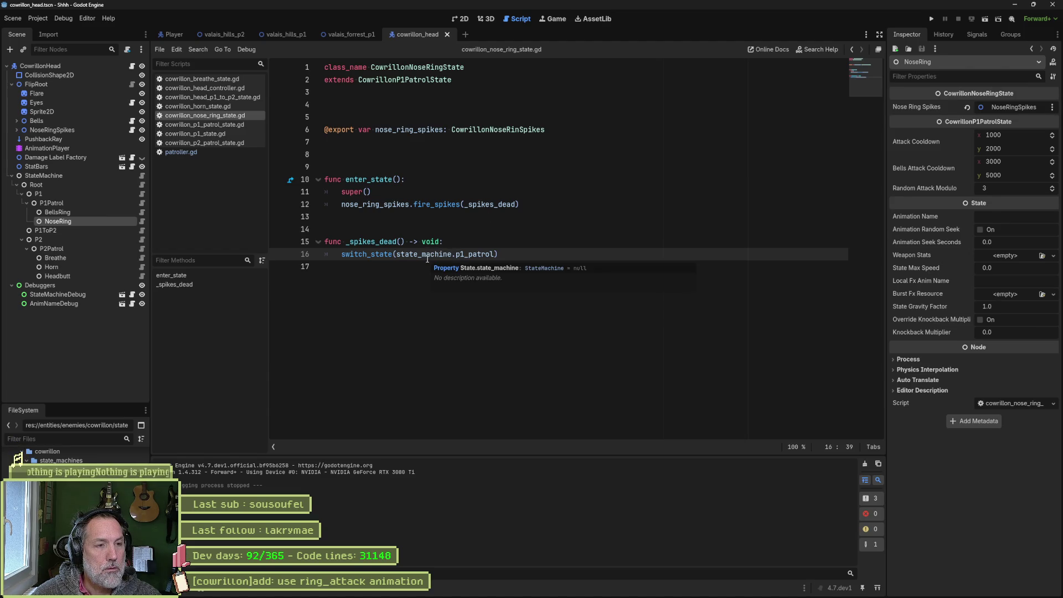
left_click(1004, 217)
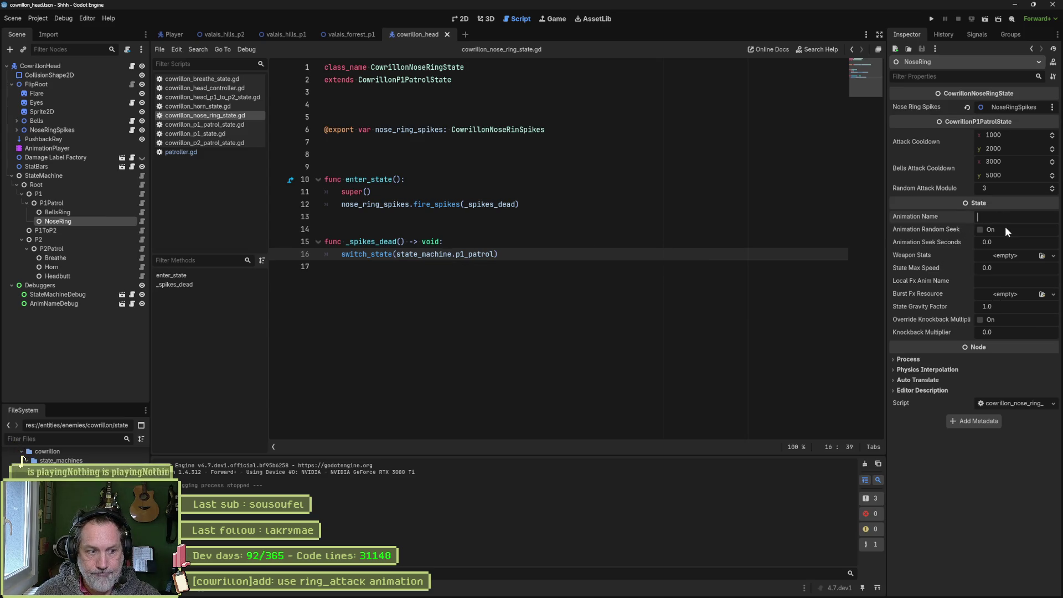
key("alt+Tab")
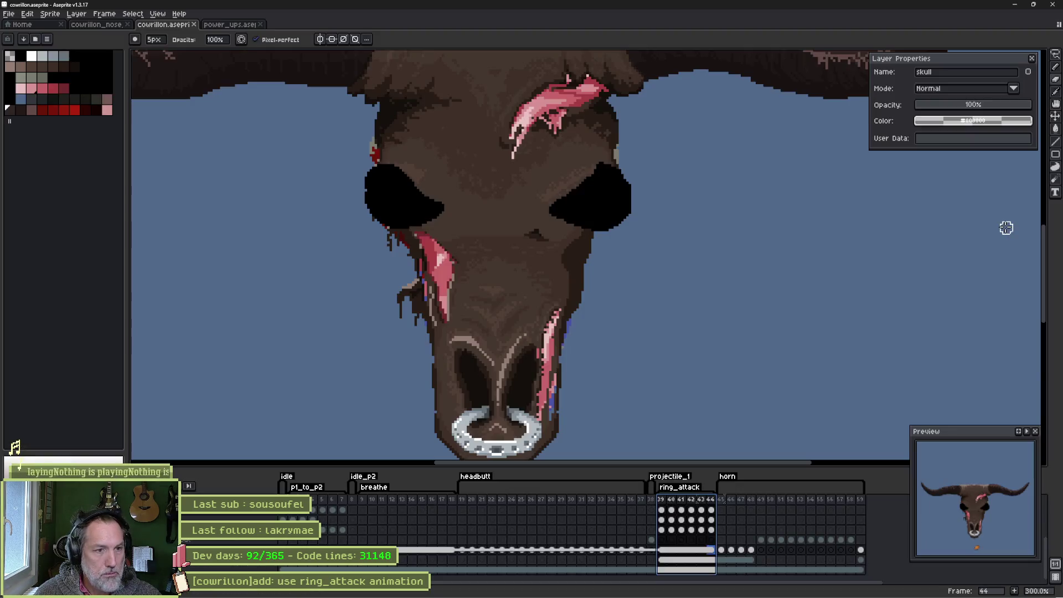
key("alt+Tab")
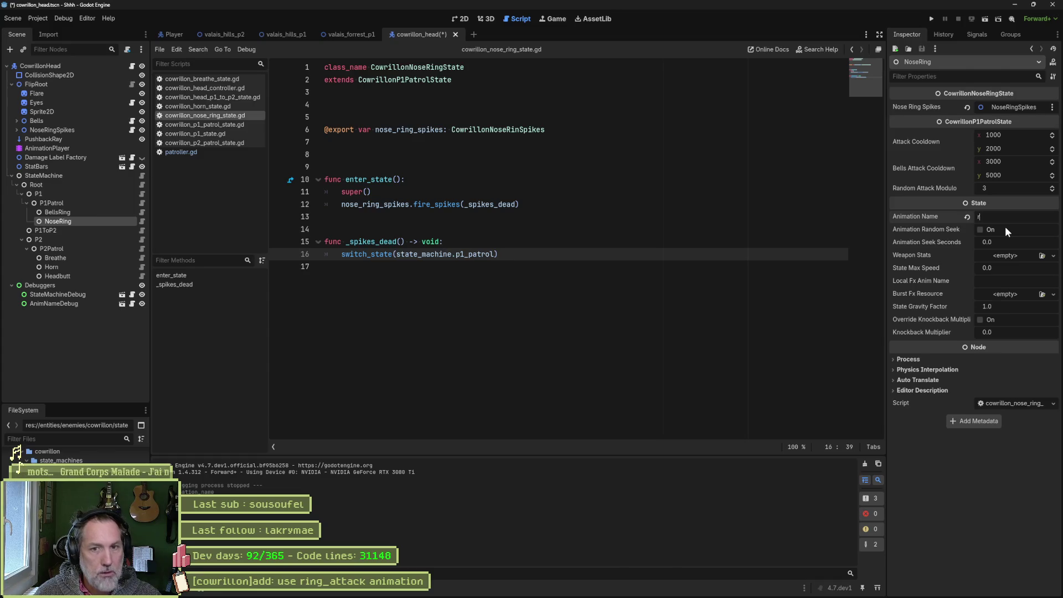
type("ing_attack")
key("ctrl+s")
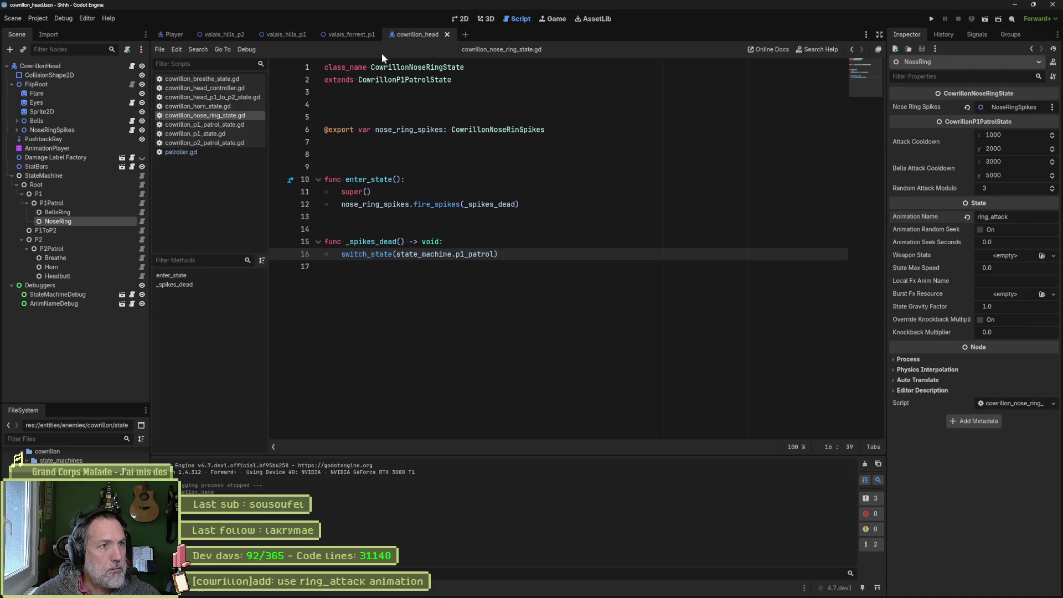
left_click(347, 35)
key("F6")
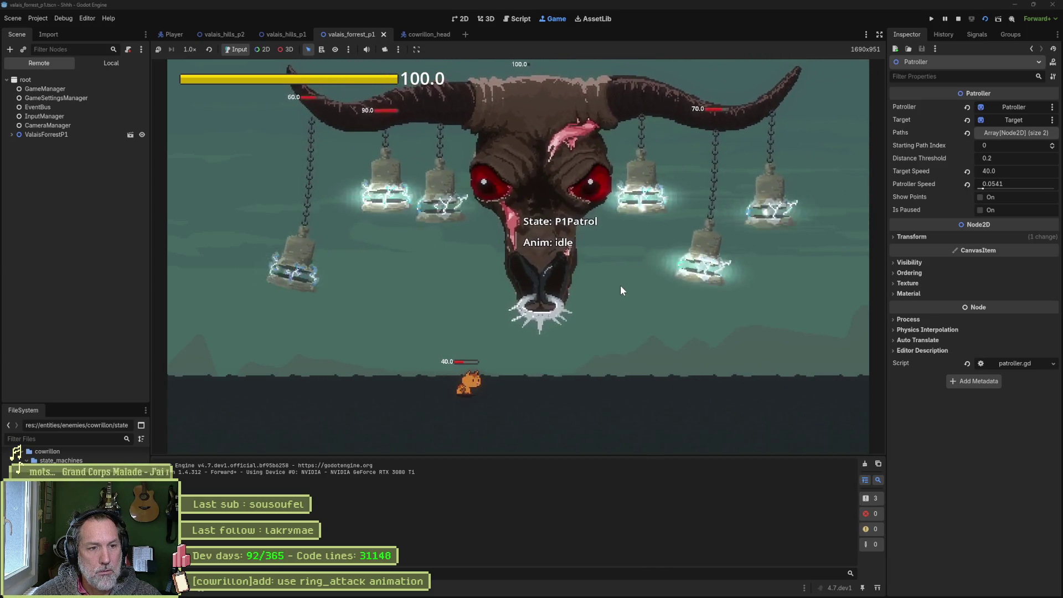
Stop the test run and switch to the bull skull sprite in Aseprite.
key("F8")
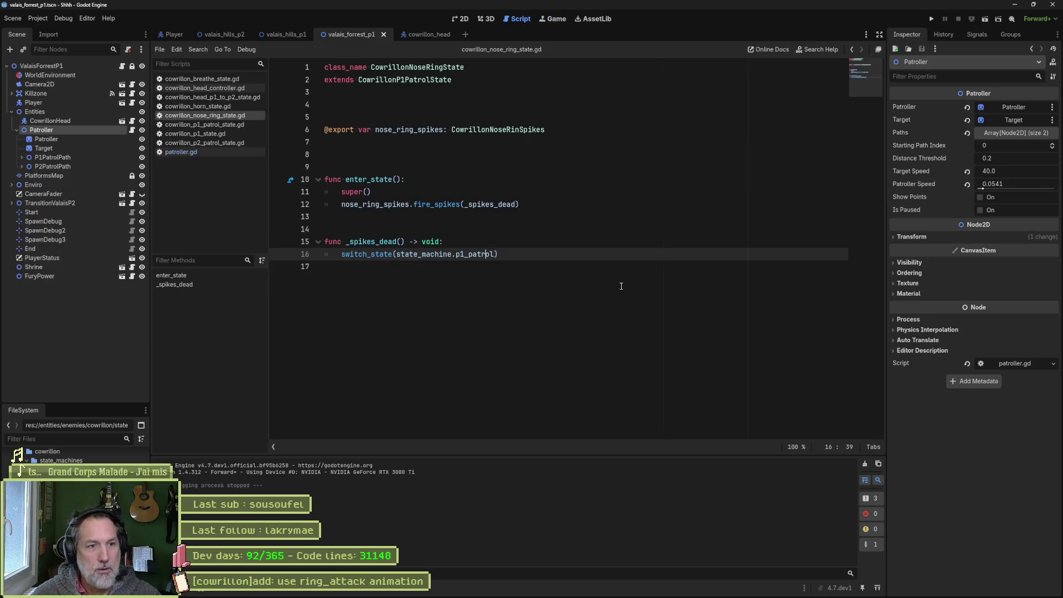
left_click(604, 590)
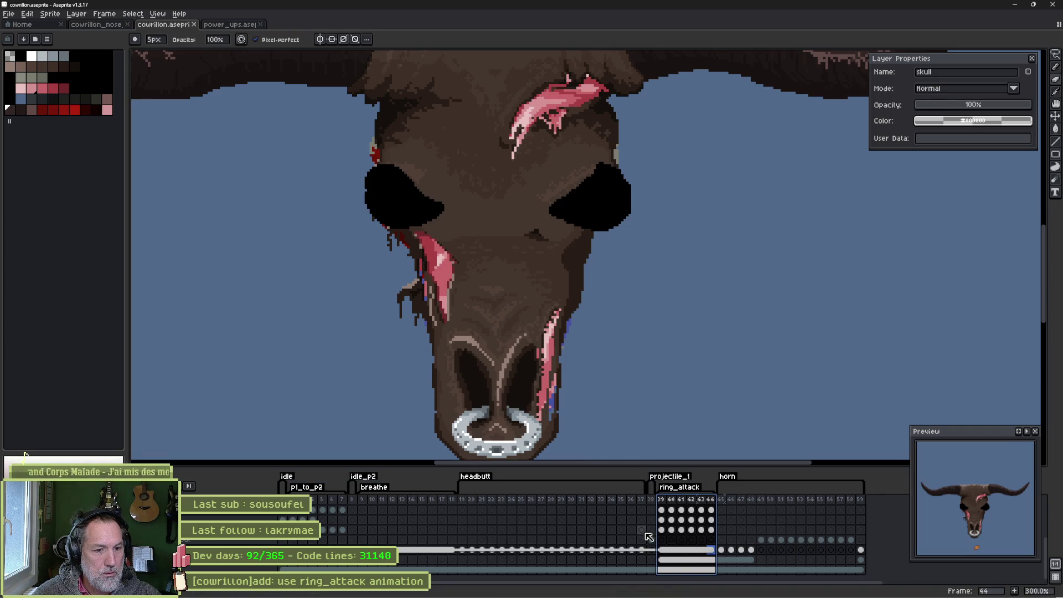
left_click(662, 550)
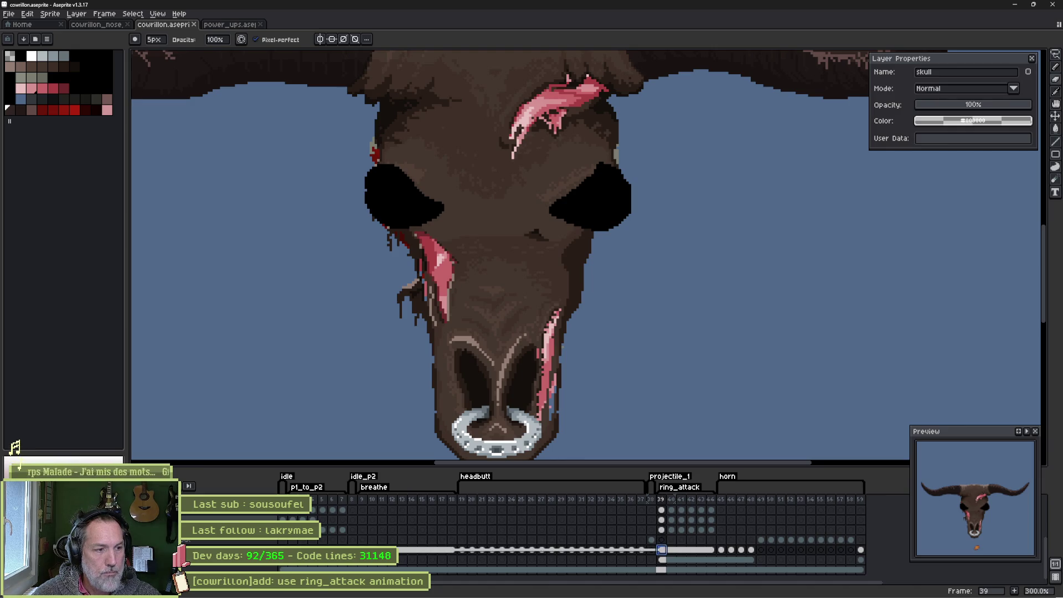
key("ctrl+z")
key("ctrl+y")
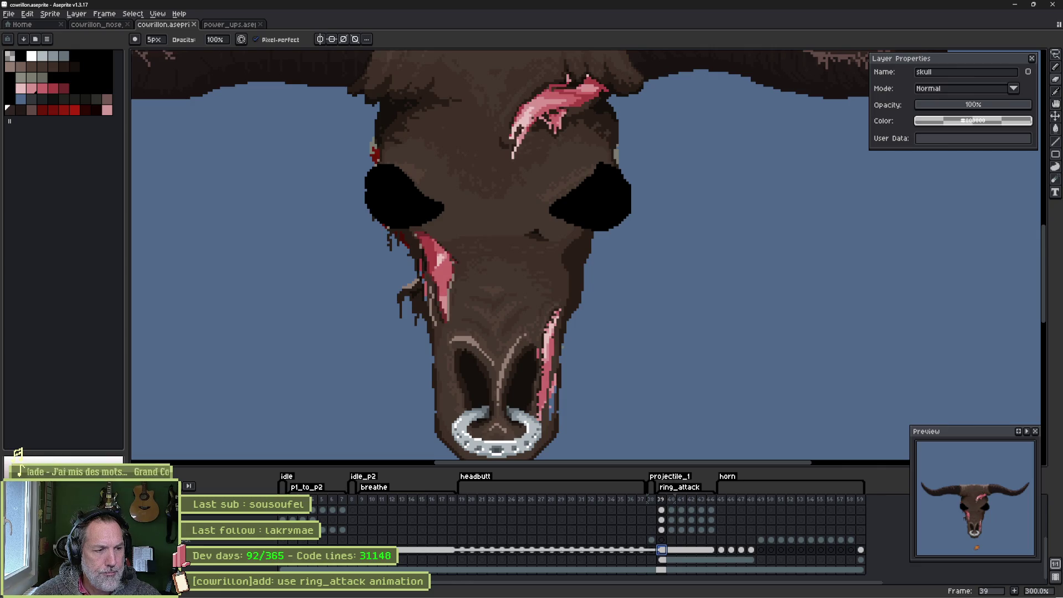
left_click(452, 550)
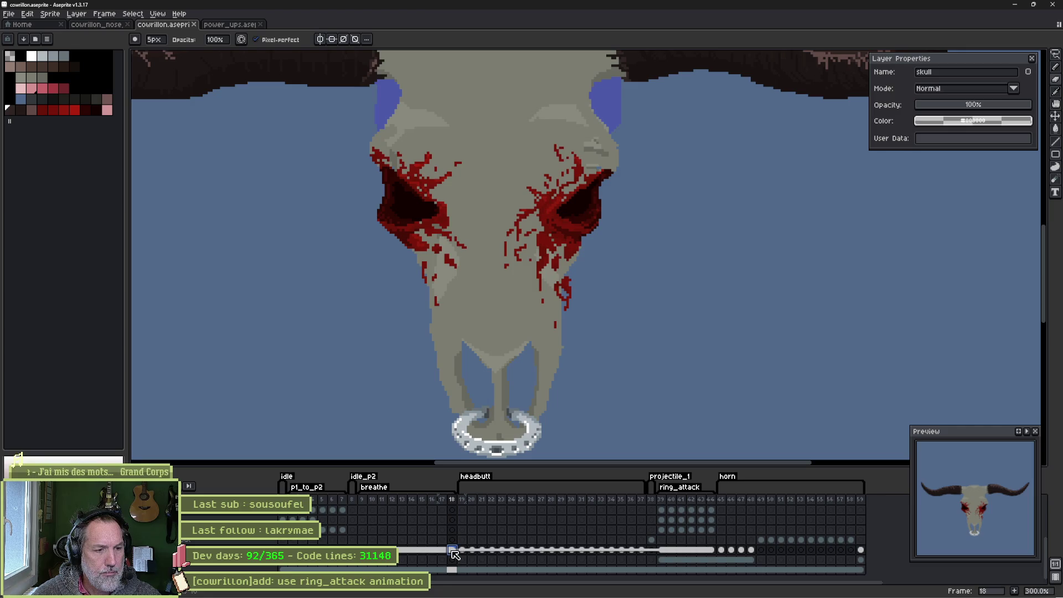
key("Home")
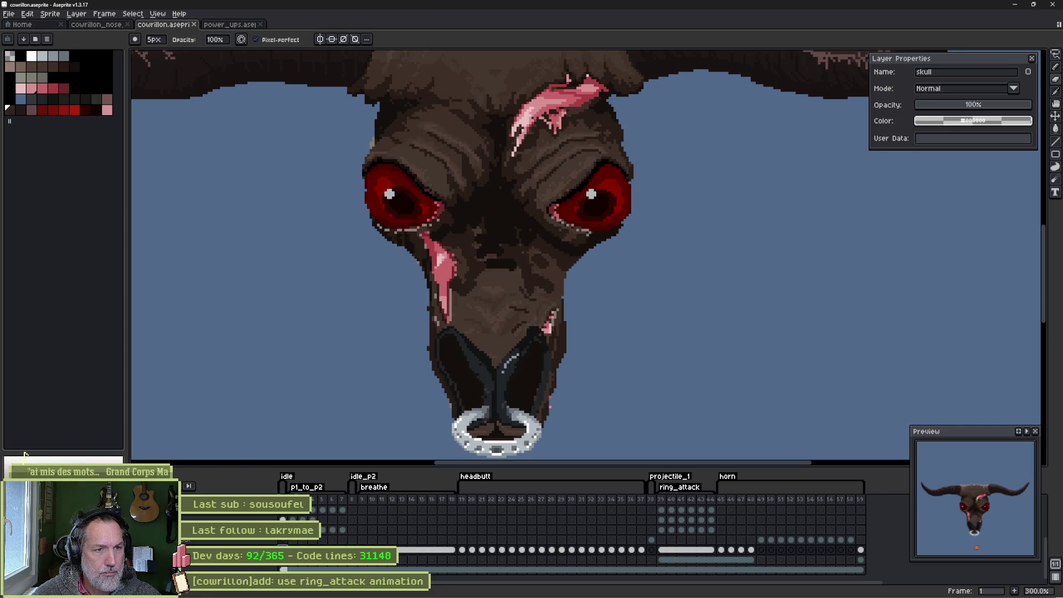
left_click(662, 550)
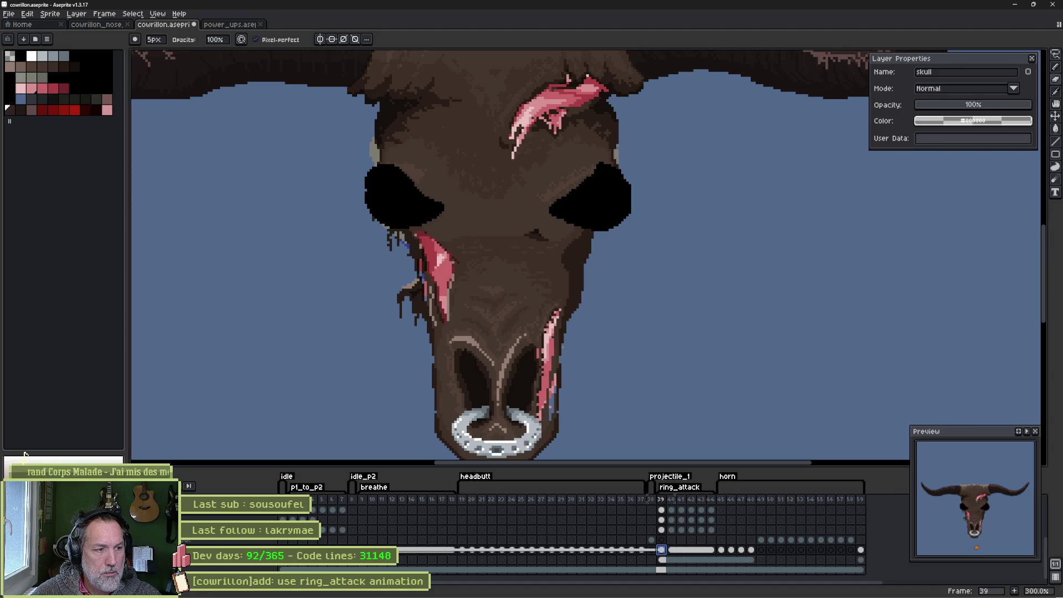
key("ctrl+z")
key("ctrl+z")
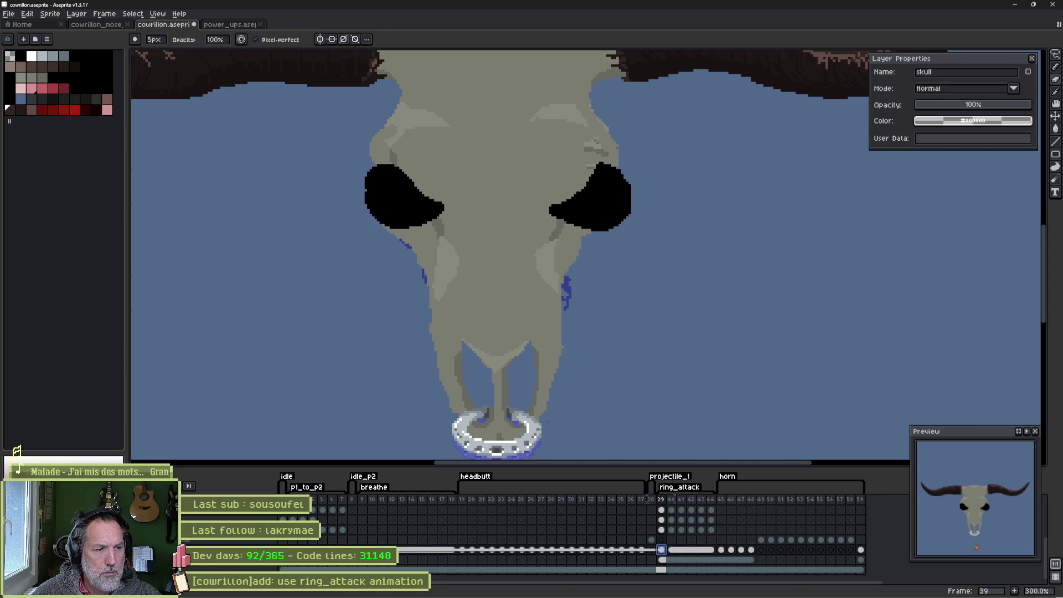
key("ctrl+z")
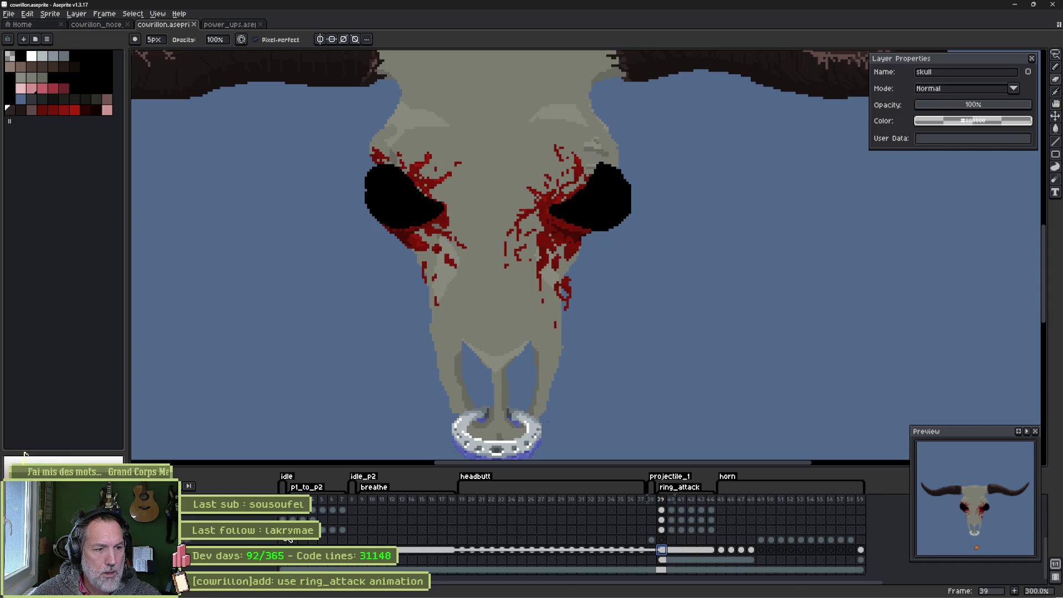
key("ctrl+z")
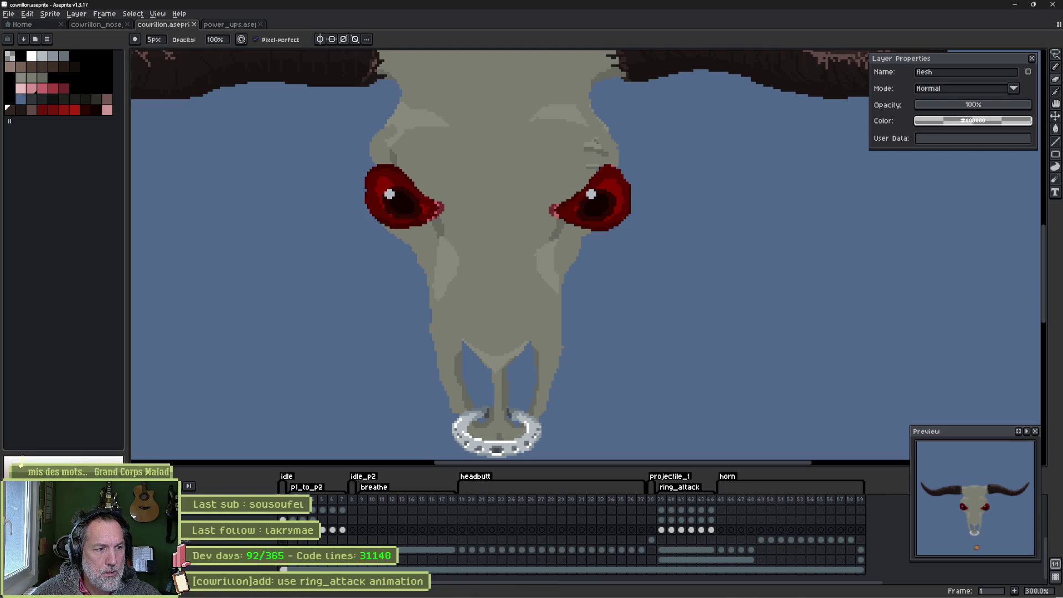
key("ctrl+z")
key("ctrl+z")
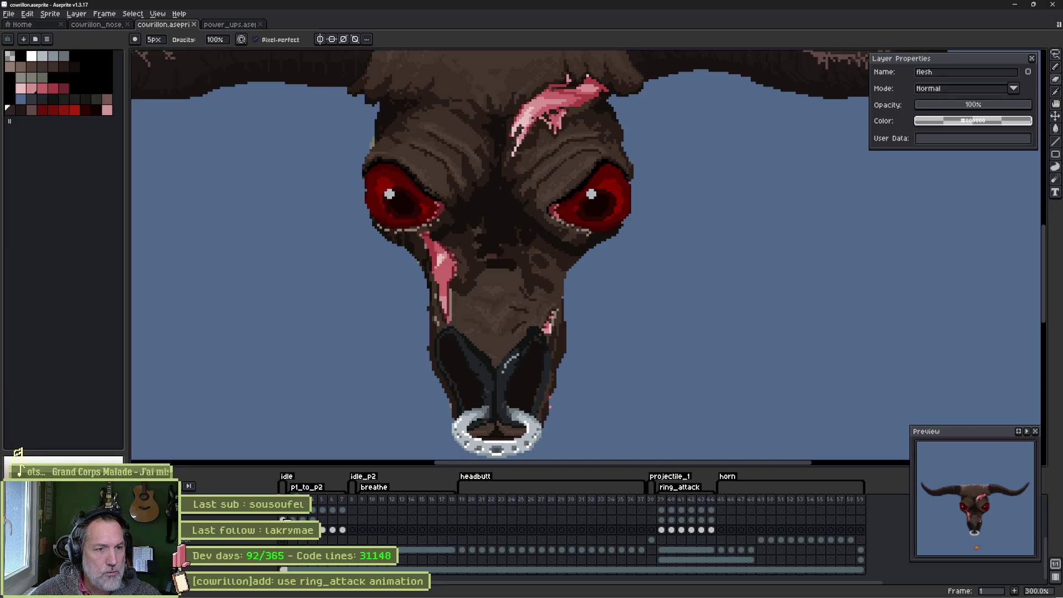
left_click(233, 519)
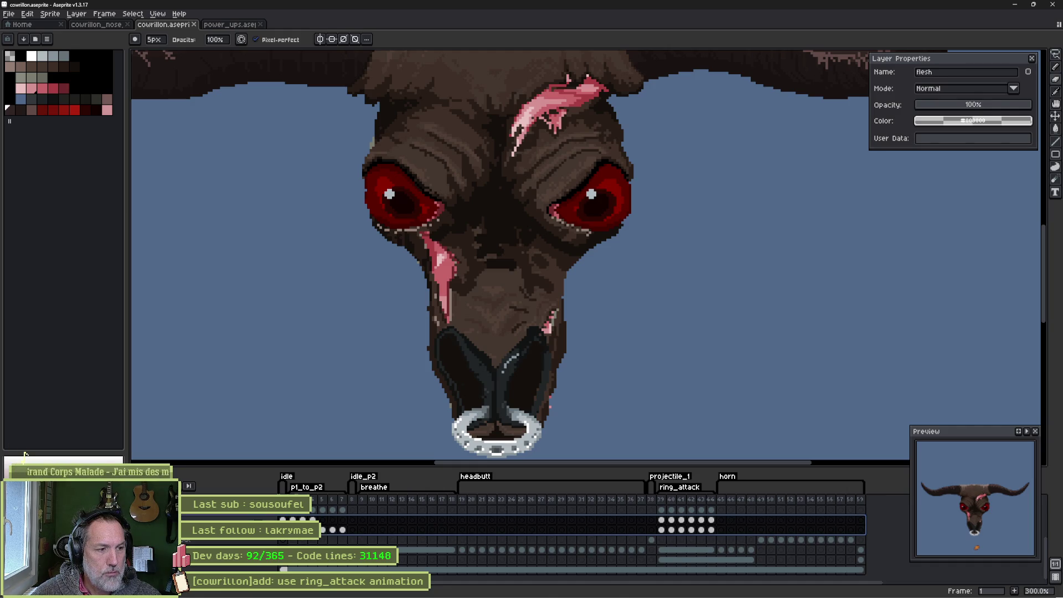
left_click(233, 520)
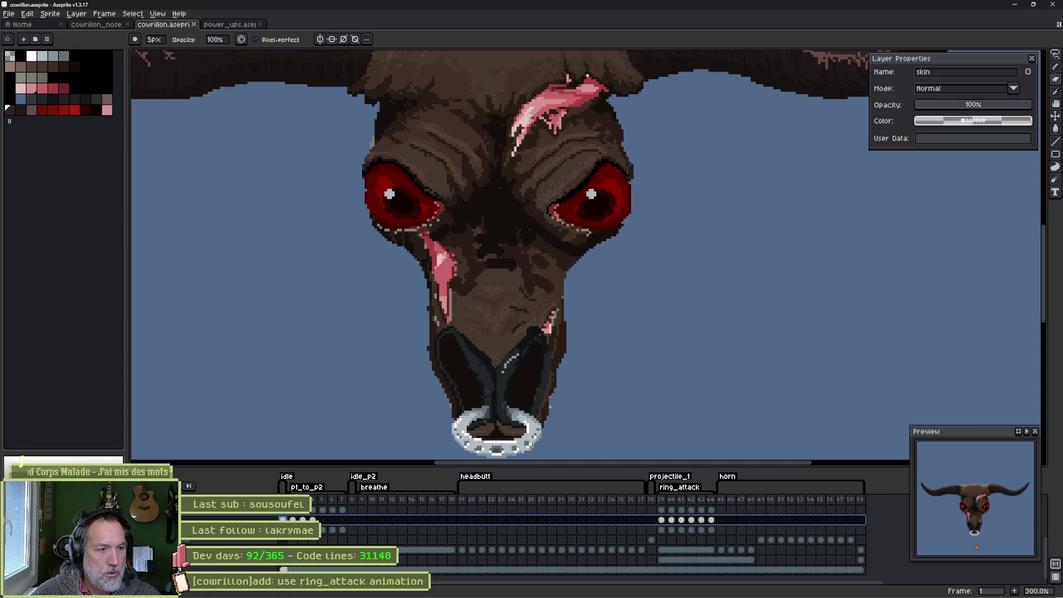
left_click(192, 521)
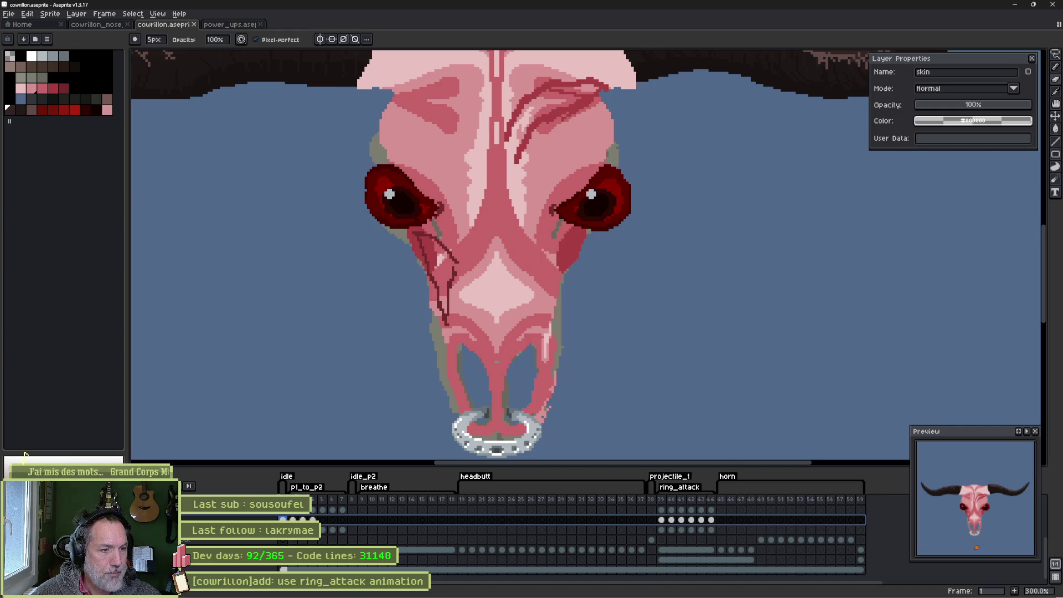
left_click(191, 520)
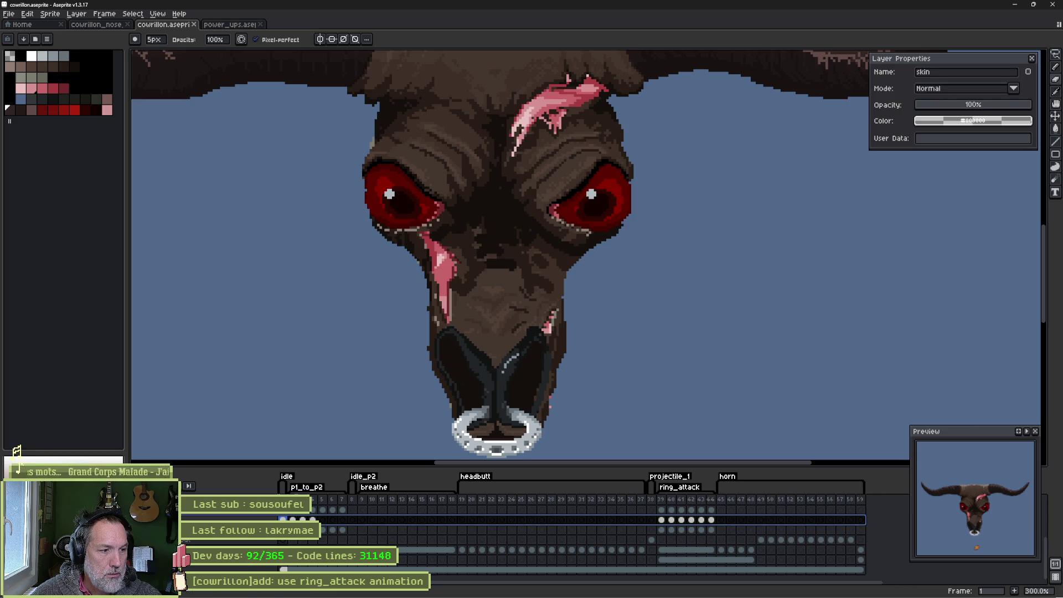
Select the flesh layer and its cel at ring_attack frame 39.
right_click(233, 516)
mouse_move(260, 568)
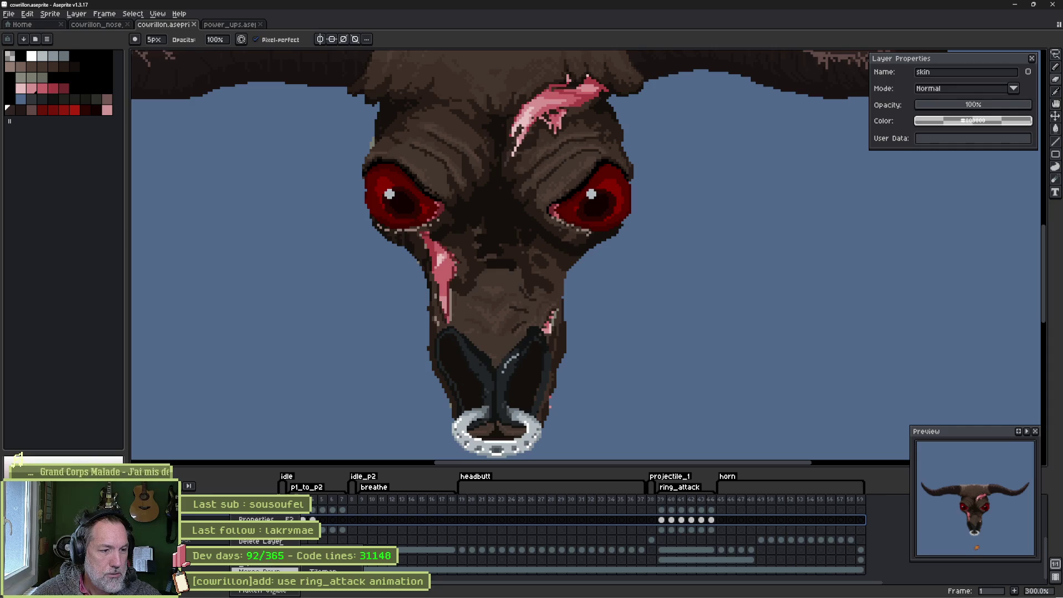
left_click(232, 530)
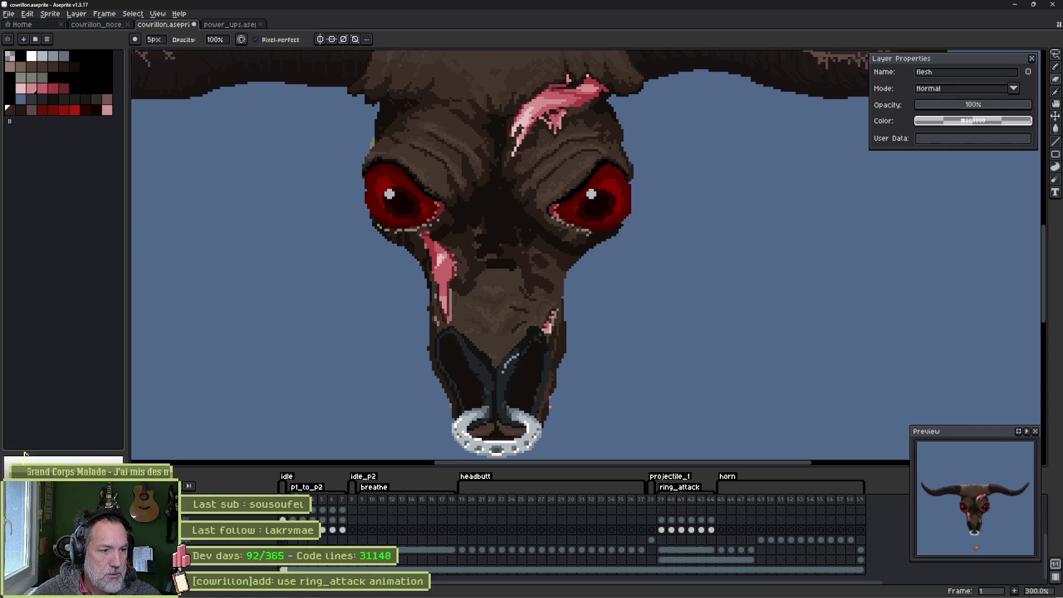
left_click(332, 500)
mouse_move(333, 503)
left_mouse_down()
mouse_move(393, 503)
mouse_move(283, 502)
left_mouse_up()
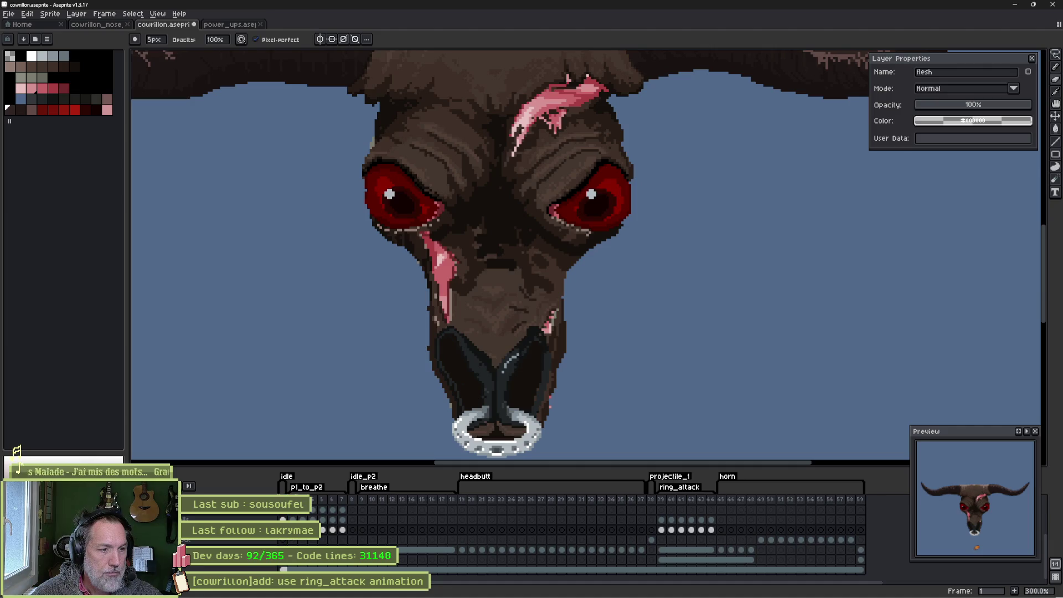
left_click(665, 501)
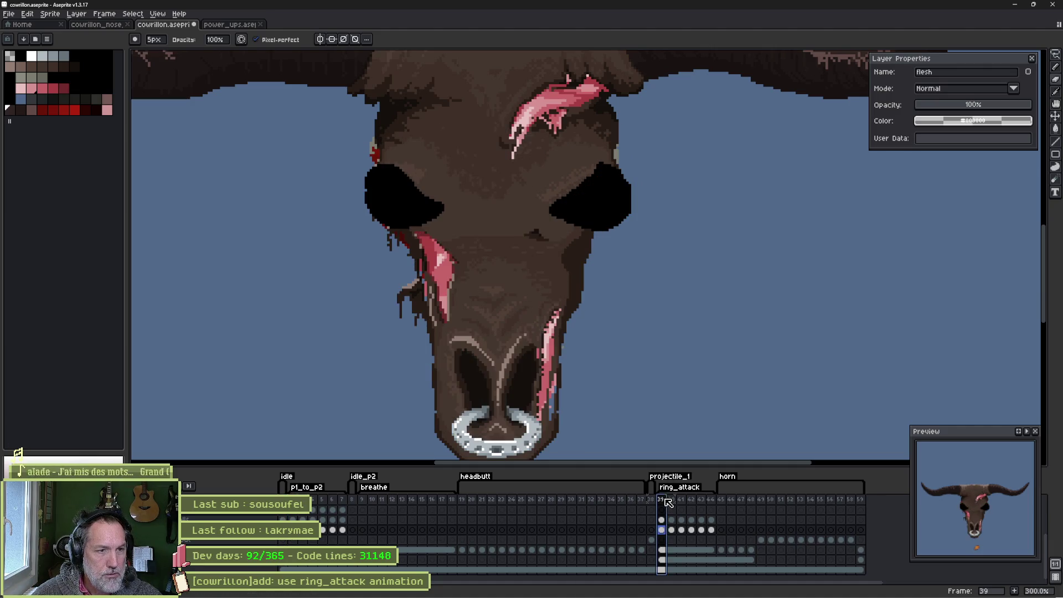
left_click(664, 531)
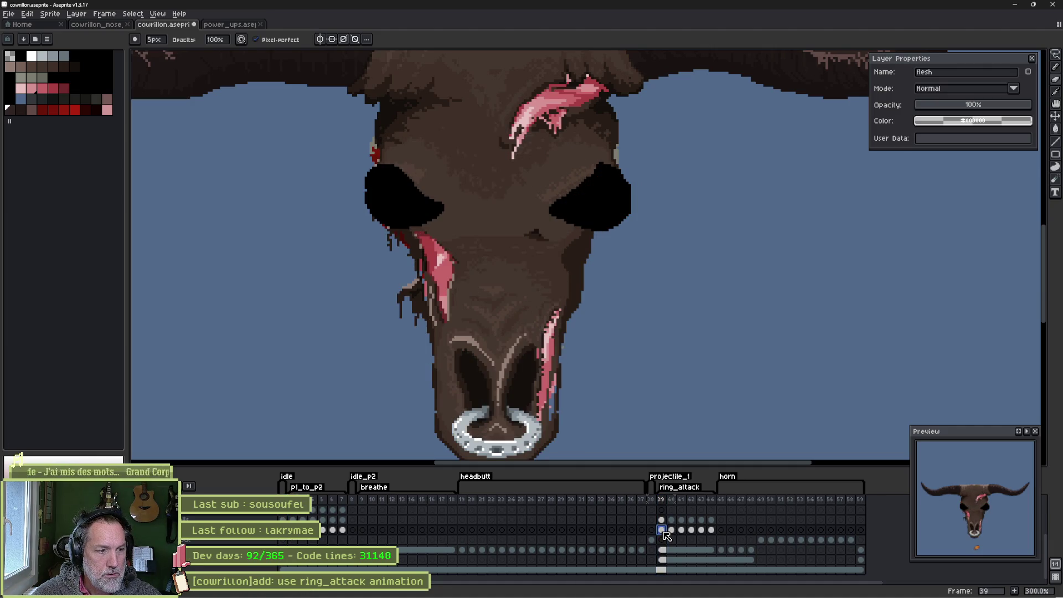
Turn on Onion Skin and flip between frames 39 and 40 to compare the nose ring.
key("F3")
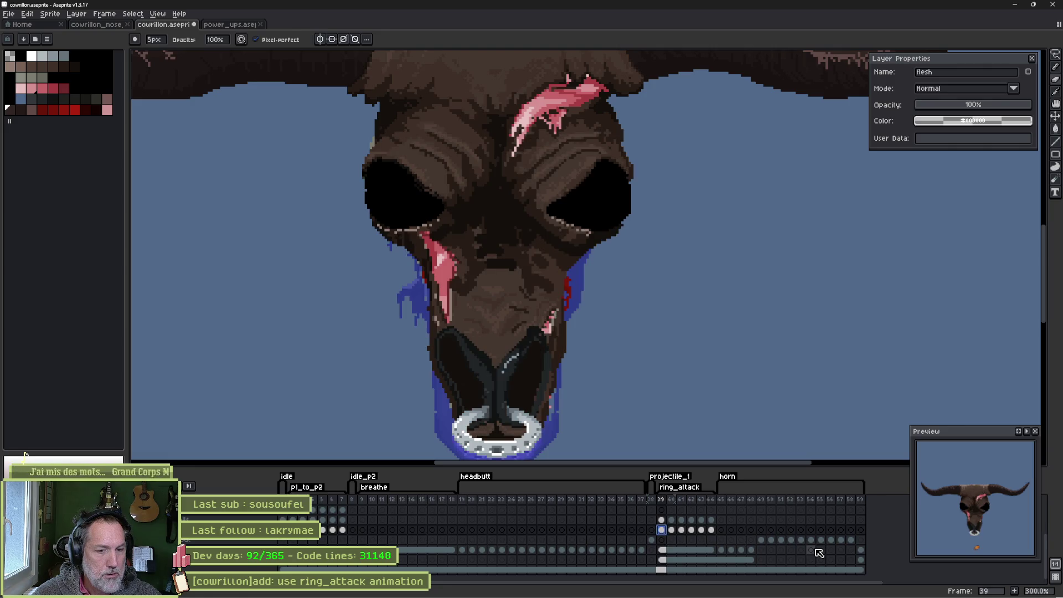
key("Right")
key("Right")
key("Left")
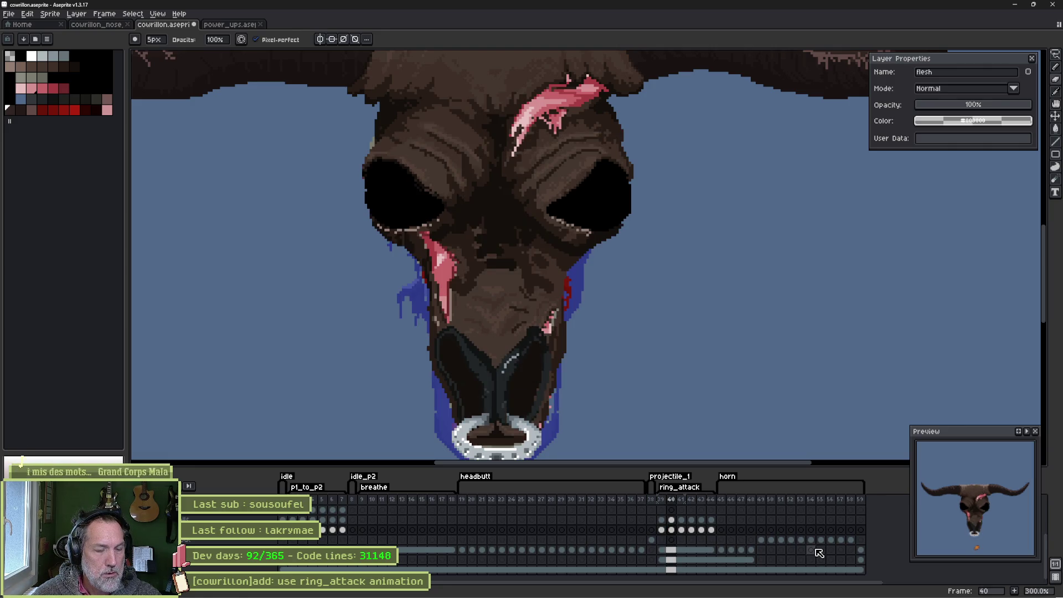
key("Right")
key("Right")
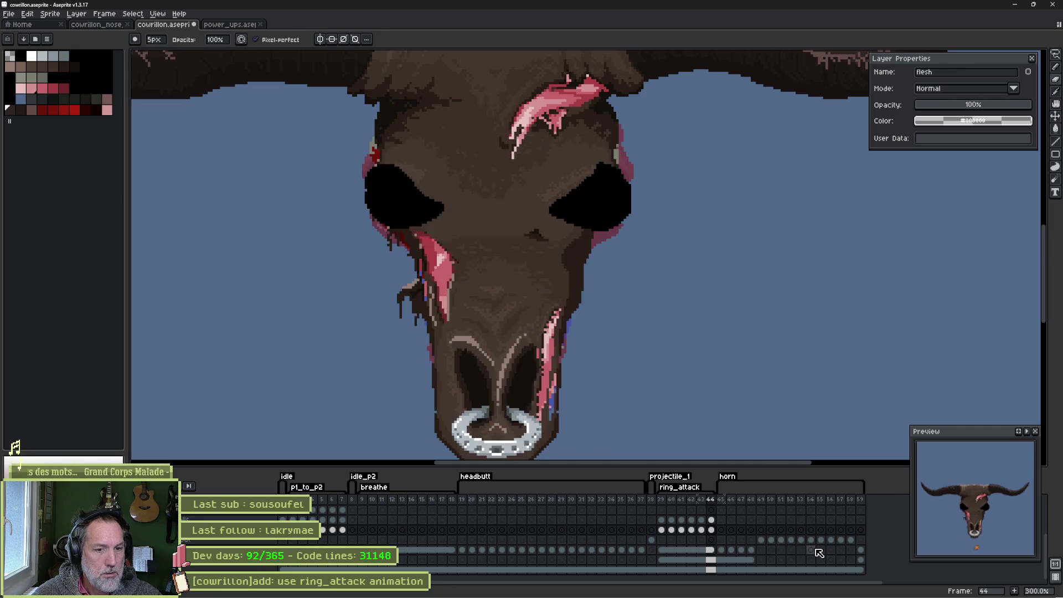
key("Left")
key("Left")
key("Left")
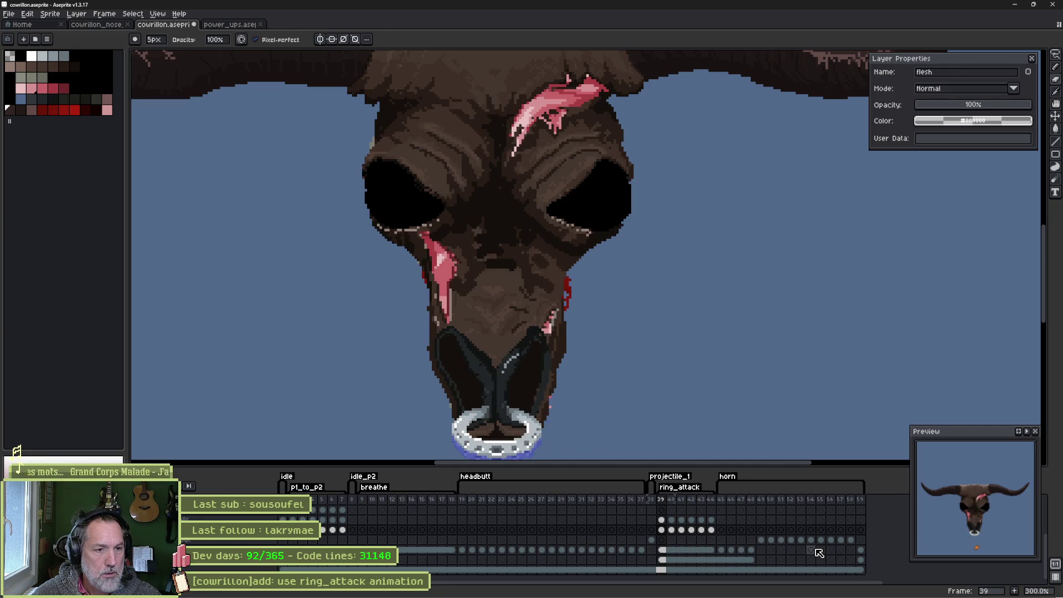
key("Right")
key("Left")
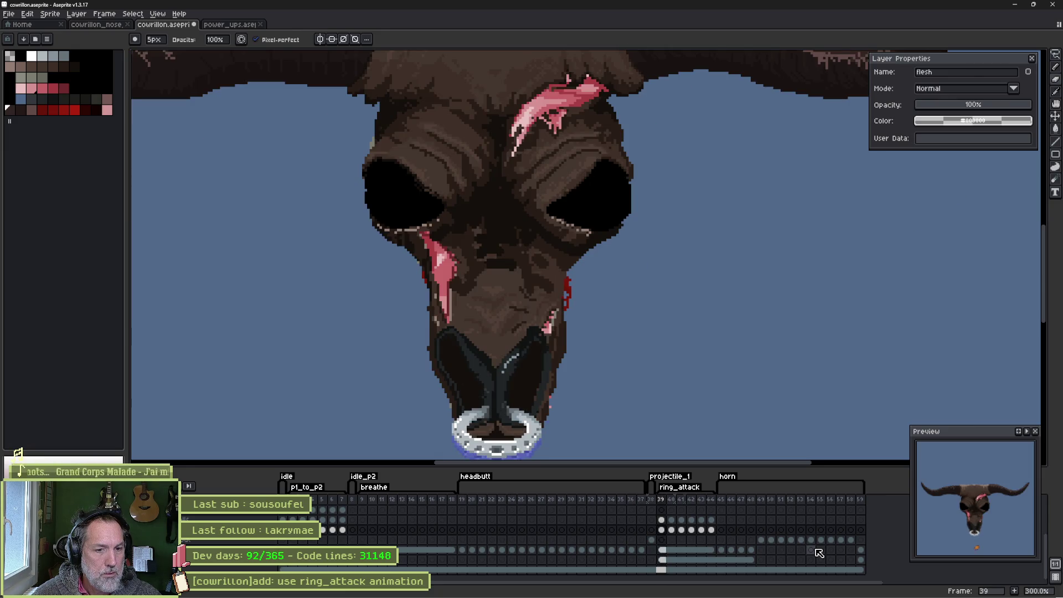
key("Right")
scroll(703, 404, "down", 2)
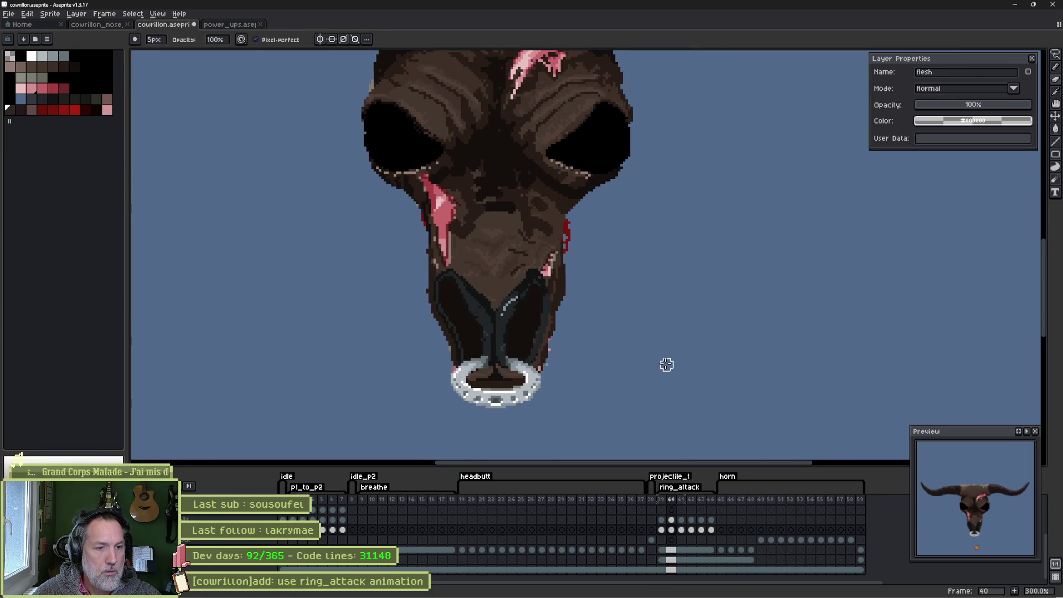
Select and move the nose ring down a few pixels in ring_attack frames 40 and 41.
key("m")
left_click_drag(422, 340, 582, 435)
left_click_drag(530, 389, 530, 395)
key("ctrl+d")
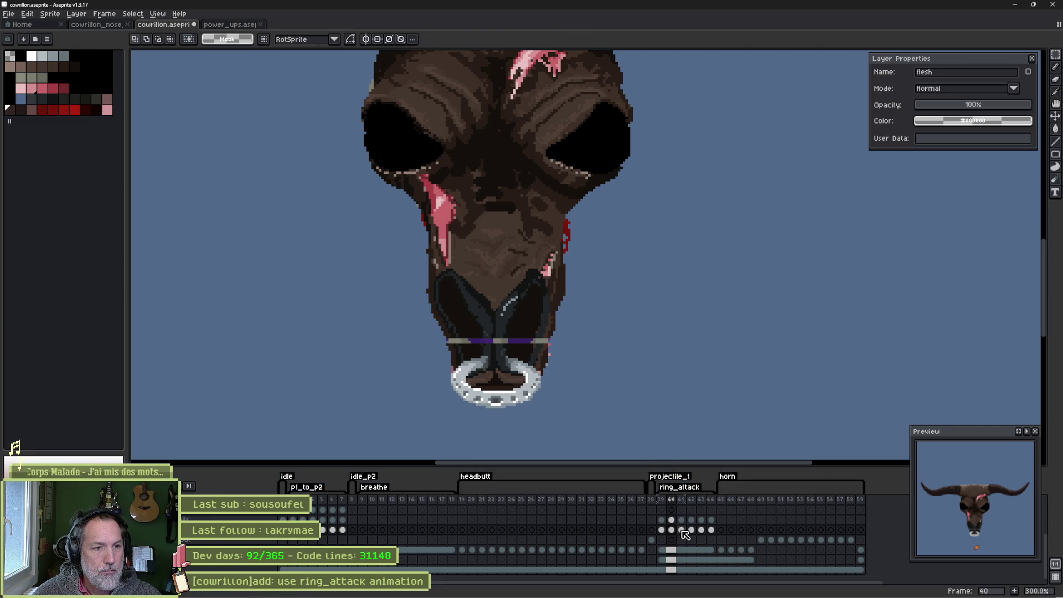
left_click(683, 531)
left_click_drag(426, 330, 571, 391)
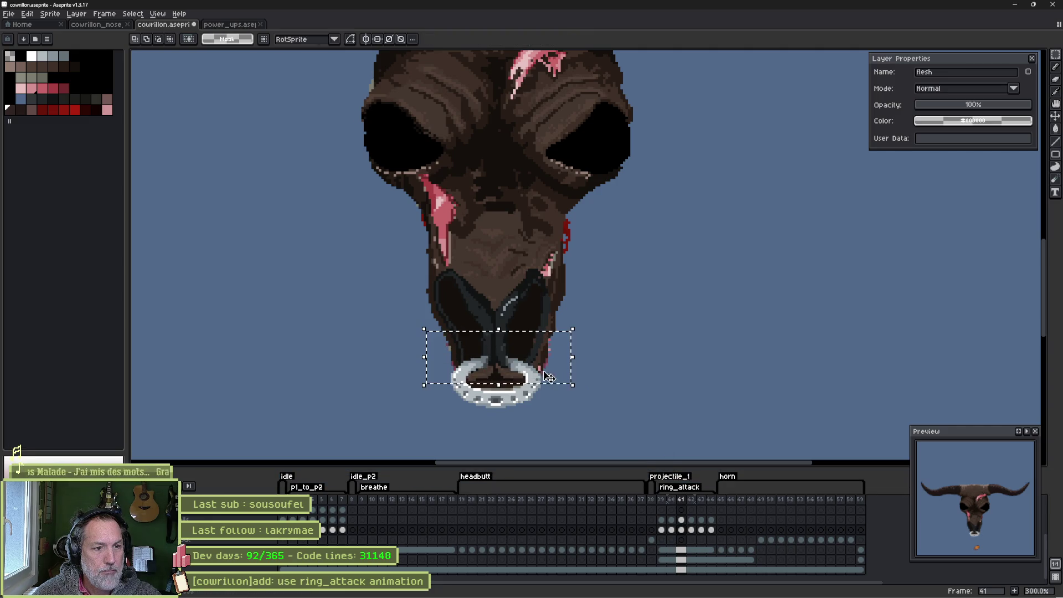
left_click_drag(411, 353, 592, 419)
left_click_drag(506, 377, 508, 382)
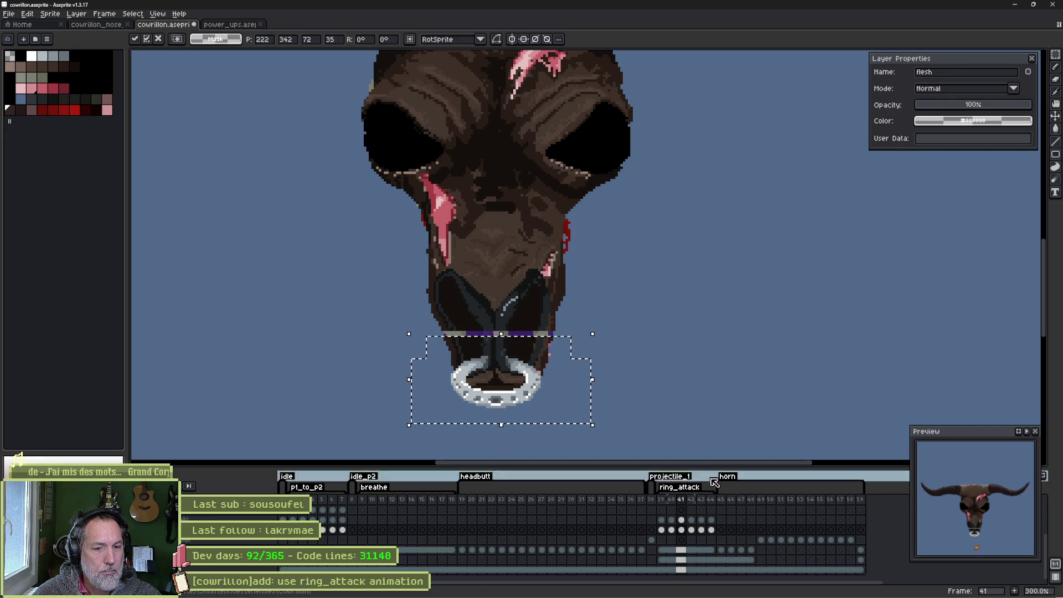
left_click(692, 530)
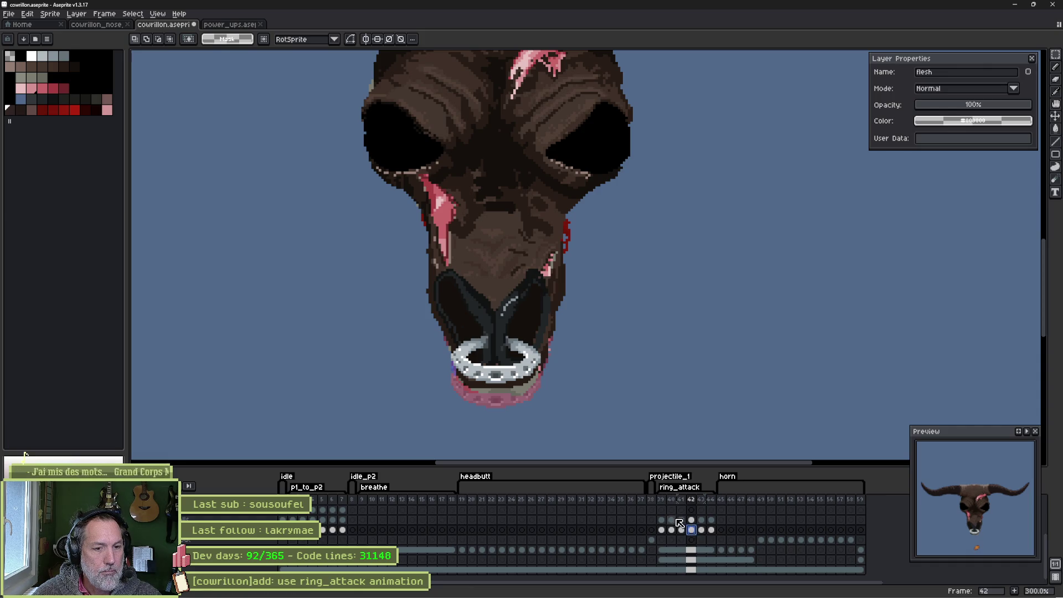
Rename a layer (typing 'ski'), move it down one place in the stack, and select cels.
left_click_drag(661, 499, 704, 498)
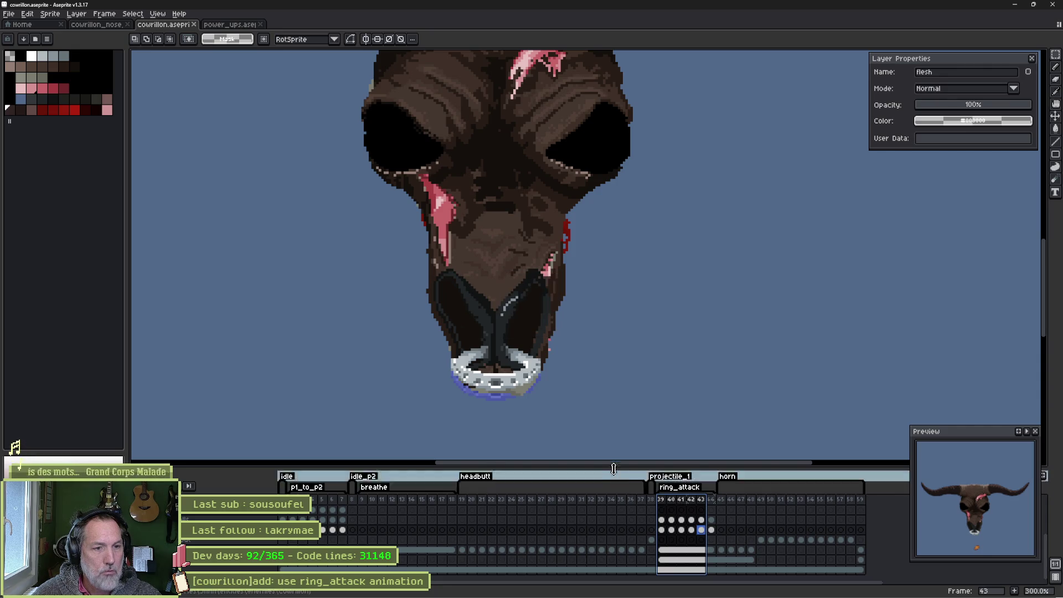
left_click(711, 530)
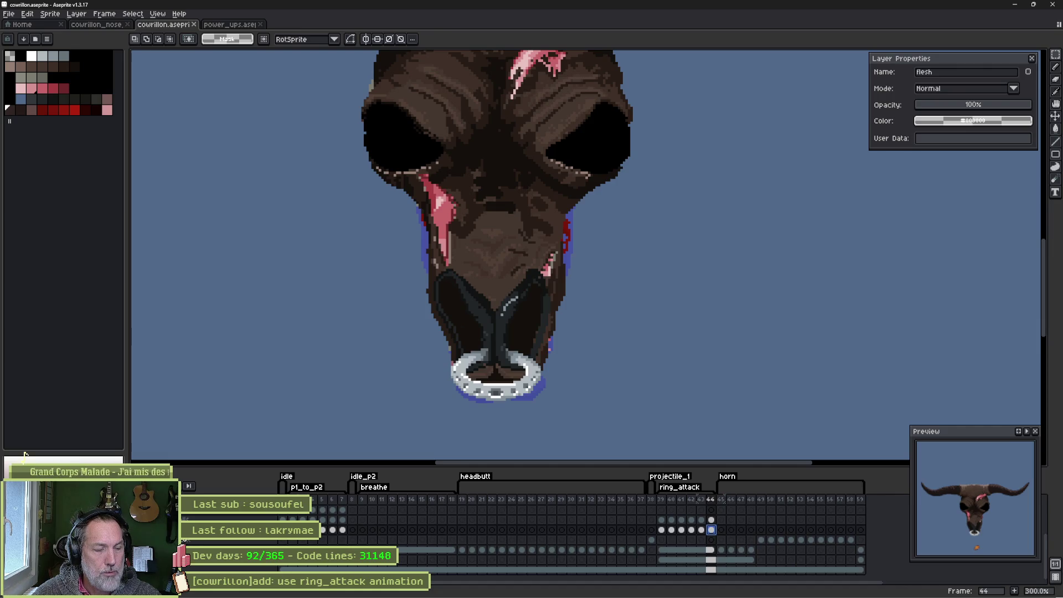
type("ski")
key("Return")
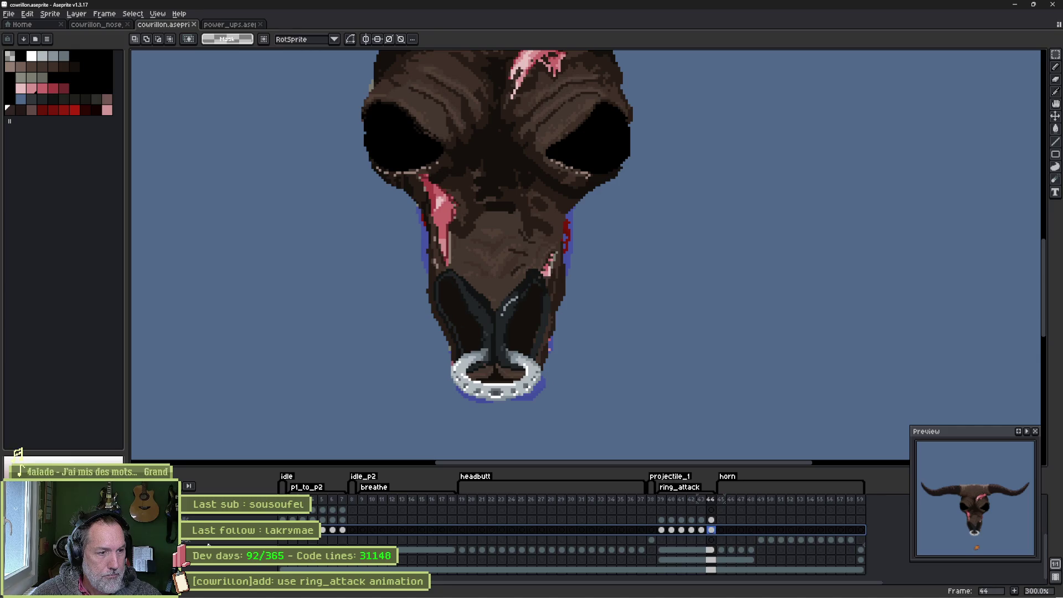
left_click_drag(208, 546, 210, 542)
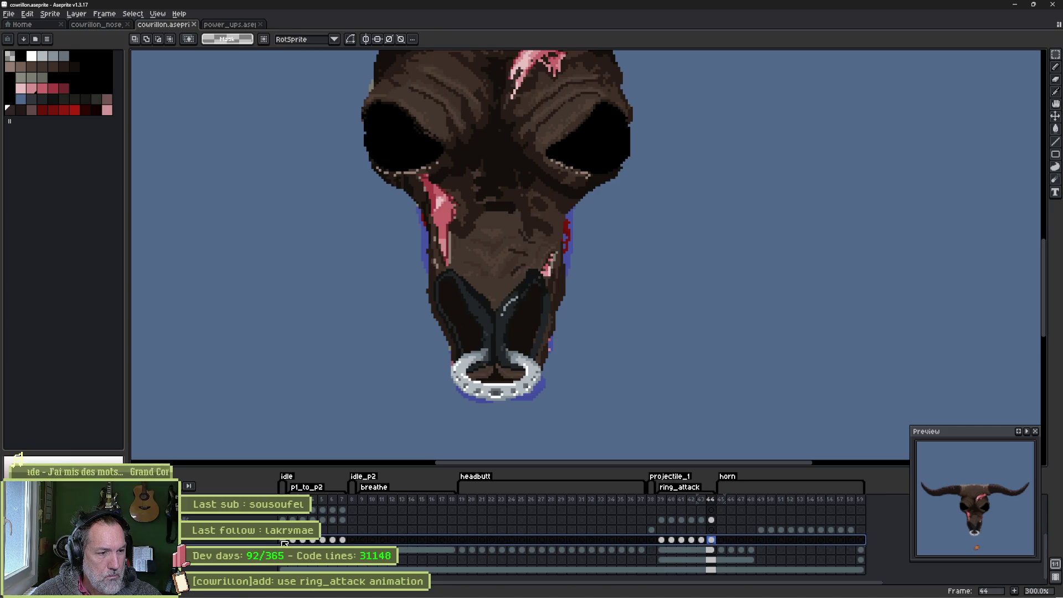
left_click(293, 541)
left_click(302, 543)
left_click(294, 543)
mouse_move(322, 548)
left_mouse_down()
mouse_move(720, 552)
mouse_move(294, 546)
left_mouse_up()
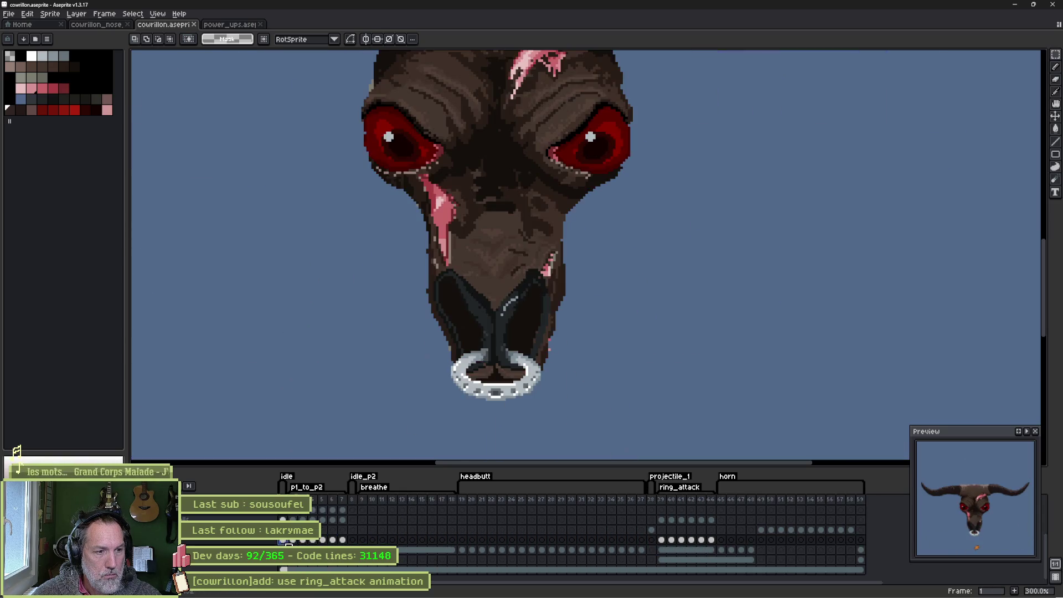
key("alt+Tab")
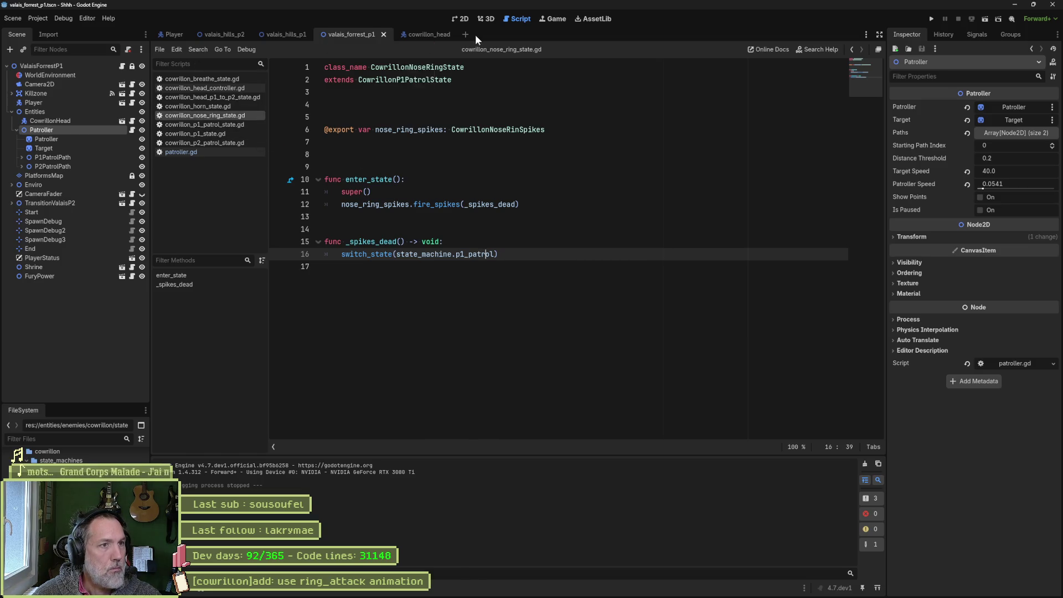
Reimport the updated boss head sprite in the cowrillon_head scene.
left_click(421, 34)
left_click(88, 110)
scroll(956, 490, "down", 2)
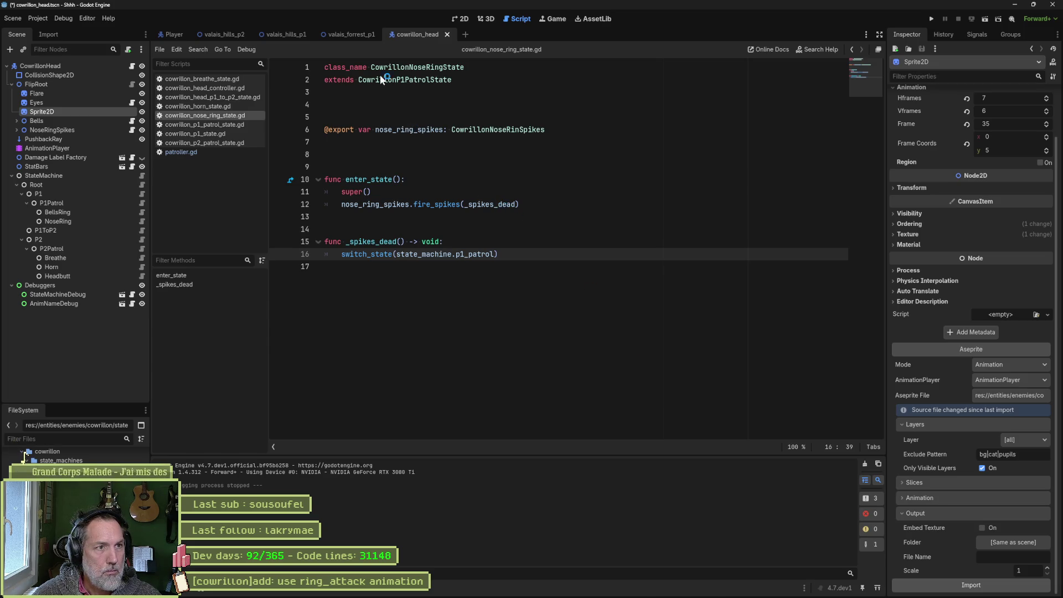
Run valais_forrest_p1 with F6 to watch the ring_attack animation, then stop the game.
left_click(340, 32)
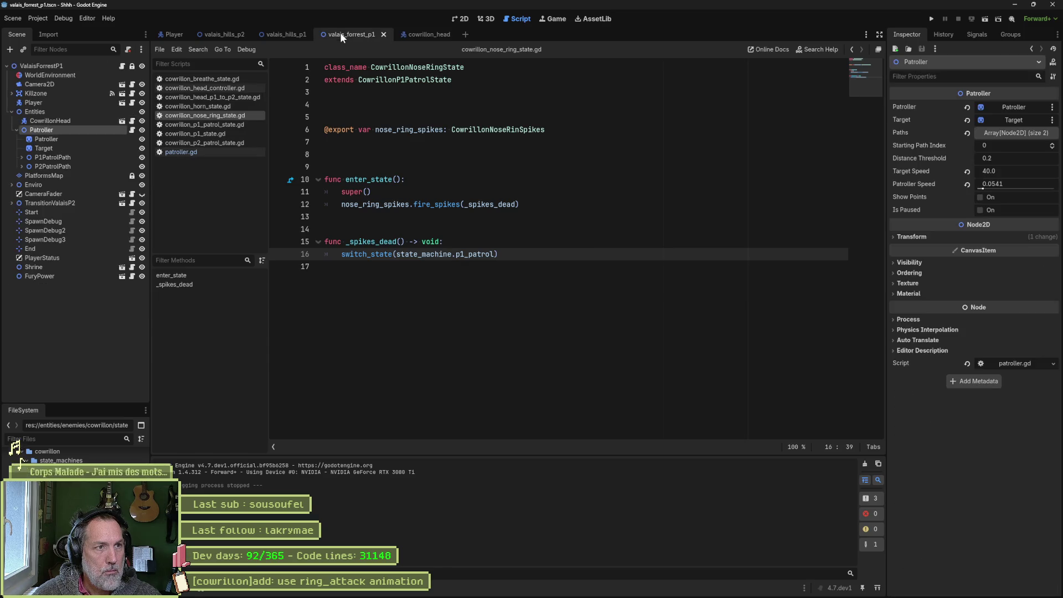
key("F6")
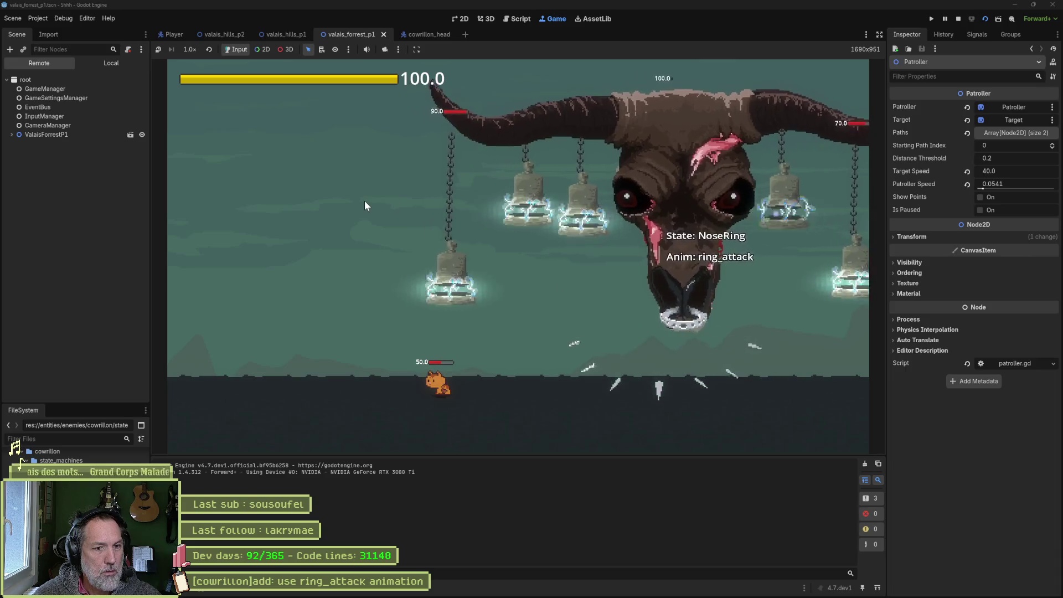
key("F8")
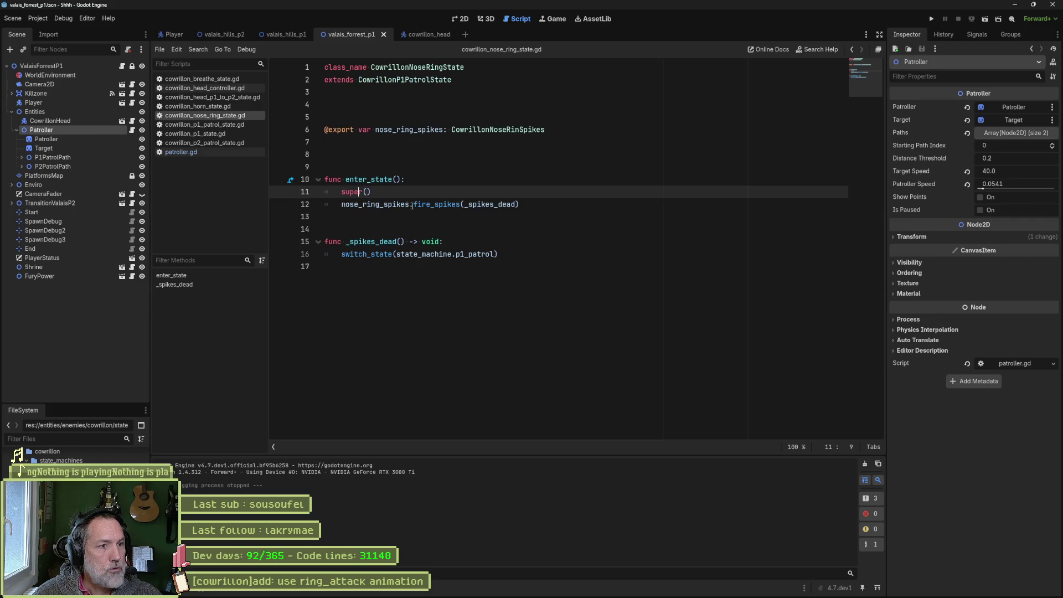
Rename enter_state to _animation_finished, delete the super() line, save the script, and run the level.
left_click(543, 213)
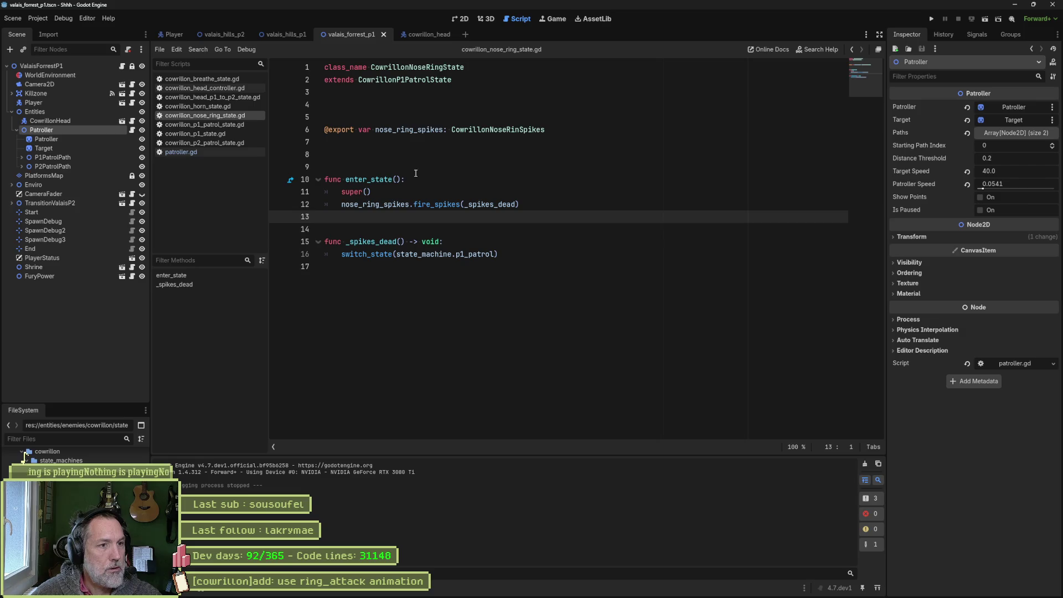
double_click(394, 179)
type("_anim")
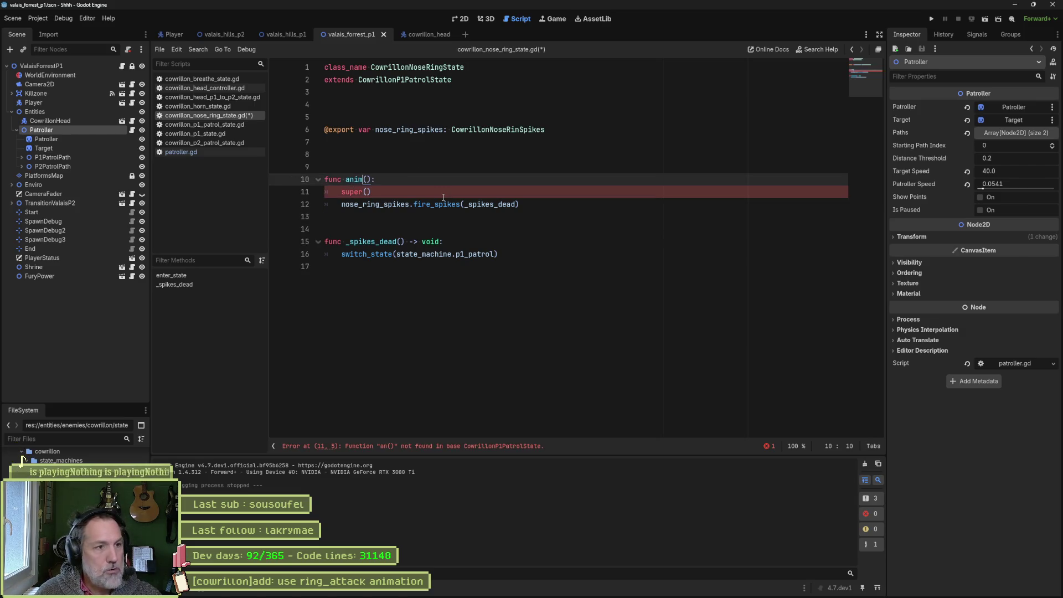
key("Return")
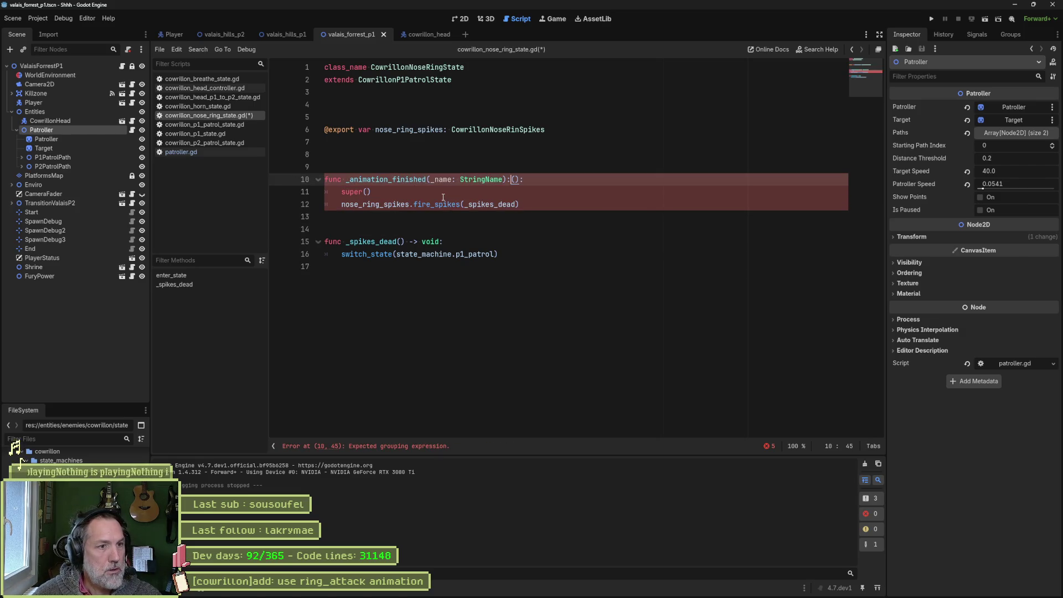
left_click(443, 192)
key("ctrl+shift+k")
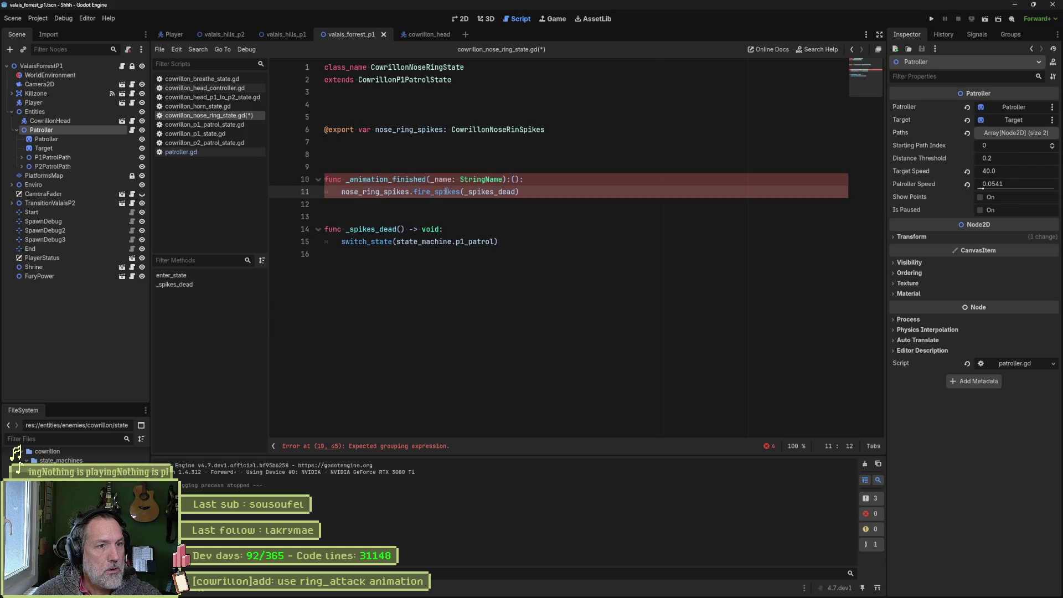
left_click(530, 180)
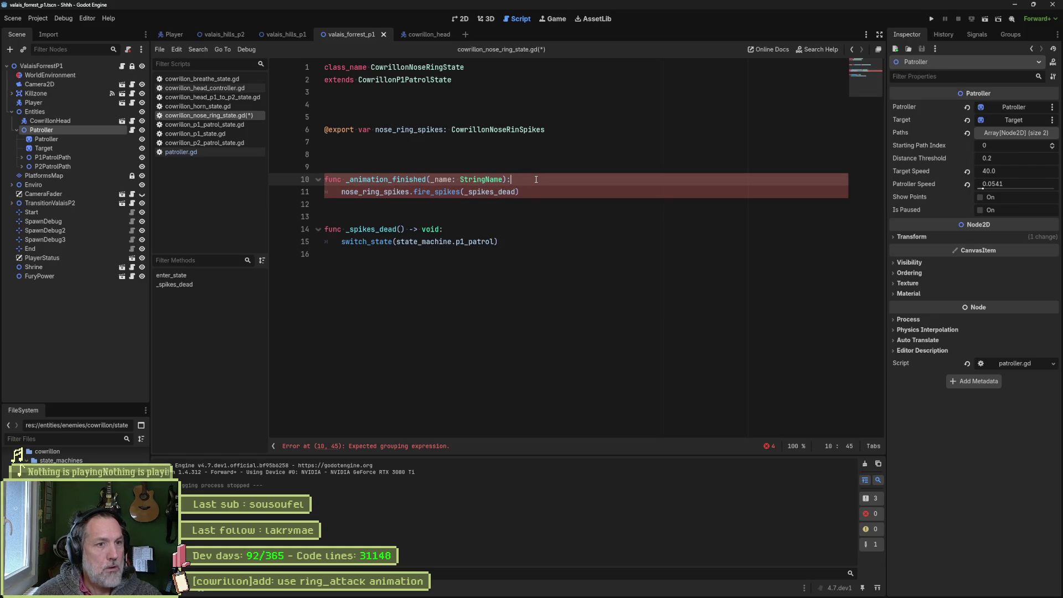
key("ctrl+s")
key("F6")
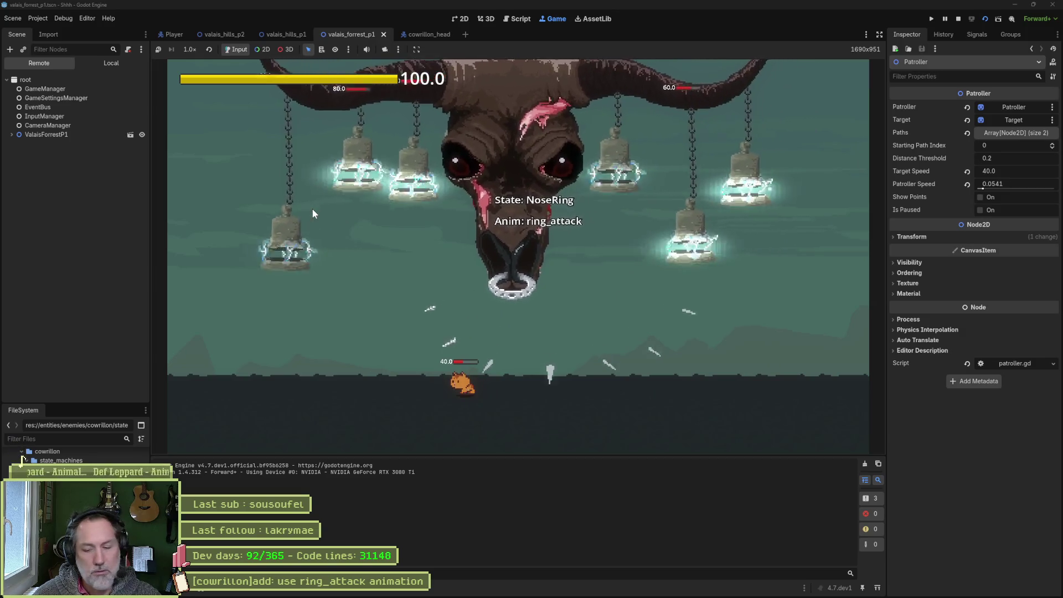
Stop the running test game and go back to the cowrillon_head scene.
key("F8")
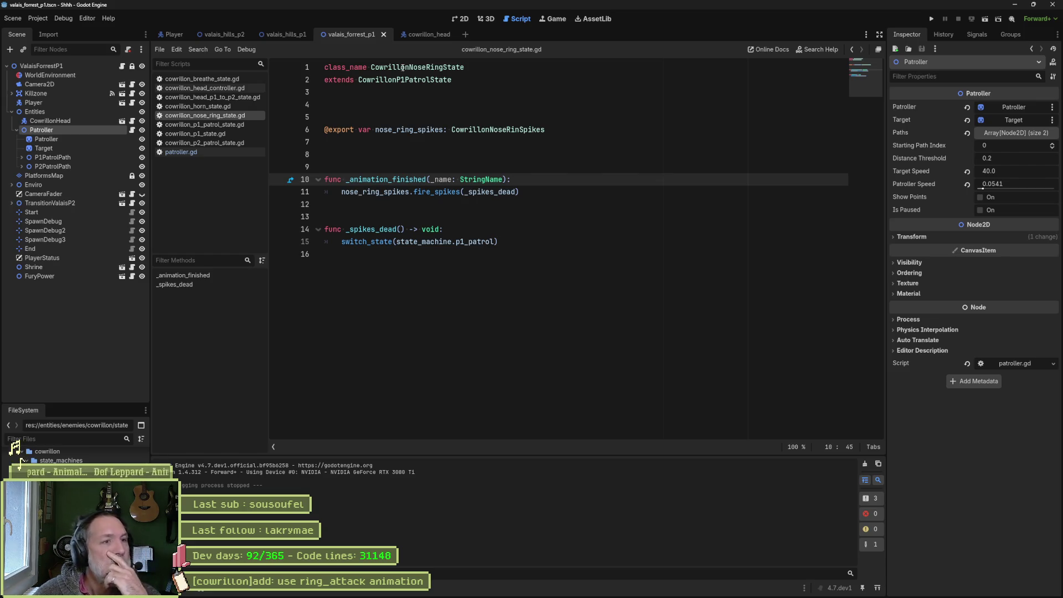
left_click(437, 34)
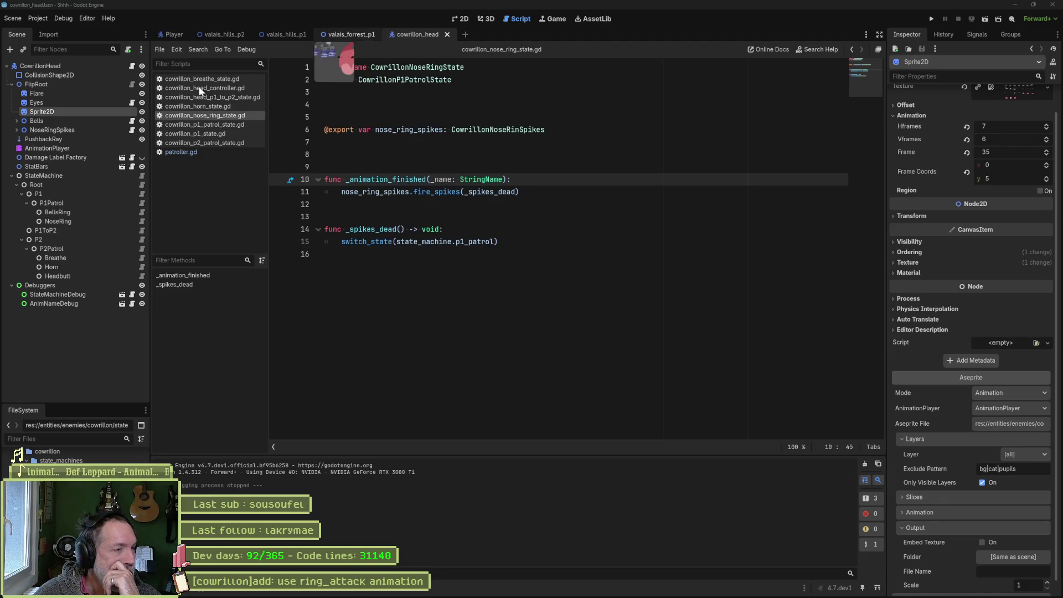
Load ring_attack in the head's AnimationPlayer, scrub its frames, and select NoseRingSpikes.
left_click(73, 147)
left_click(460, 19)
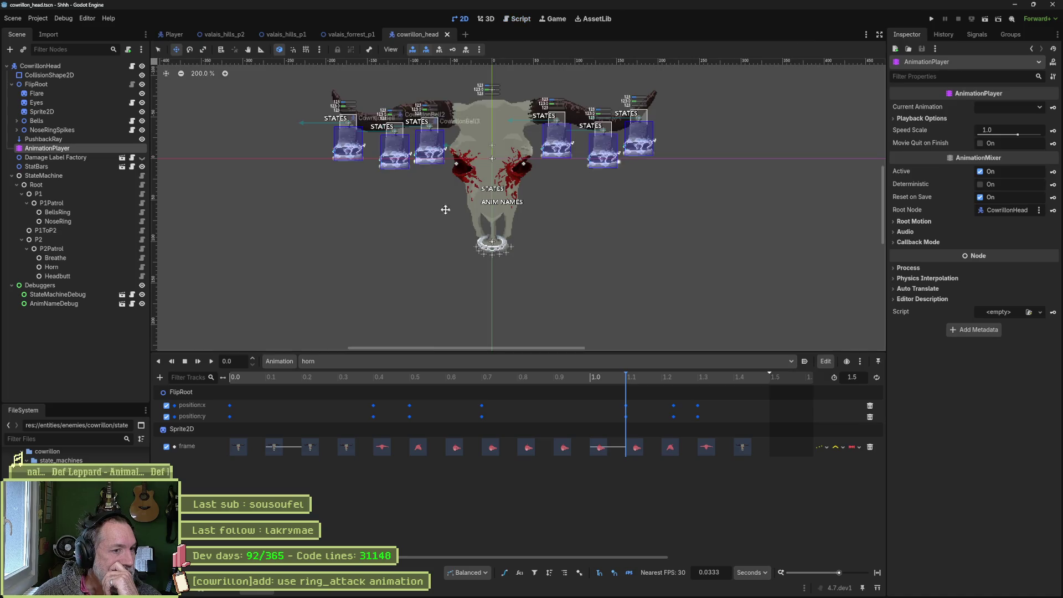
left_click(424, 361)
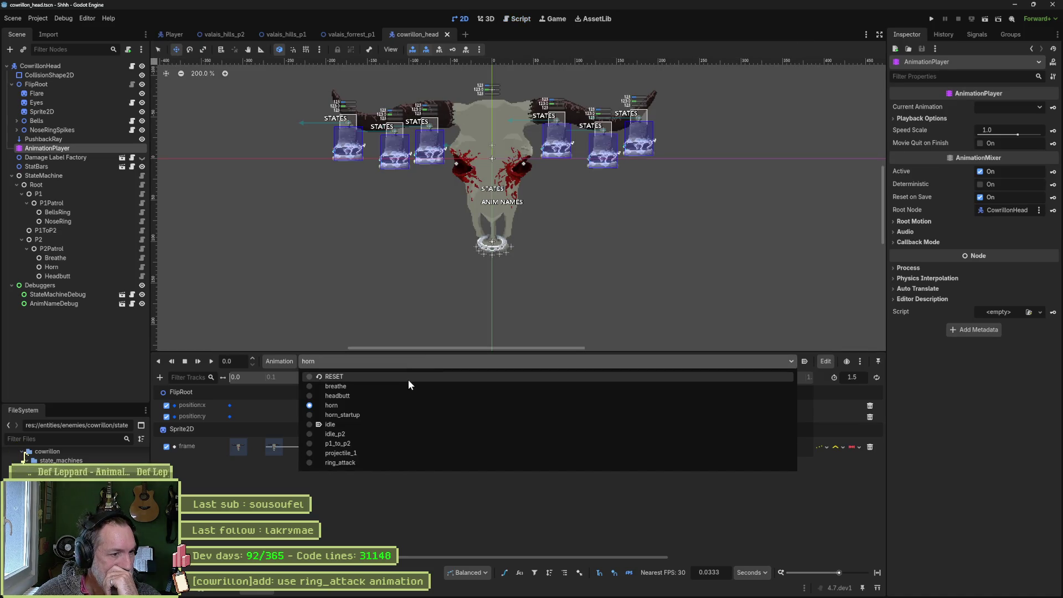
left_click(340, 463)
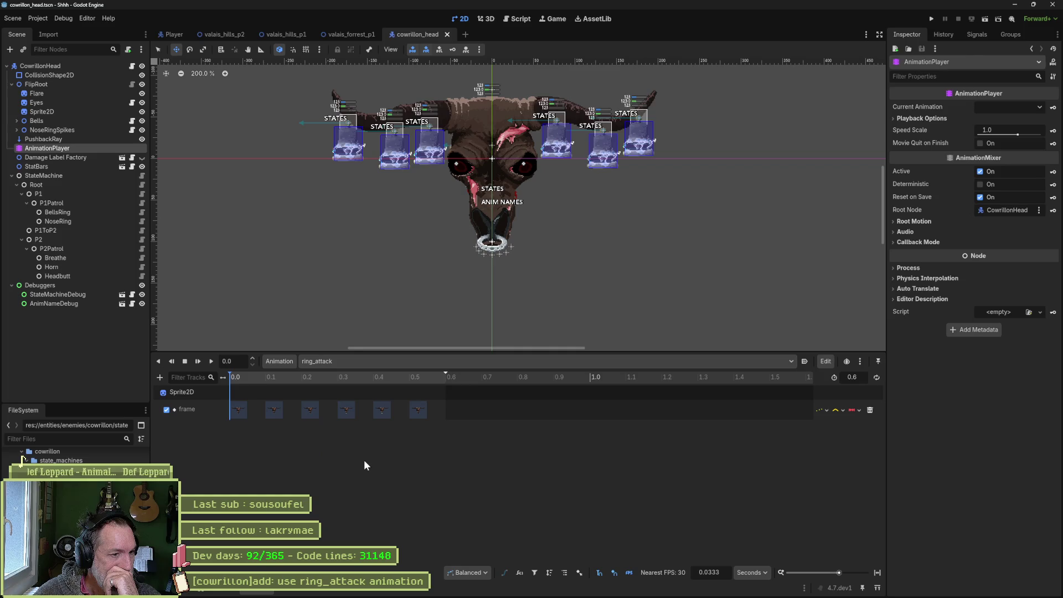
mouse_move(264, 377)
left_mouse_down()
mouse_move(322, 390)
mouse_move(220, 392)
left_mouse_up()
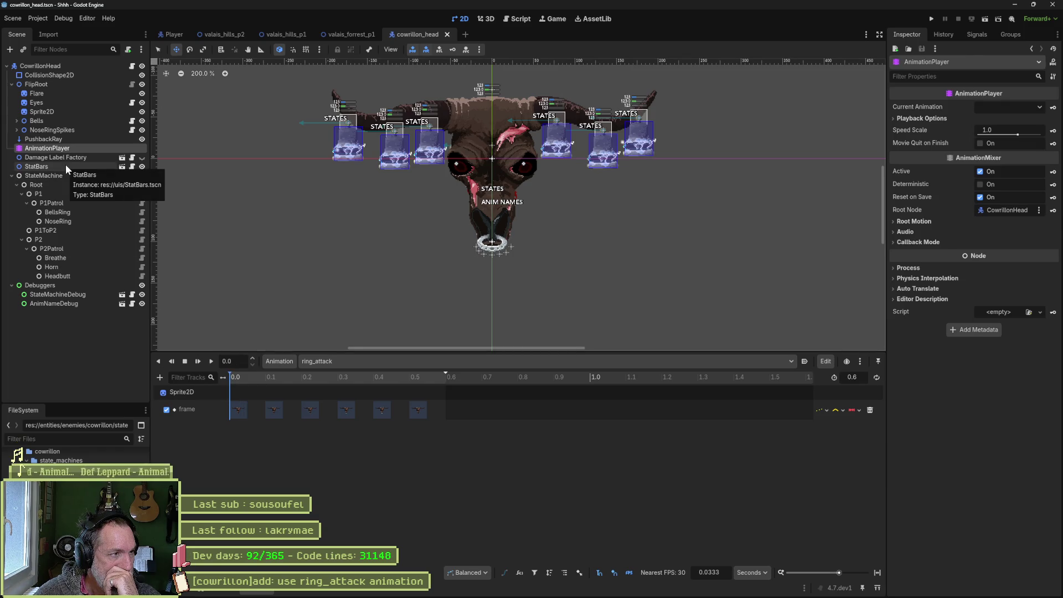
left_click(49, 132)
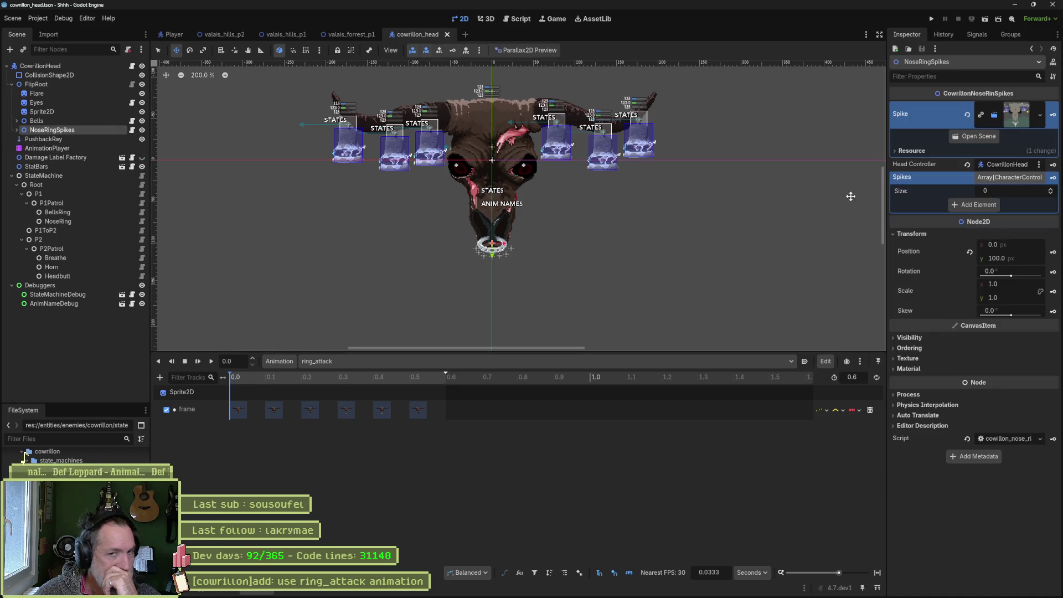
Create a NoseRingSpikes position track in ring_attack and dip the ring to y 102 at 0.1 s.
left_click(1053, 253)
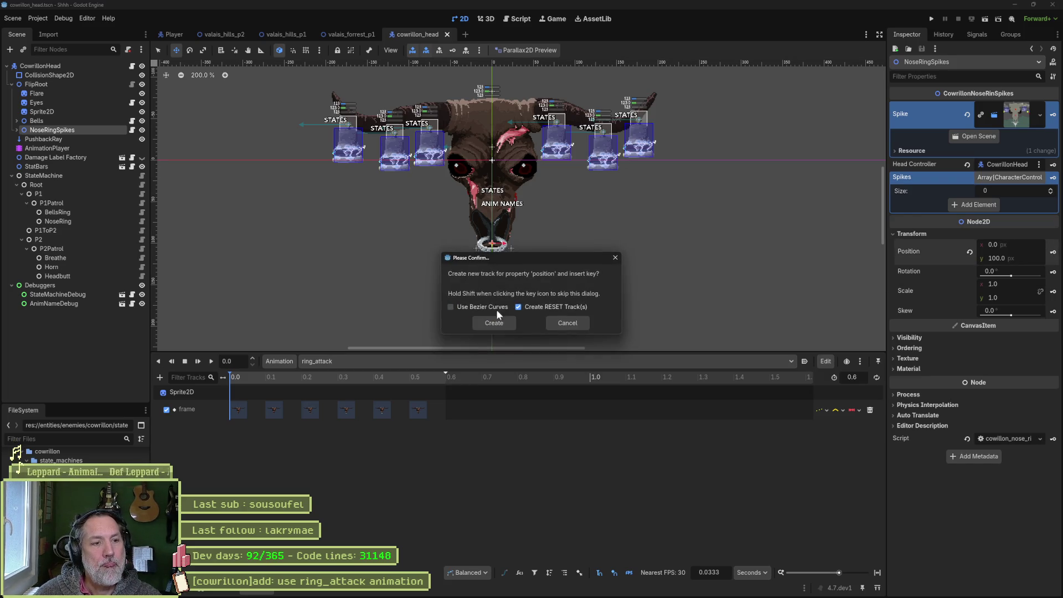
left_click(494, 322)
scroll(494, 261, "up", 8)
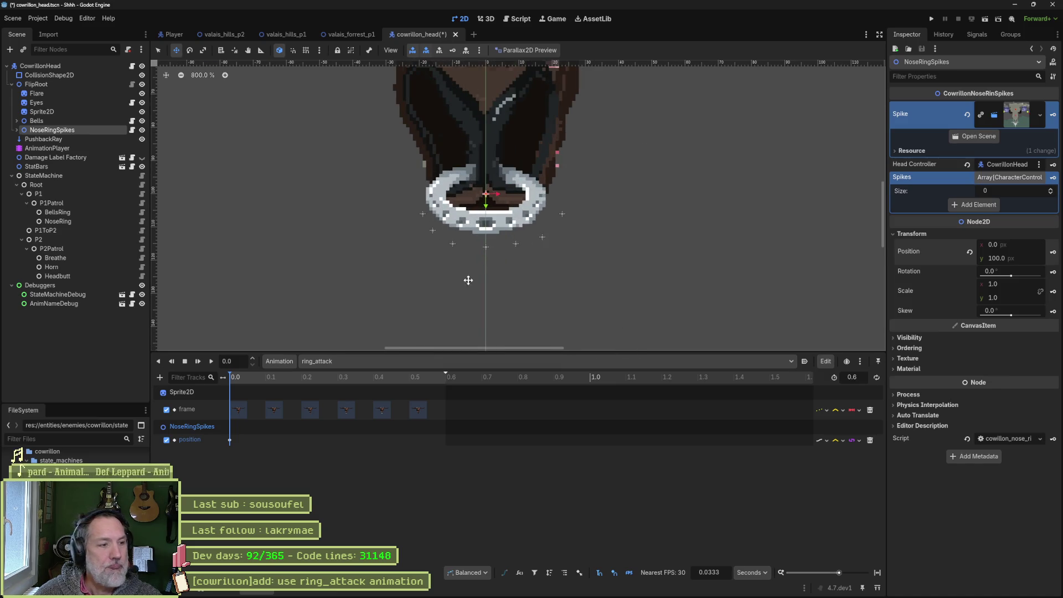
left_click_drag(238, 377, 271, 377)
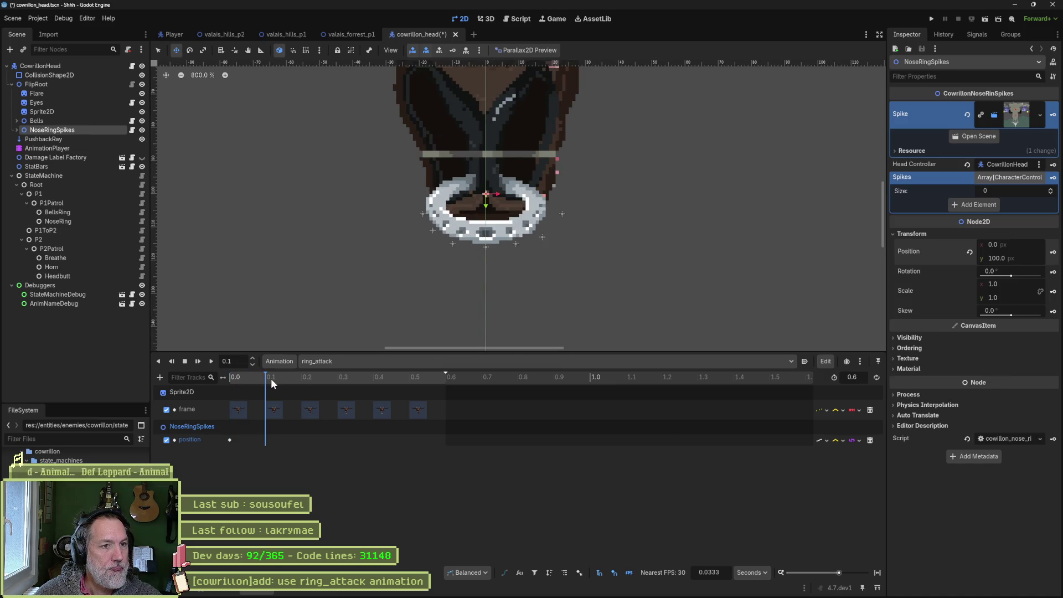
left_click_drag(486, 205, 486, 215)
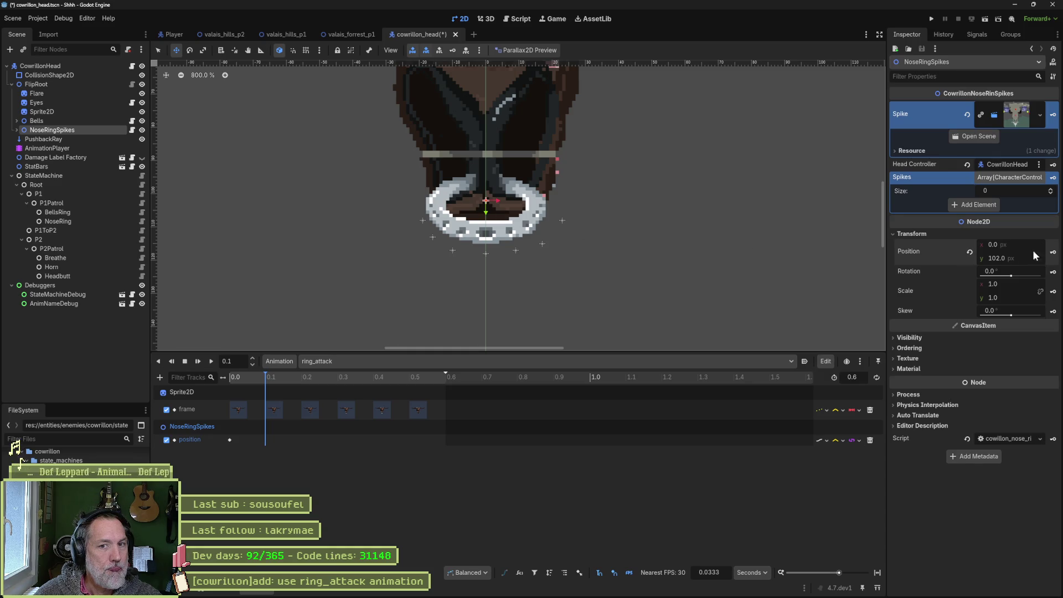
mouse_move(260, 377)
left_mouse_down()
mouse_move(215, 374)
mouse_move(338, 381)
mouse_move(288, 391)
mouse_move(337, 390)
left_mouse_up()
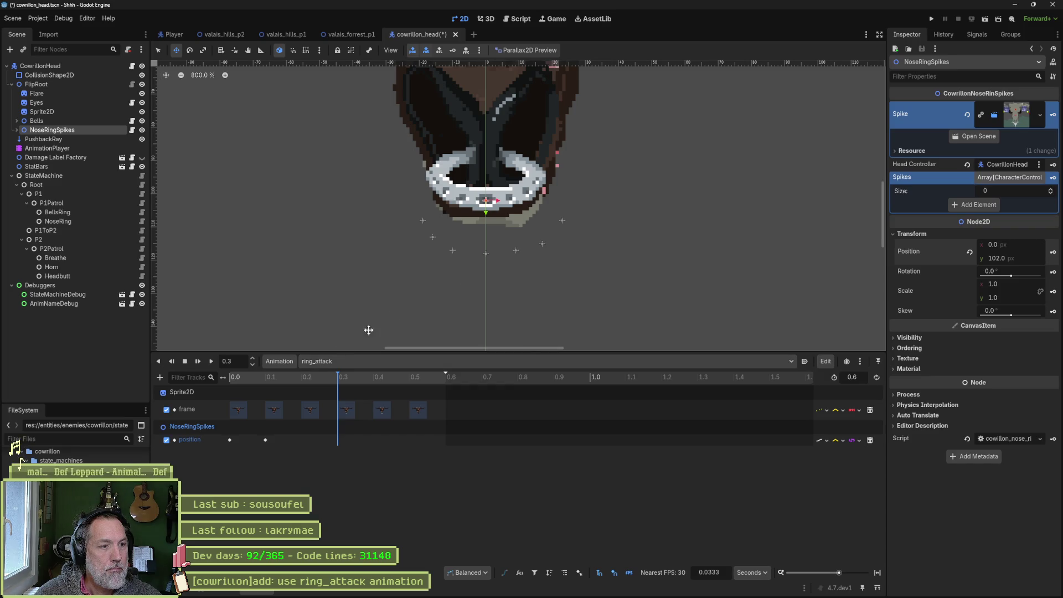
Add a position key at 0.3 s returning the ring to y 100, and preview the motion.
left_click(230, 439)
left_click(338, 441)
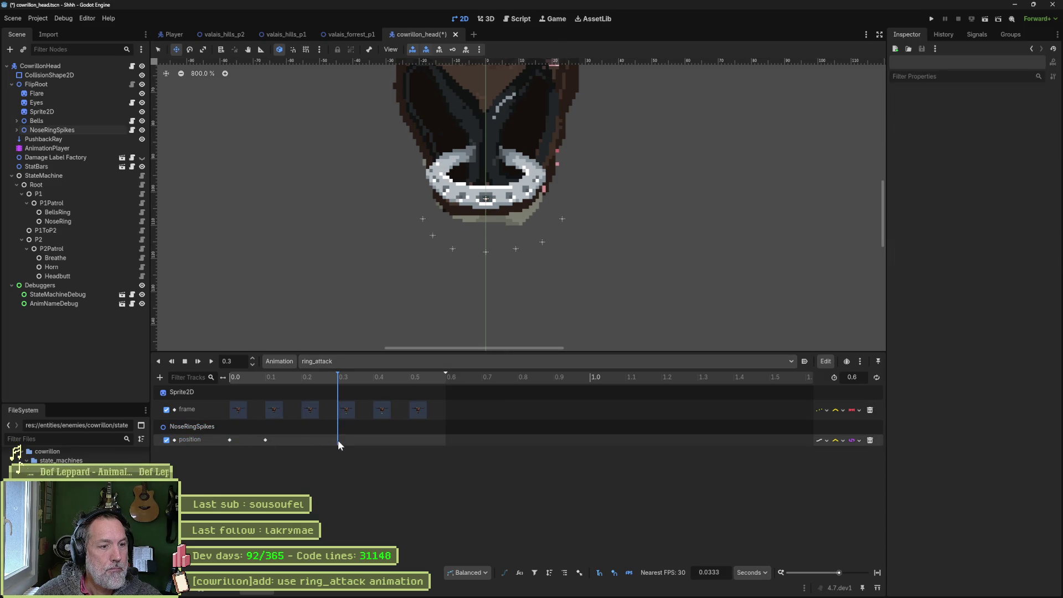
double_click(340, 441)
mouse_move(336, 377)
left_mouse_down()
mouse_move(211, 385)
mouse_move(380, 389)
mouse_move(208, 394)
left_mouse_up()
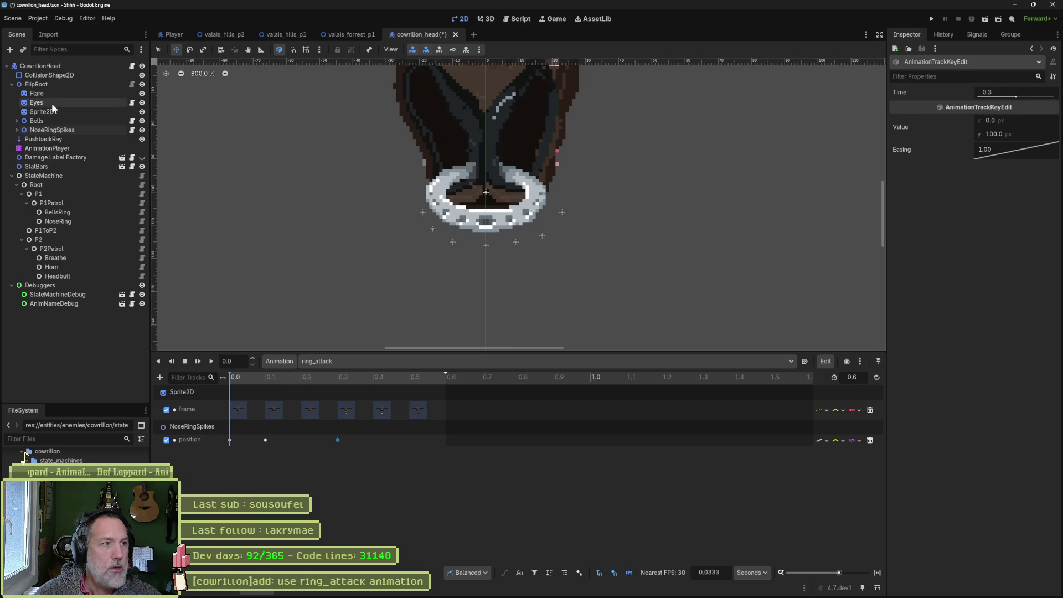
left_click_drag(523, 174, 524, 167)
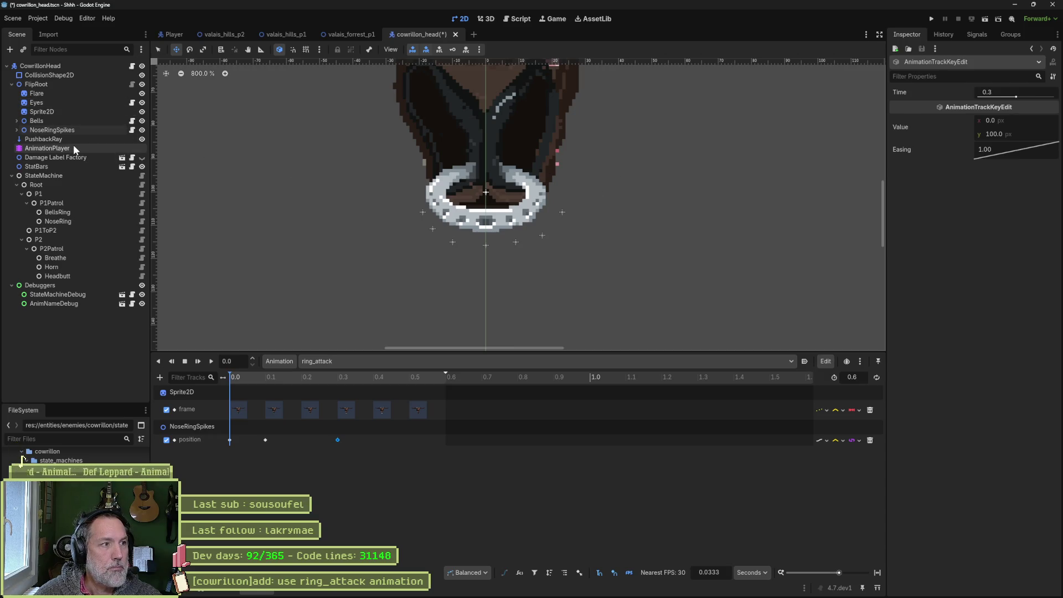
left_click(74, 131)
mouse_move(252, 378)
left_mouse_down()
mouse_move(314, 377)
mouse_move(254, 378)
left_mouse_up()
left_click(231, 380)
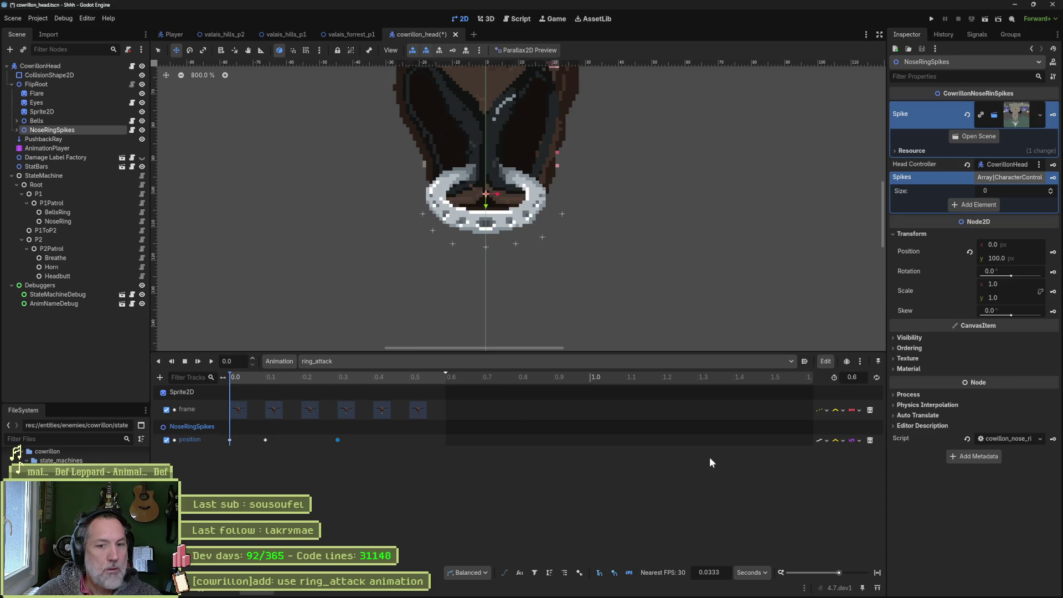
left_click(820, 441)
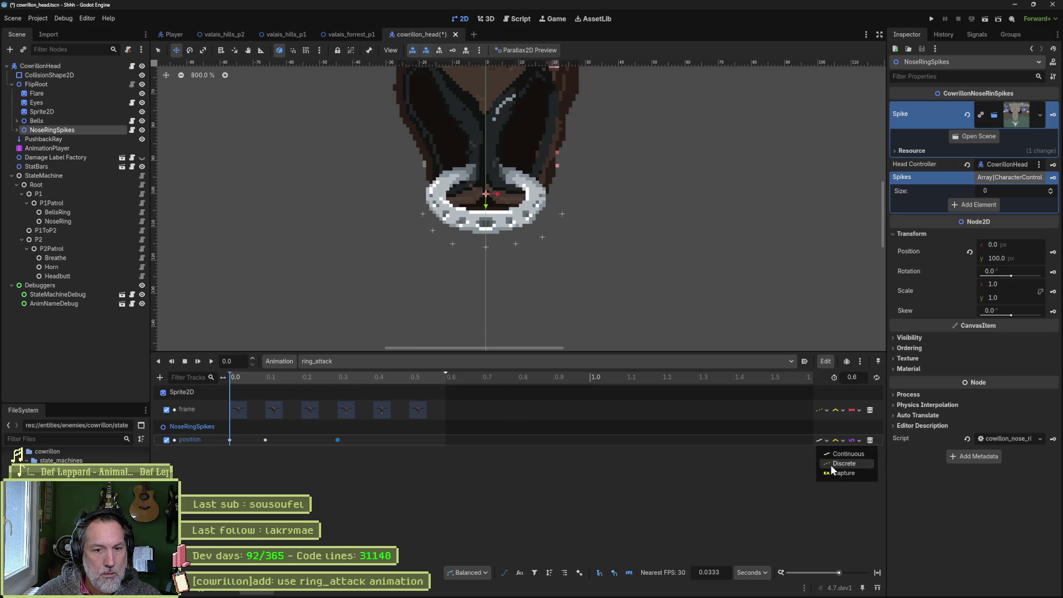
Set the position track's update mode to Discrete and check the lowered pose at 0.1 s.
left_click(831, 464)
left_click(844, 441)
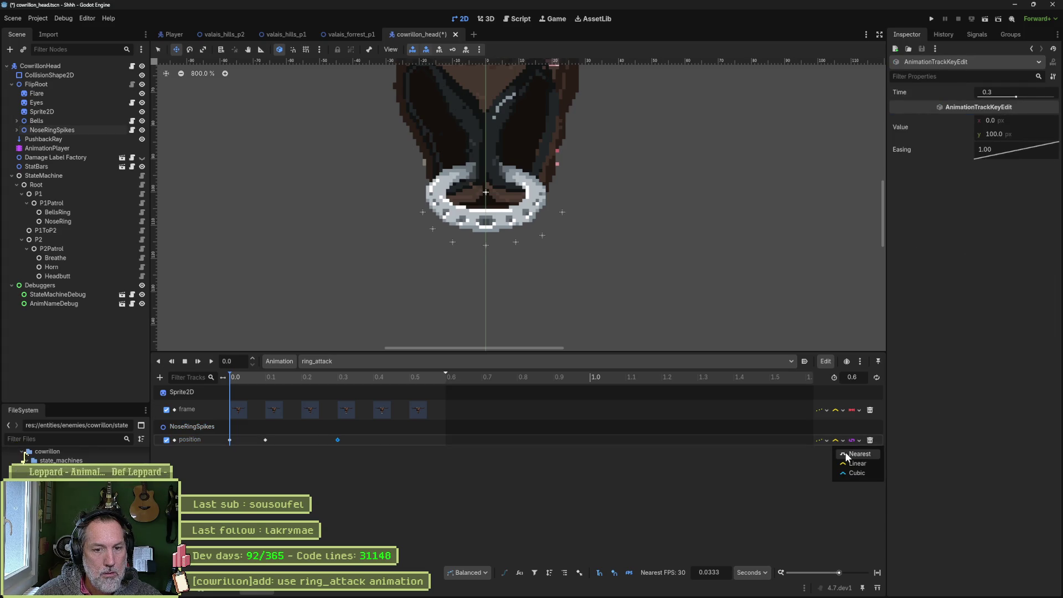
left_click(846, 441)
mouse_move(268, 384)
left_mouse_down()
mouse_move(251, 378)
mouse_move(283, 379)
mouse_move(264, 380)
left_mouse_up()
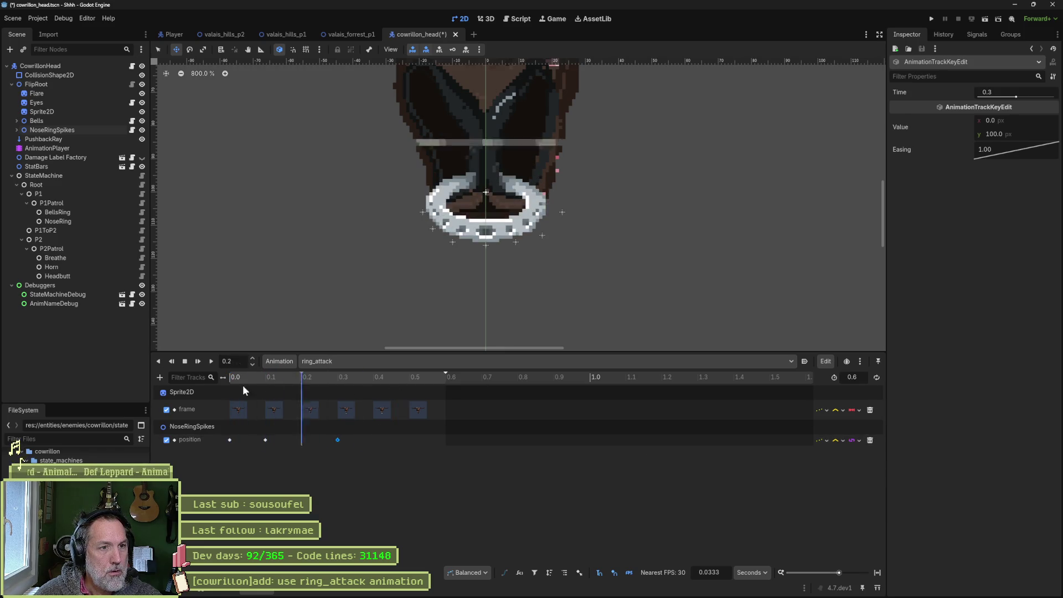
left_click(56, 130)
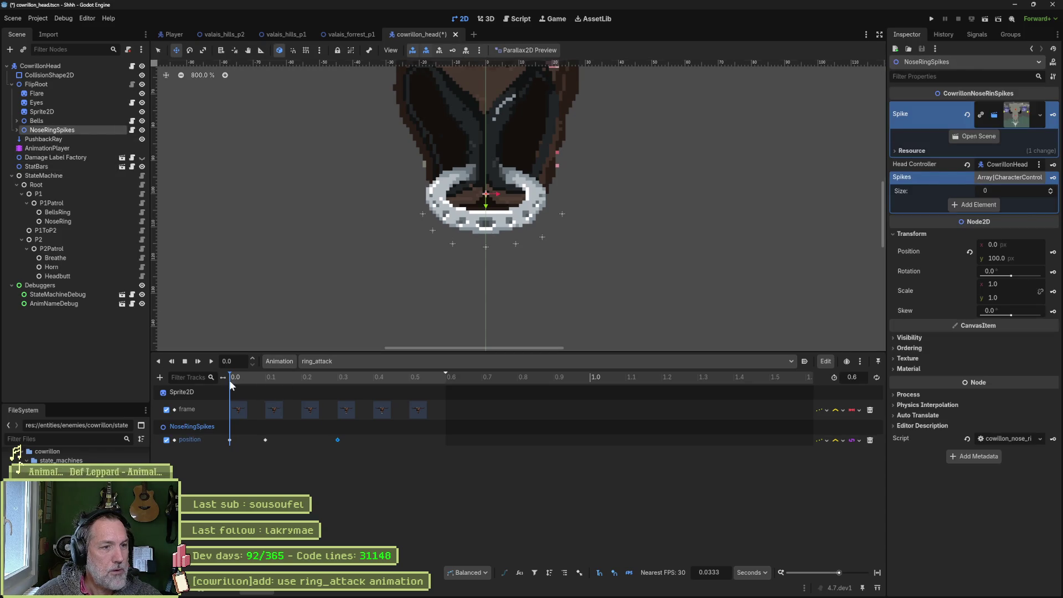
mouse_move(233, 377)
left_mouse_down()
mouse_move(350, 379)
mouse_move(209, 379)
mouse_move(430, 393)
mouse_move(357, 391)
mouse_move(375, 389)
left_mouse_up()
Key the ring at y 98 at 0.4 s and y 100 at 0.5 s, play, and save.
left_click(337, 384)
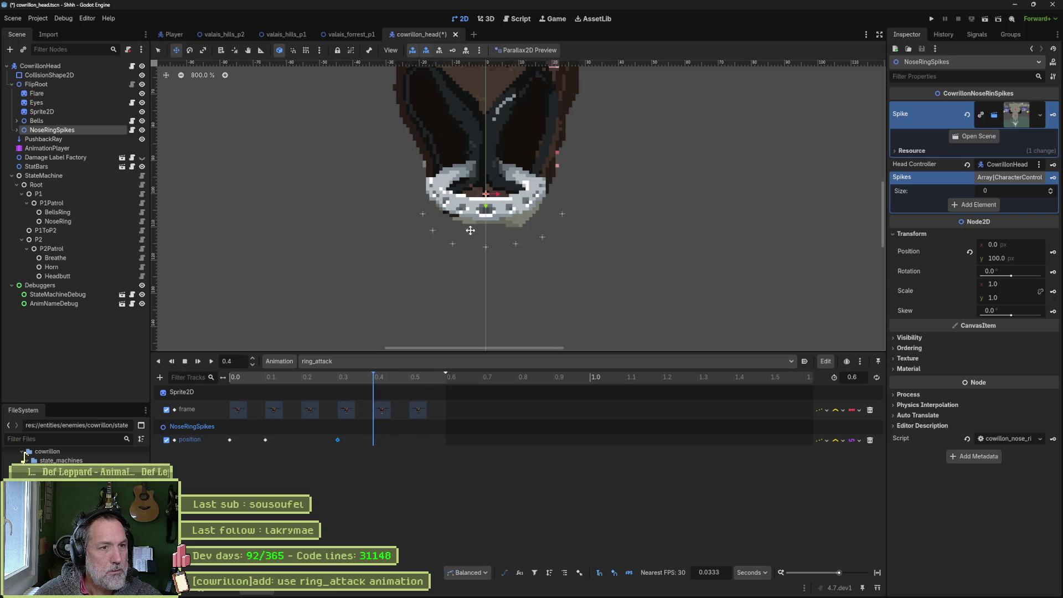
left_click_drag(487, 203, 486, 196)
left_click(1052, 251)
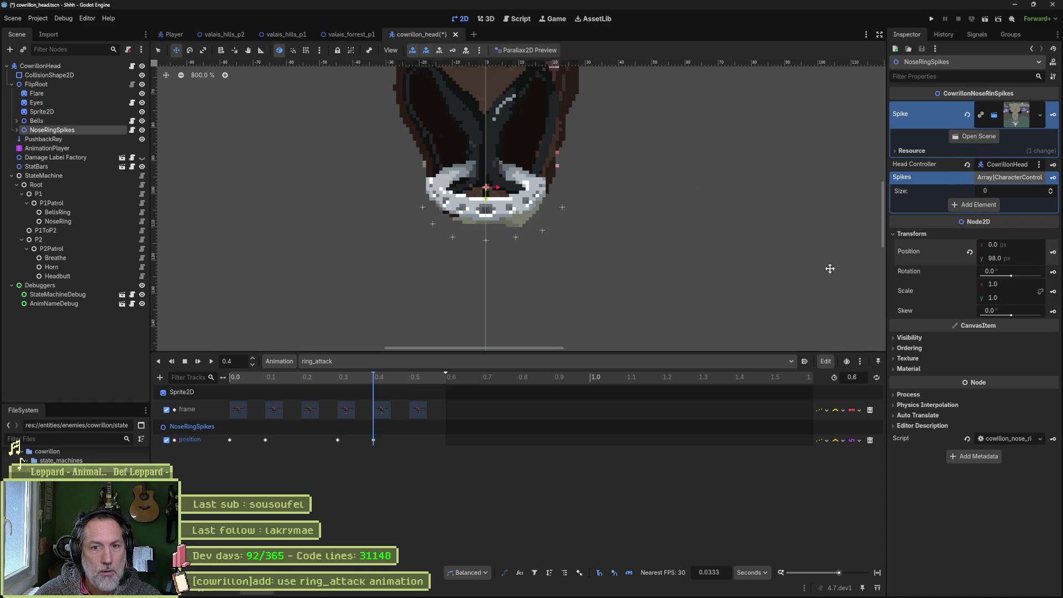
left_click(410, 377)
left_click(416, 378)
key("k")
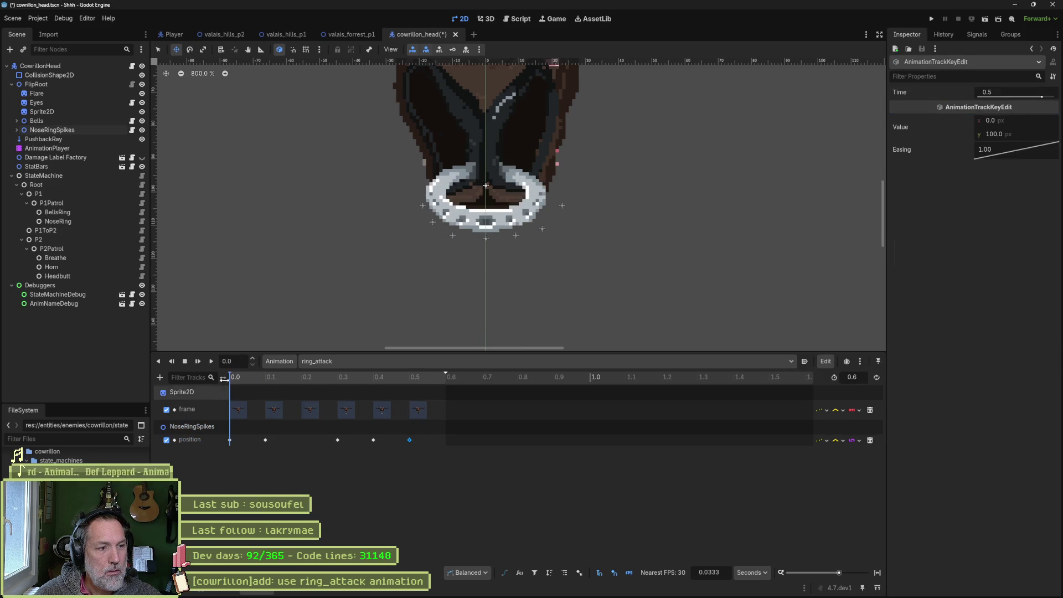
left_click(210, 362)
key("ctrl+s")
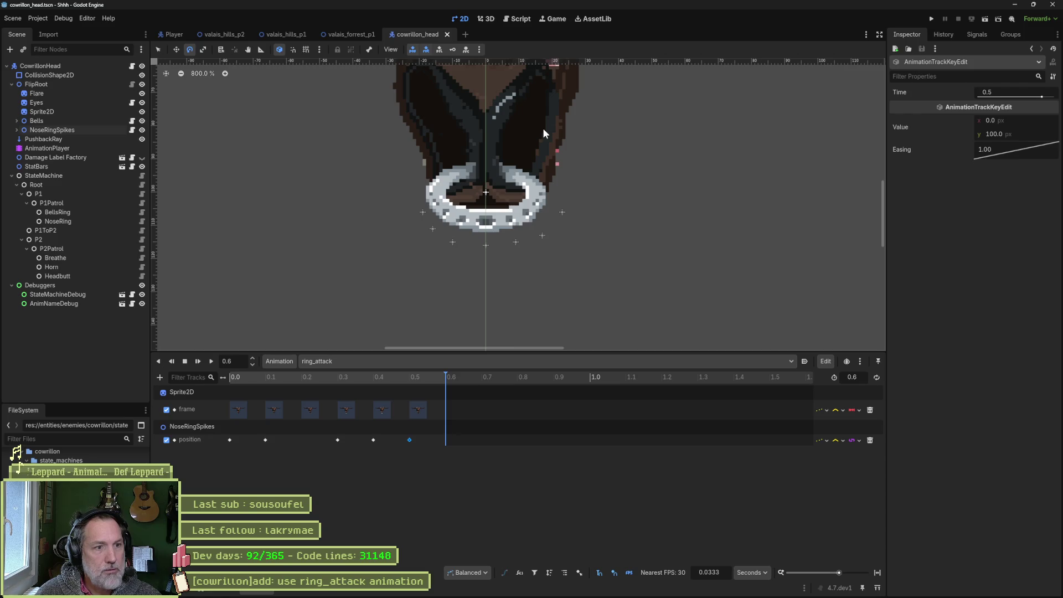
Open the cowrillon_test scene via quick search, run it with F6, then stop it.
key("shift+alt+o")
type("head")
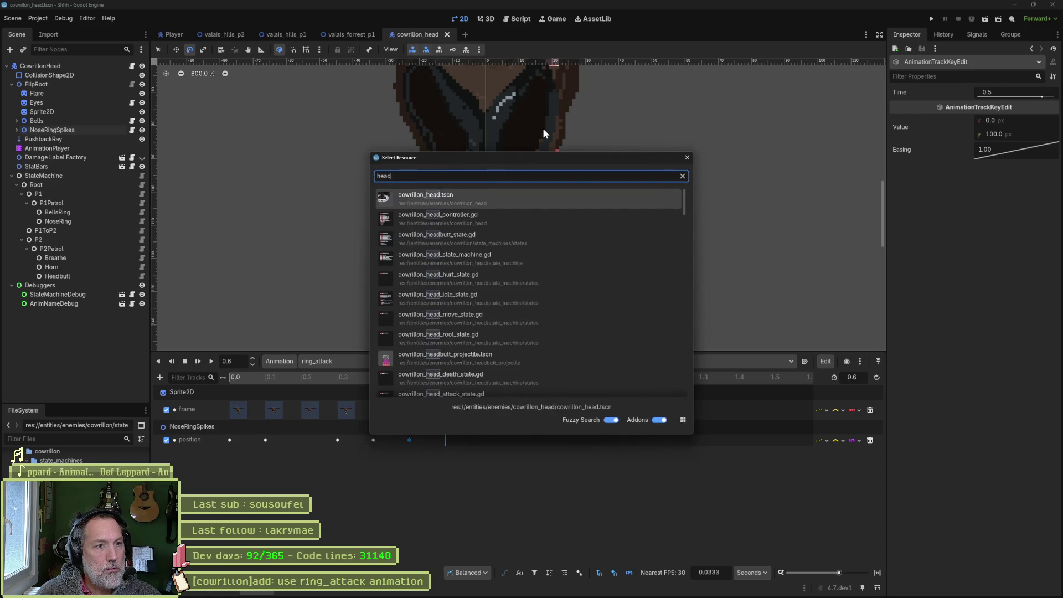
type("_test")
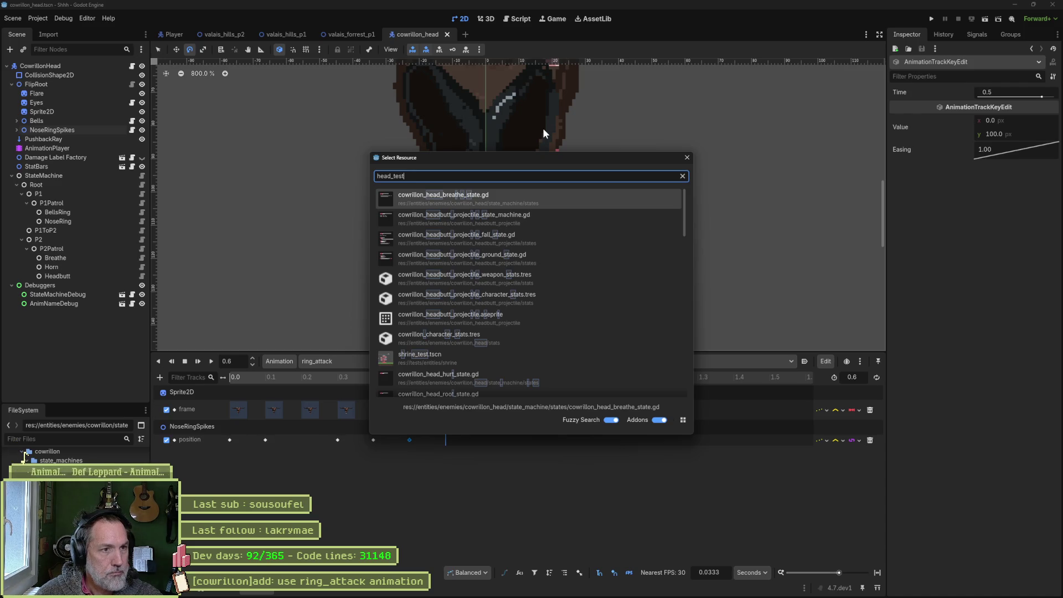
key("BackSpace")
key("BackSpace")
key("BackSpace")
type("cowrillon_t")
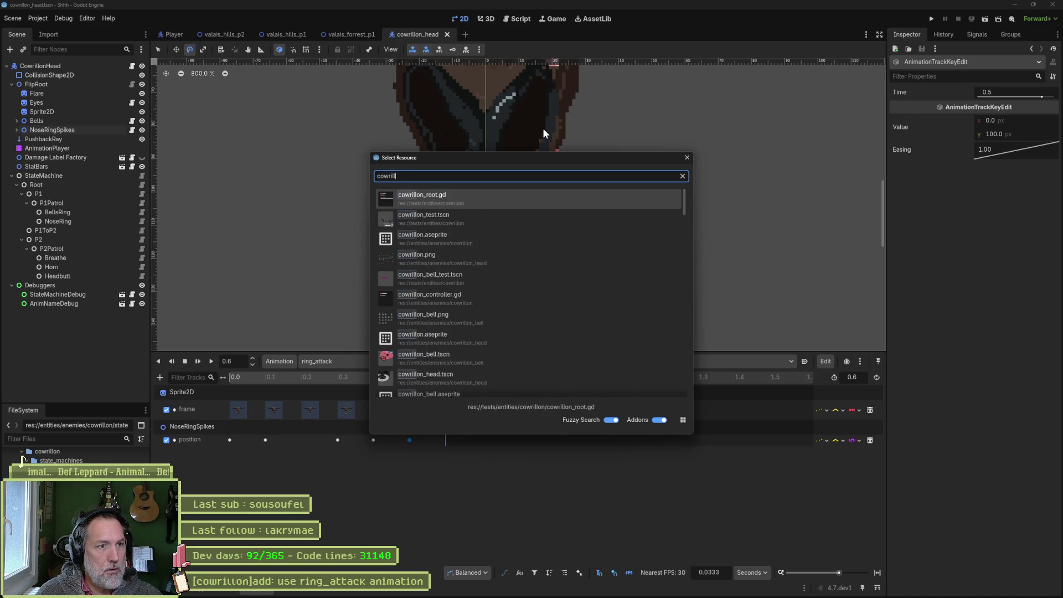
key("Return")
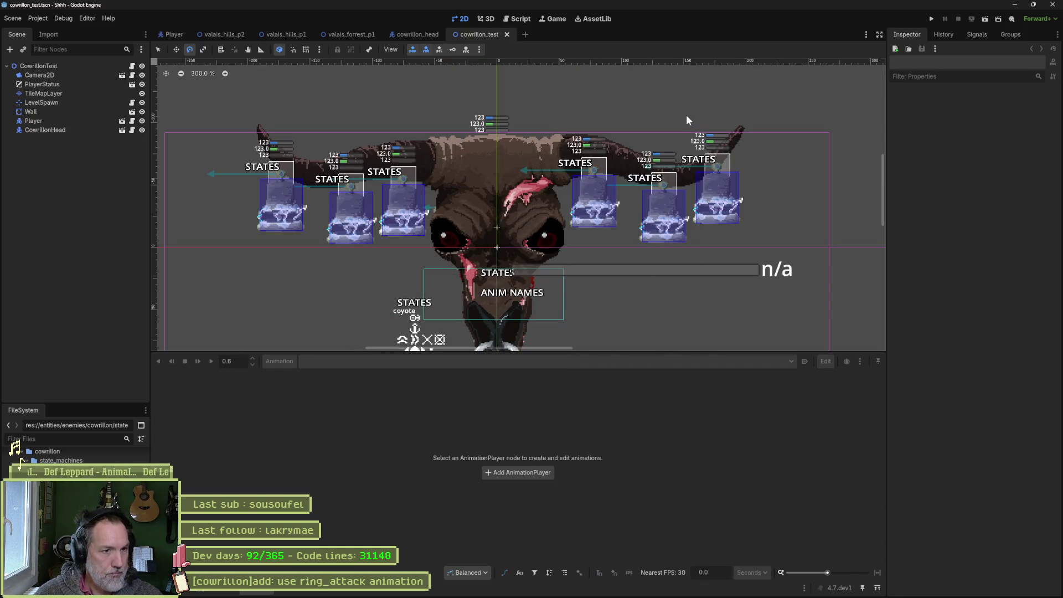
key("F6")
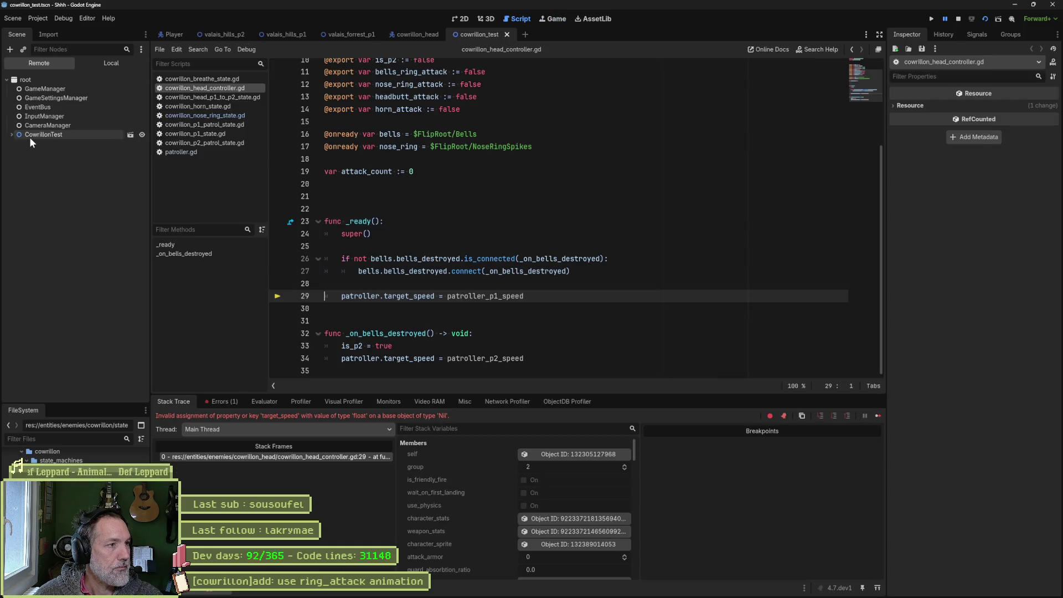
left_click(28, 135)
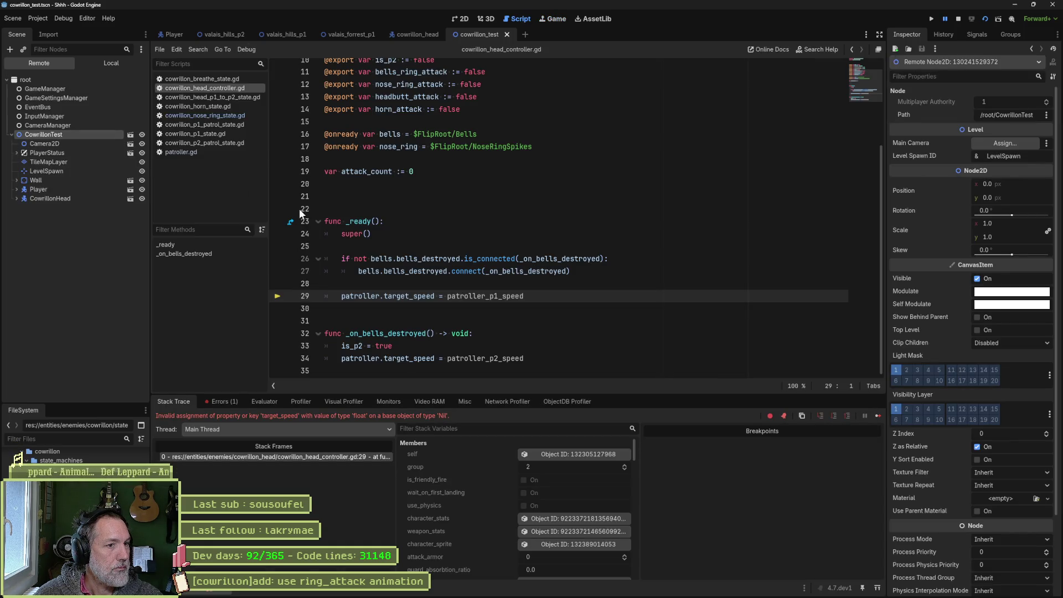
left_click(960, 18)
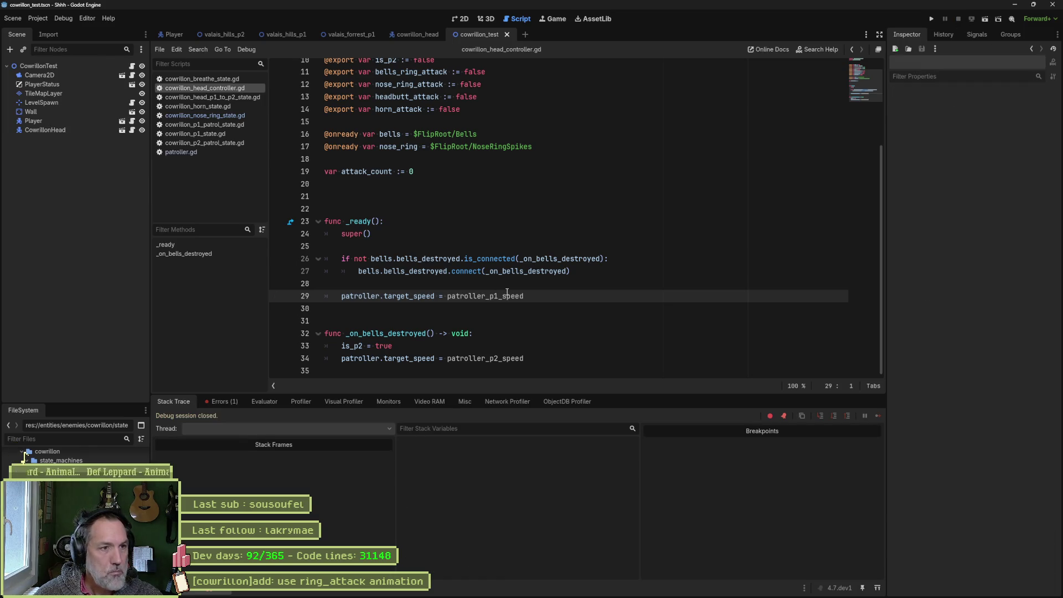
Add an 'if patroller:' line above the first patroller.target_speed assignment and indent it.
mouse_move(506, 293)
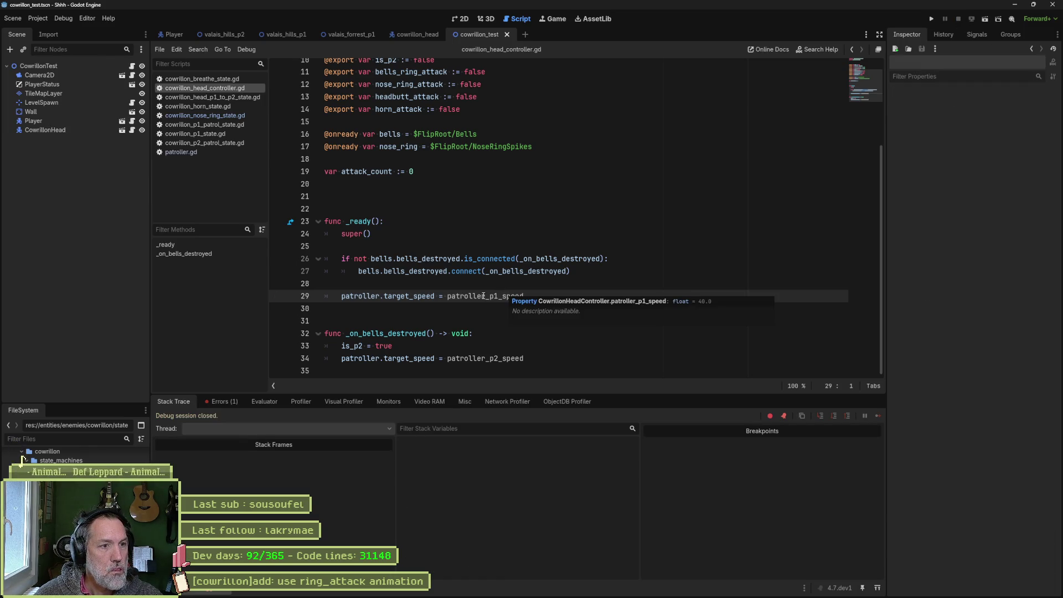
key("ctrl+d")
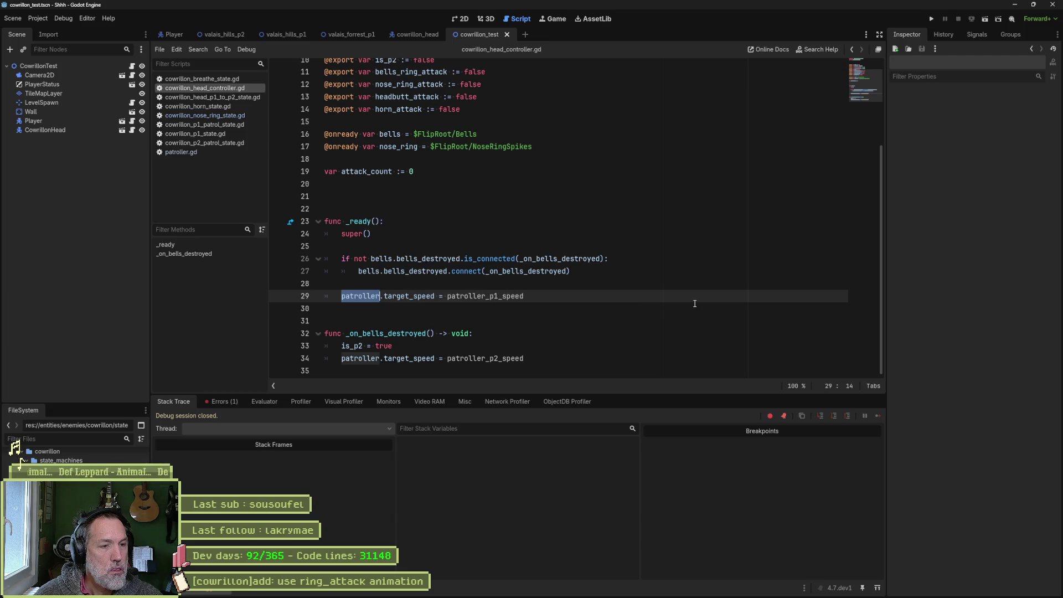
scroll(631, 306, "up", 3)
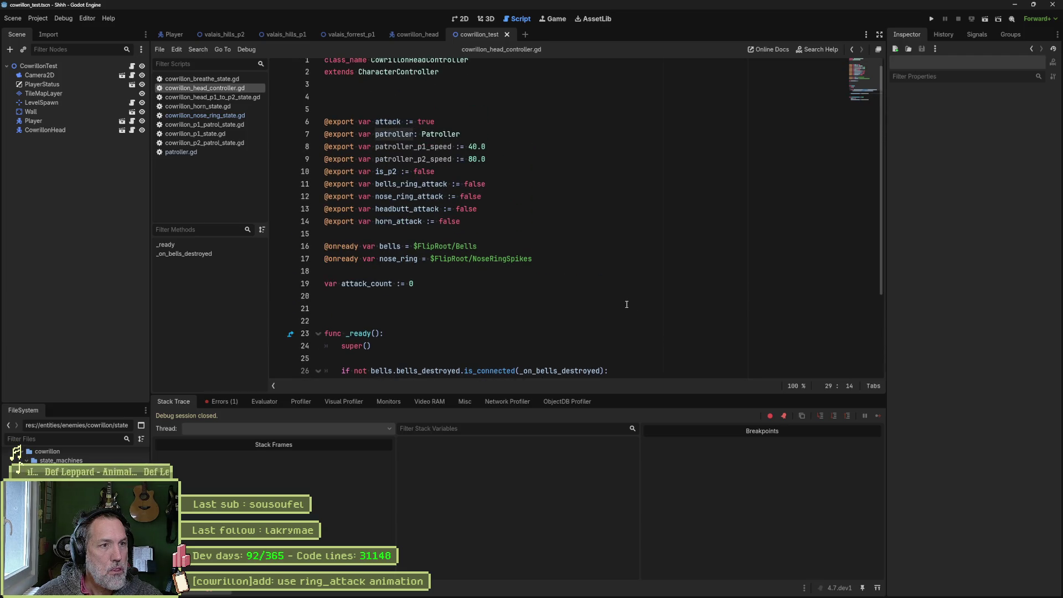
scroll(627, 304, "down", 3)
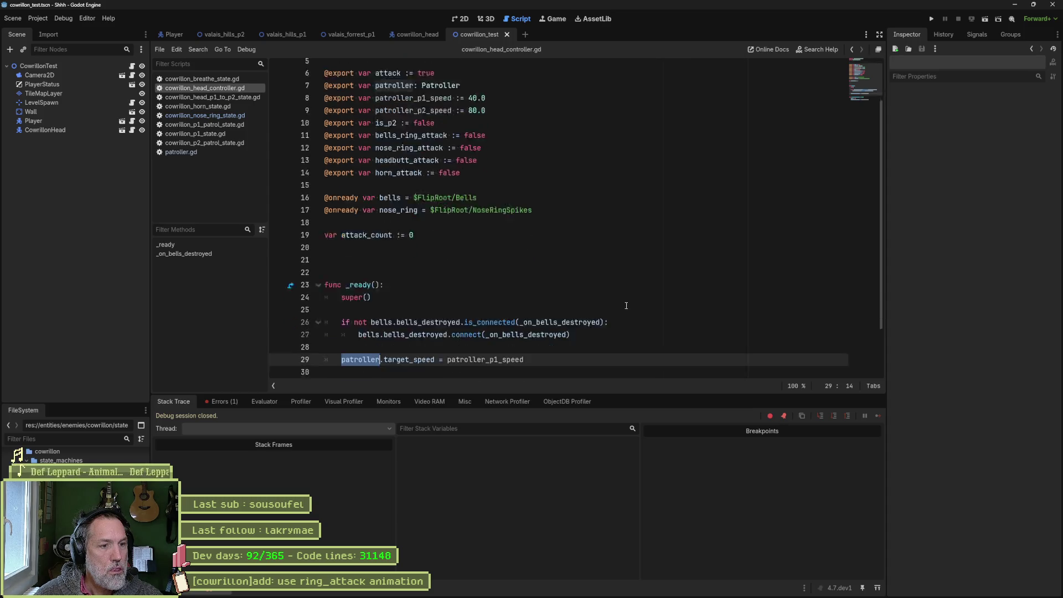
key("ctrl+shift+Return")
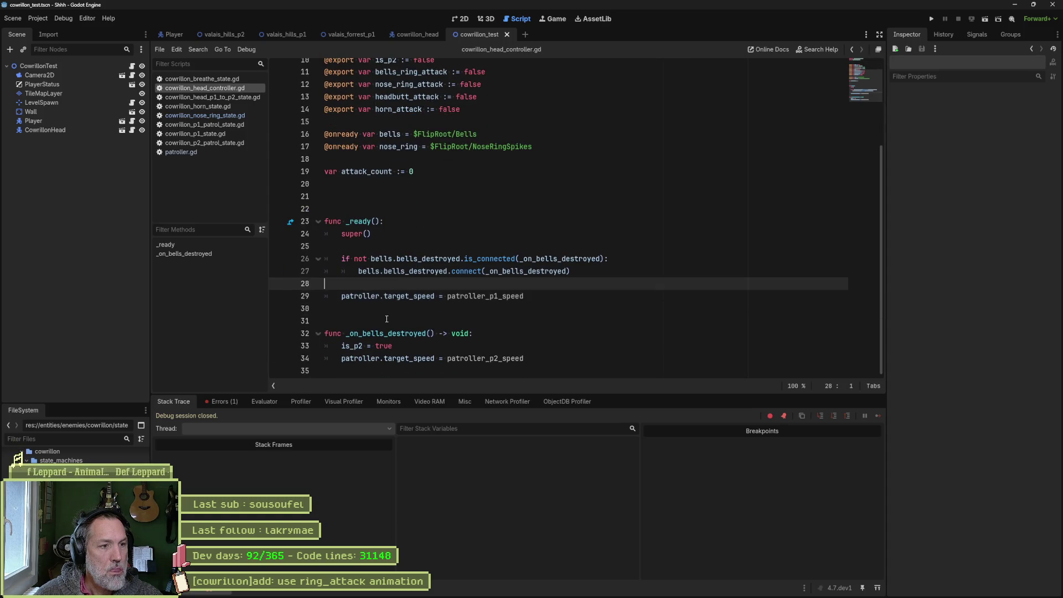
type("if patrol")
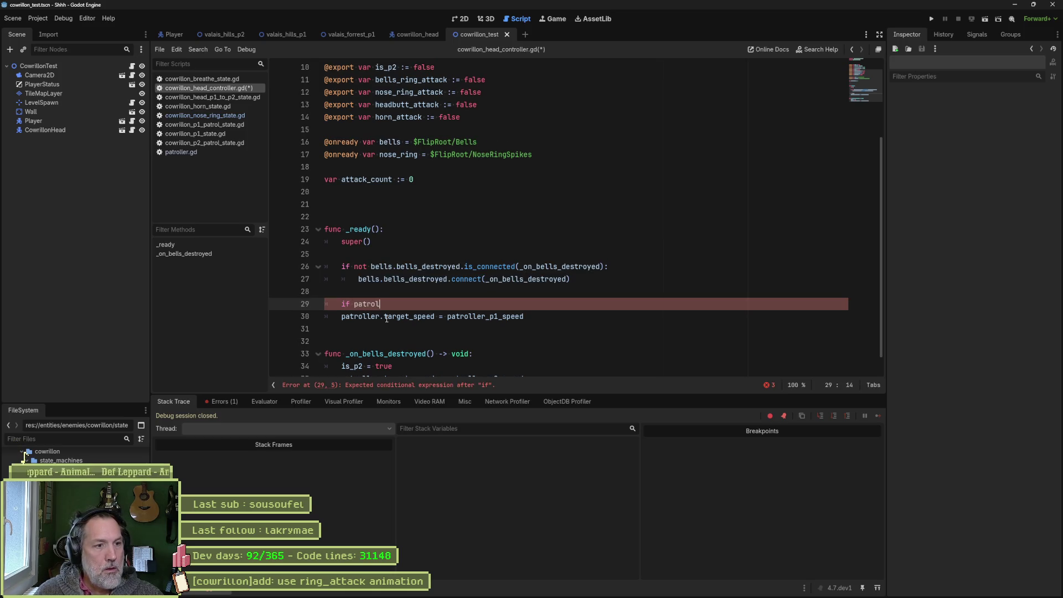
triple_click(387, 316)
key("Tab")
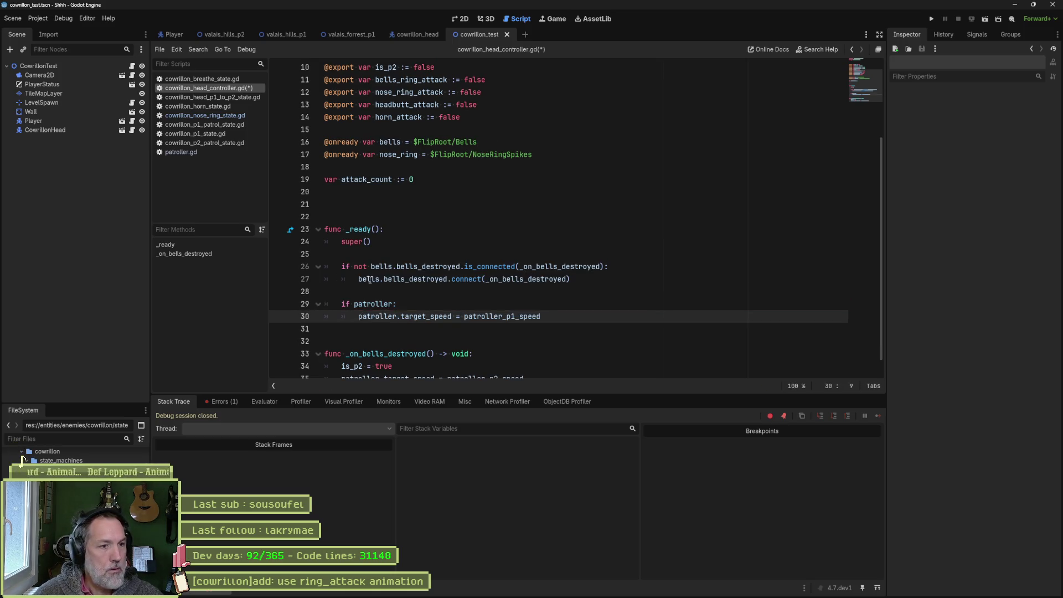
Paste the same condition above the p2 target_speed line, indent it, and relaunch the test scene.
left_click_drag(428, 305, 429, 294)
key("ctrl+c")
scroll(364, 327, "down", 1)
left_click(342, 358)
key("ctrl+v")
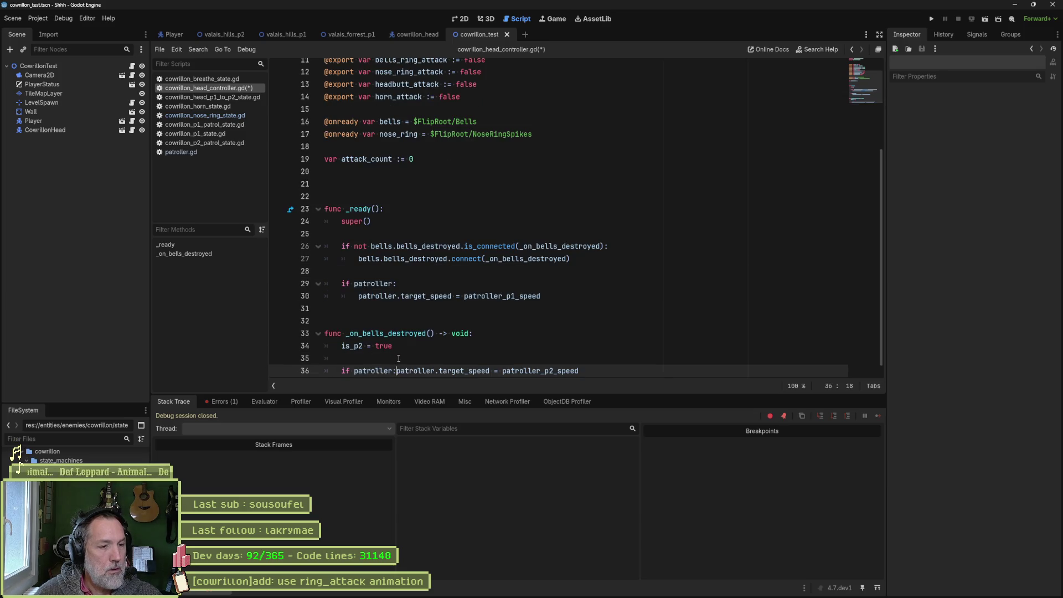
key("Return")
key("F6")
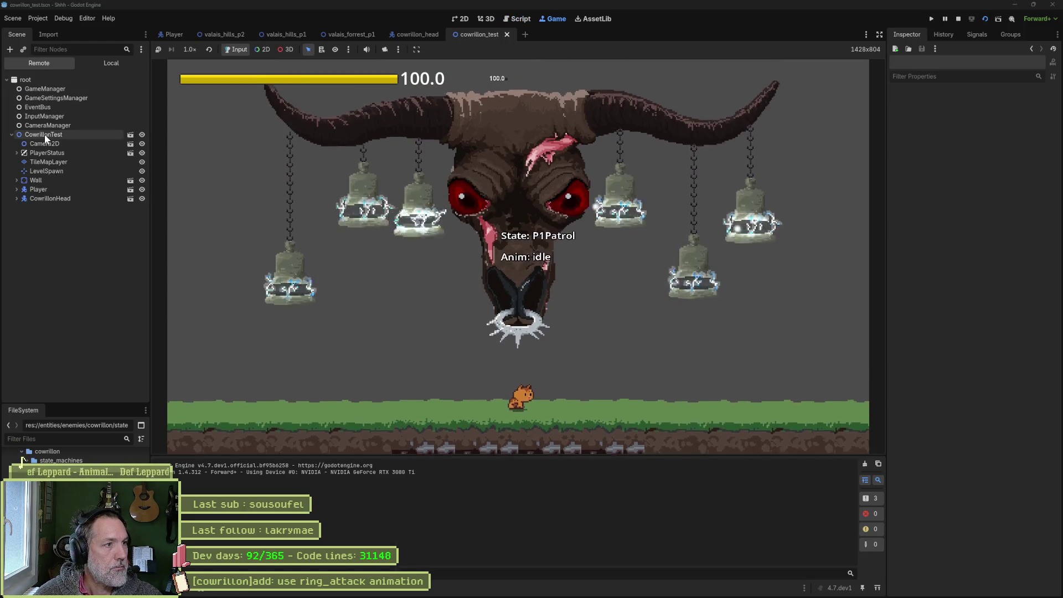
Tick Nose Ring Attack on the live CowrillonHead in the Remote tree, watch, then stop with F8.
left_click(45, 134)
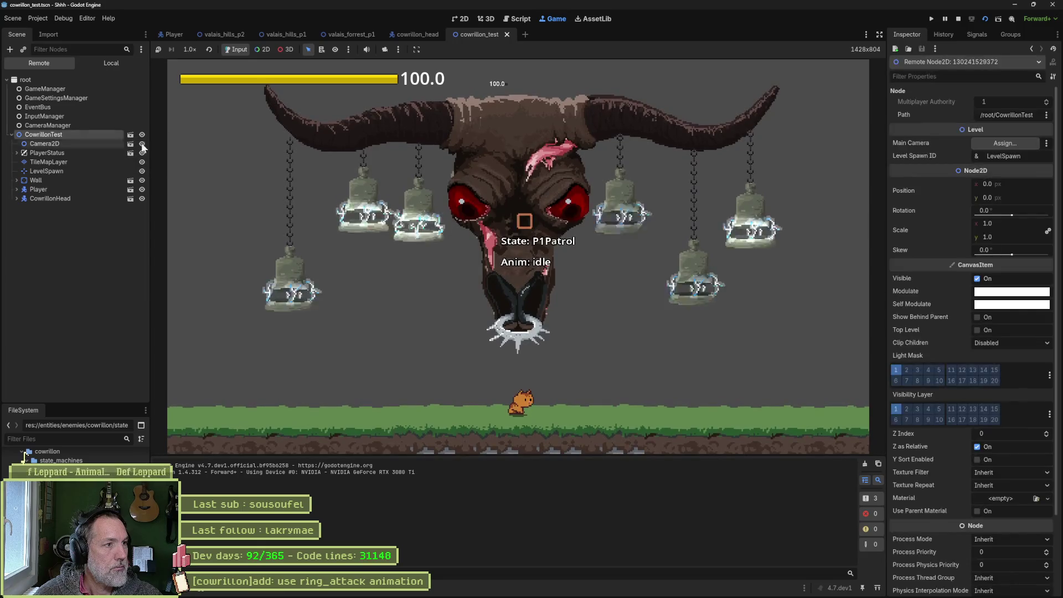
scroll(940, 368, "down", 3)
scroll(943, 358, "down", 3)
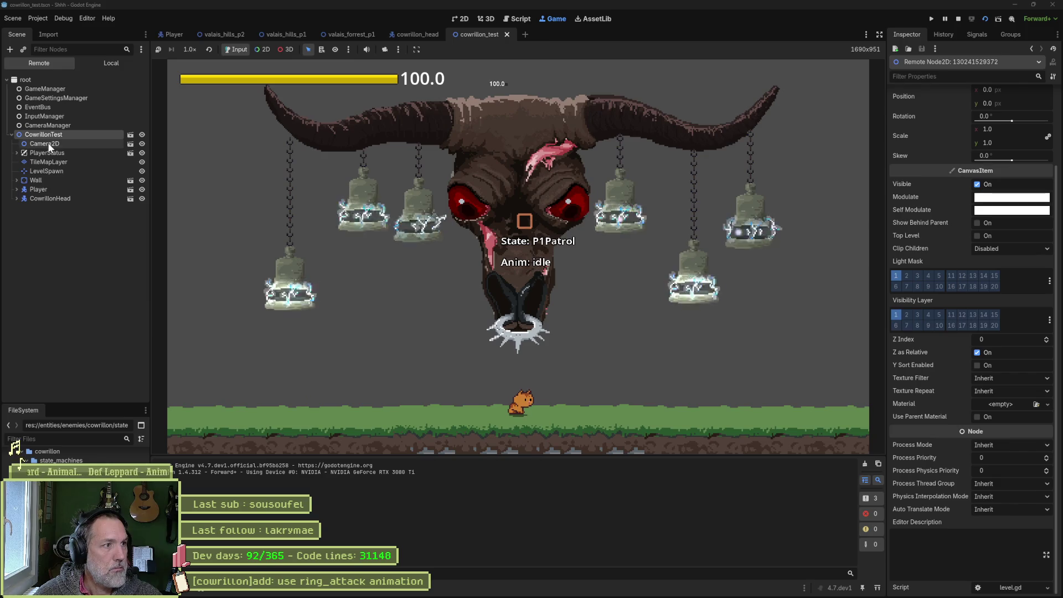
left_click(48, 198)
scroll(957, 360, "down", 3)
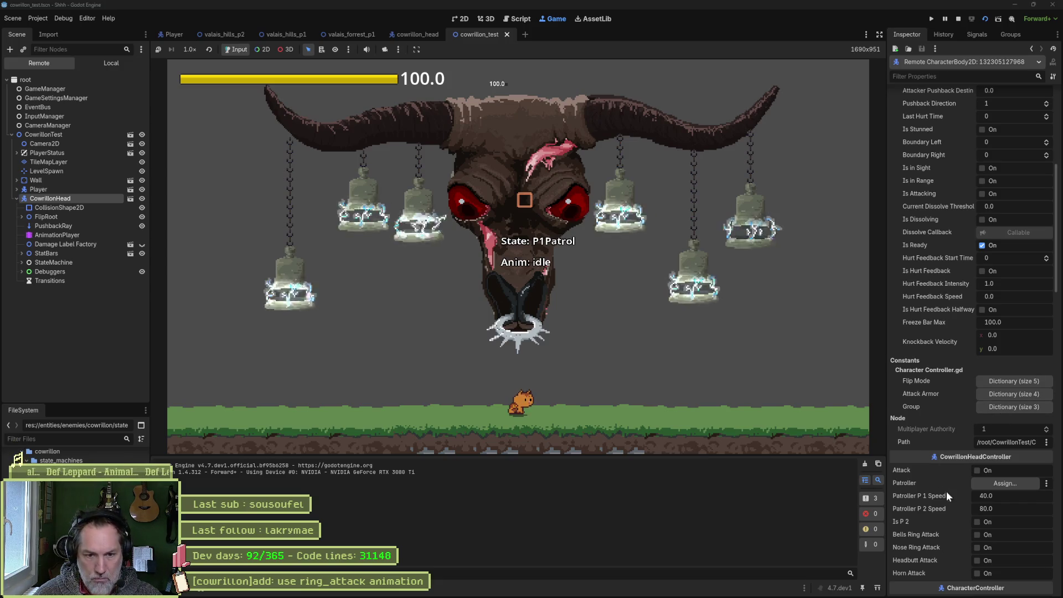
left_click(976, 548)
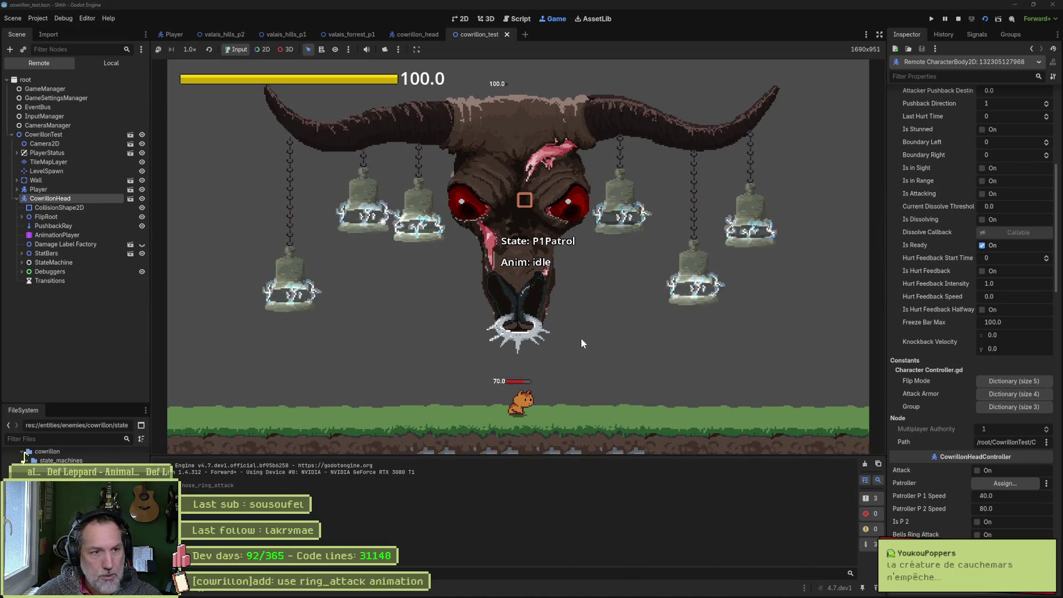
key("F8")
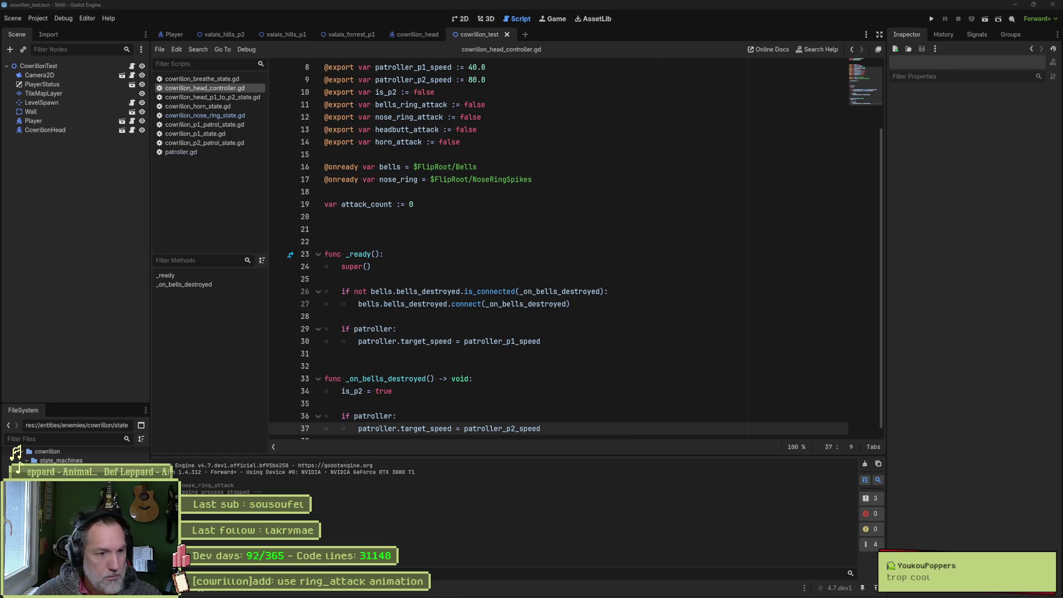
Pause the gameplay recording in PotPlayer and step through the ring attack frames with F.
mouse_move(592, 594)
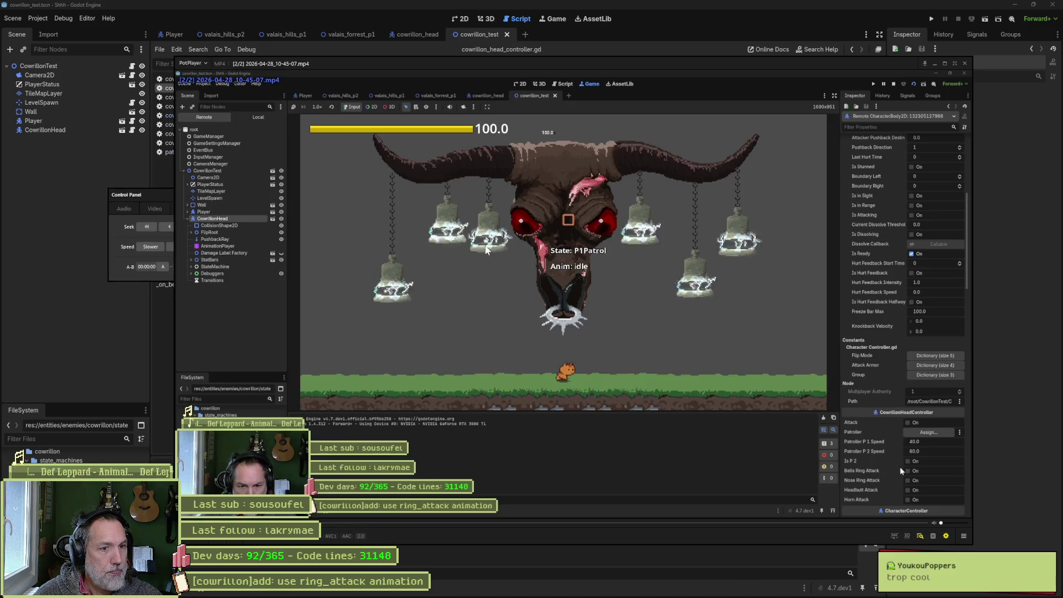
left_click(495, 320)
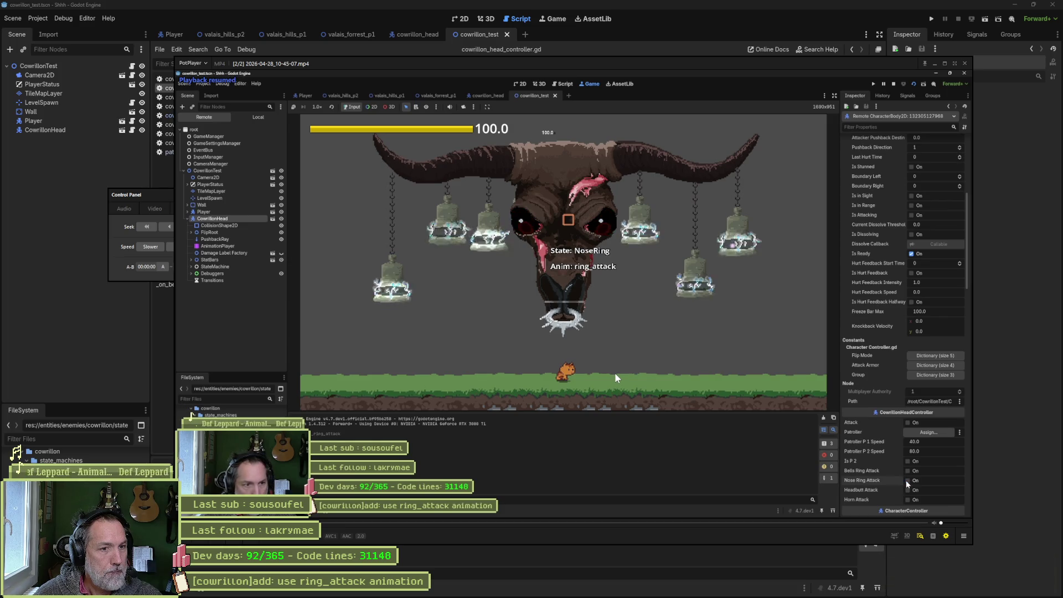
key("f")
key("f")
key("f")
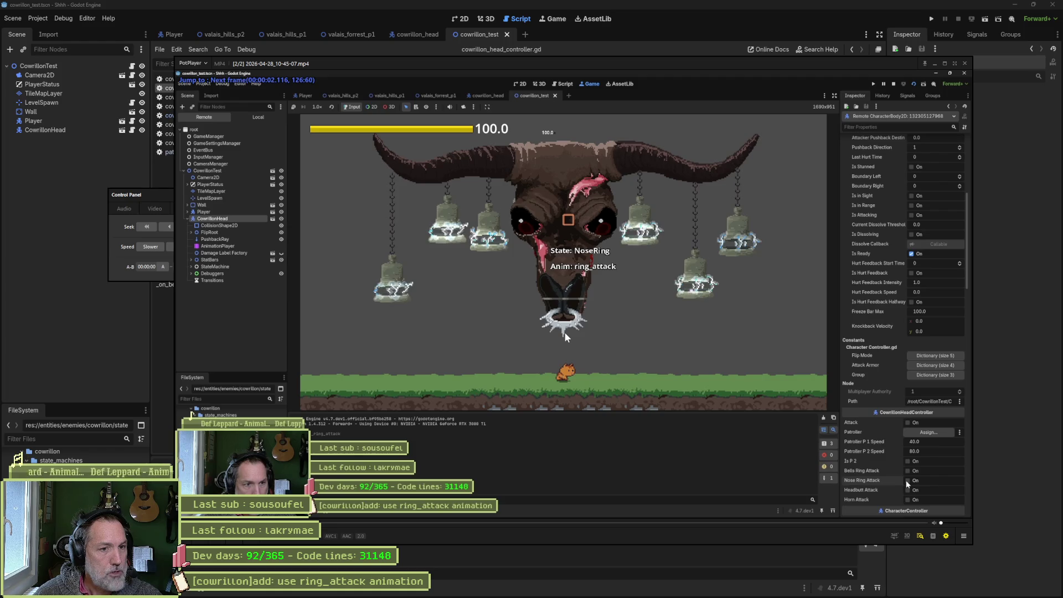
key("f")
key("f")
key("f")
key("f")
key("f")
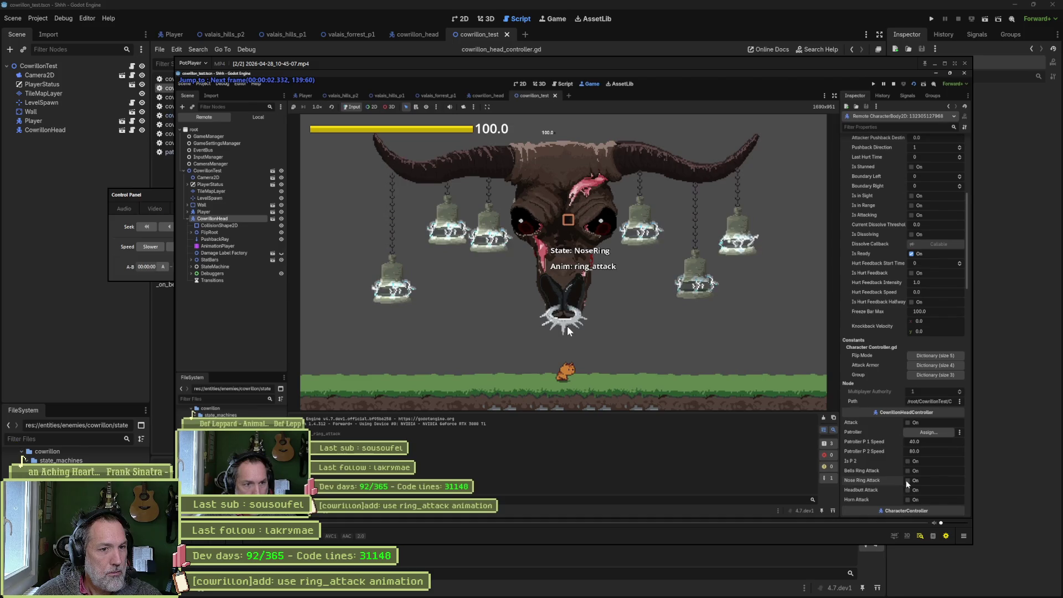
key("f")
key("f")
key("f")
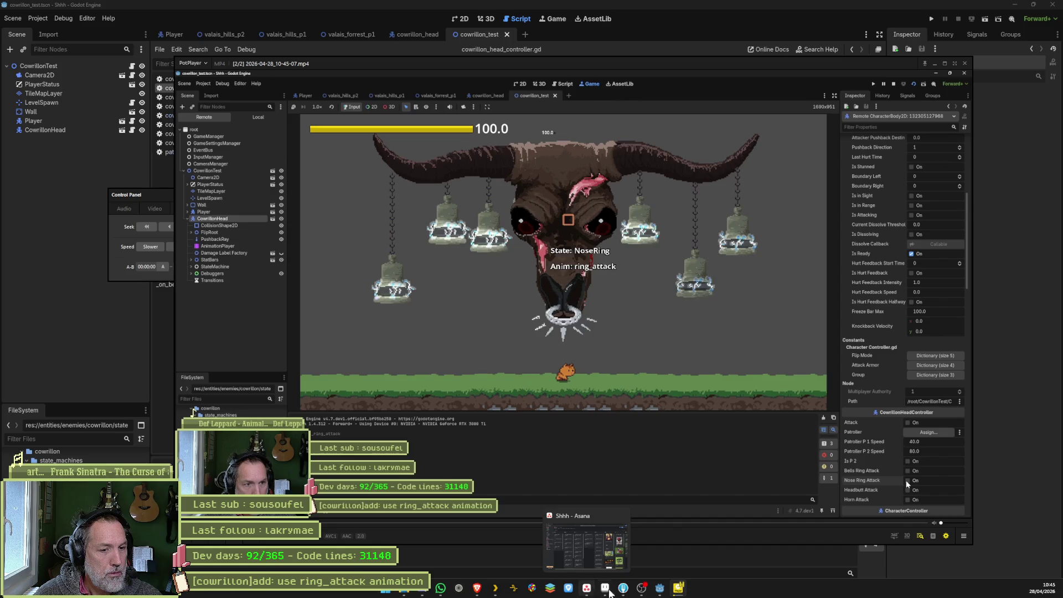
left_click(659, 593)
left_click(460, 19)
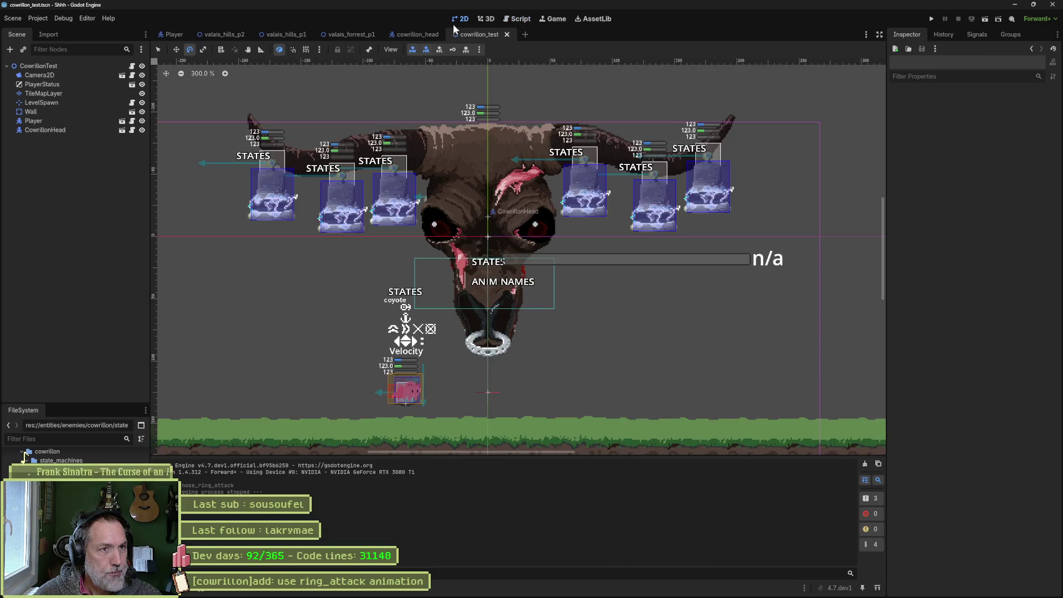
Select ring_attack's 0.3 s position key and drag NoseRingSpikes up 3 px to y 97.
left_click(47, 148)
mouse_move(408, 381)
left_mouse_down()
mouse_move(287, 380)
mouse_move(342, 388)
left_mouse_up()
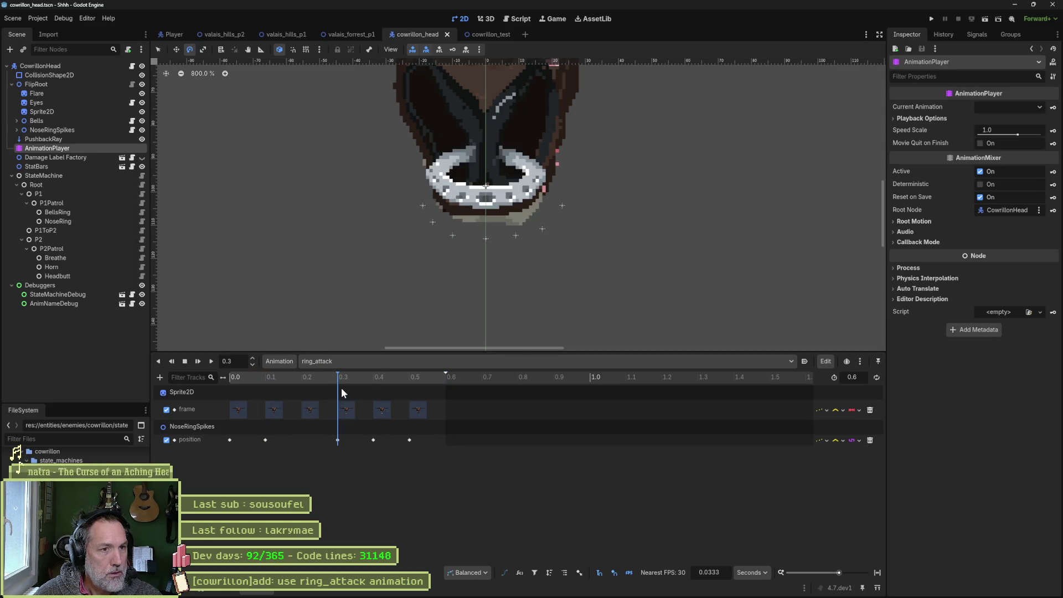
left_click(338, 440)
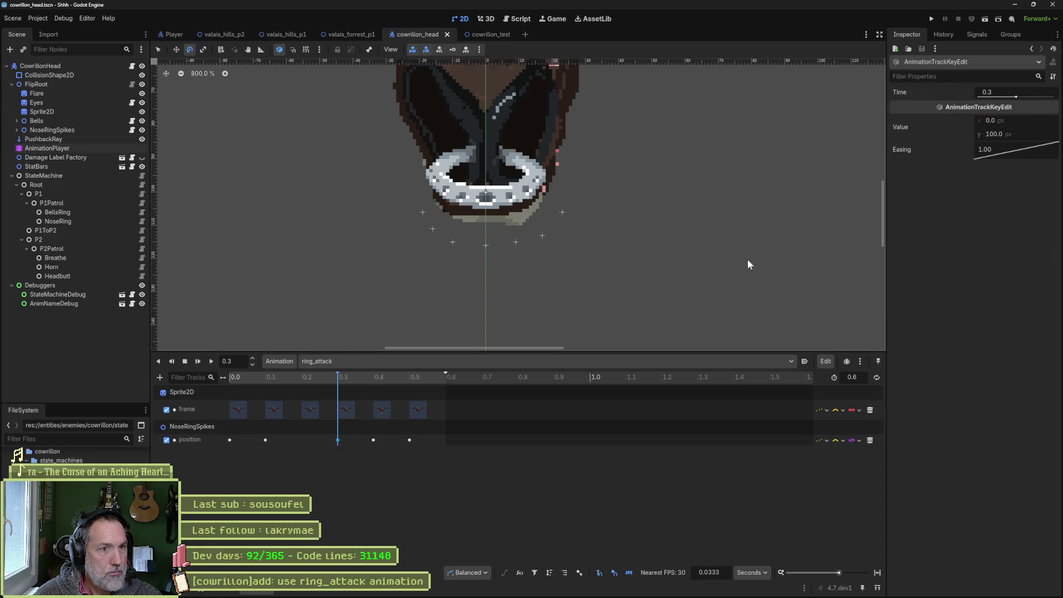
left_click(66, 130)
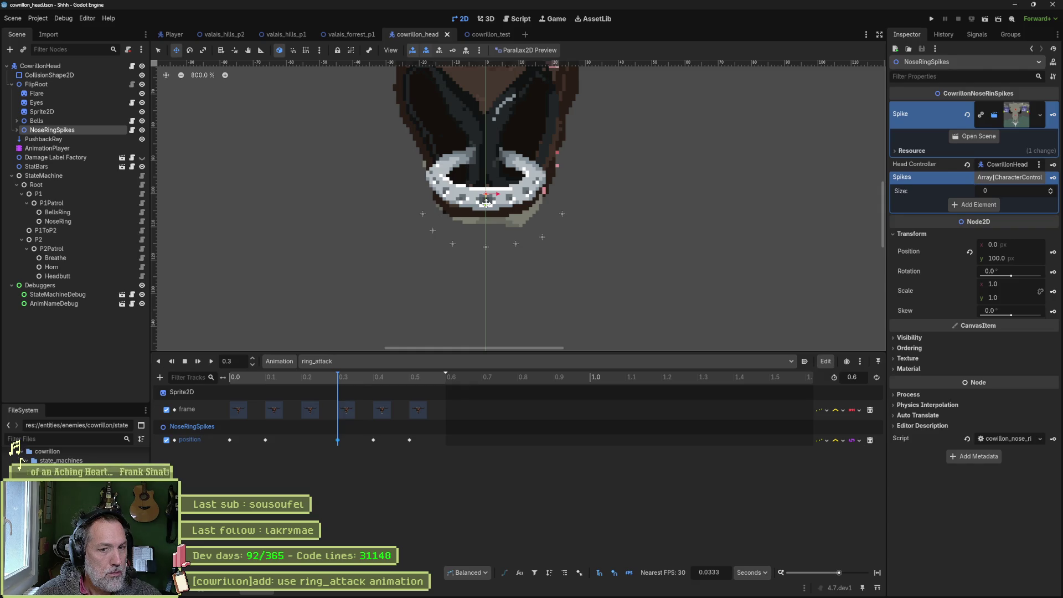
left_click_drag(486, 206, 489, 196)
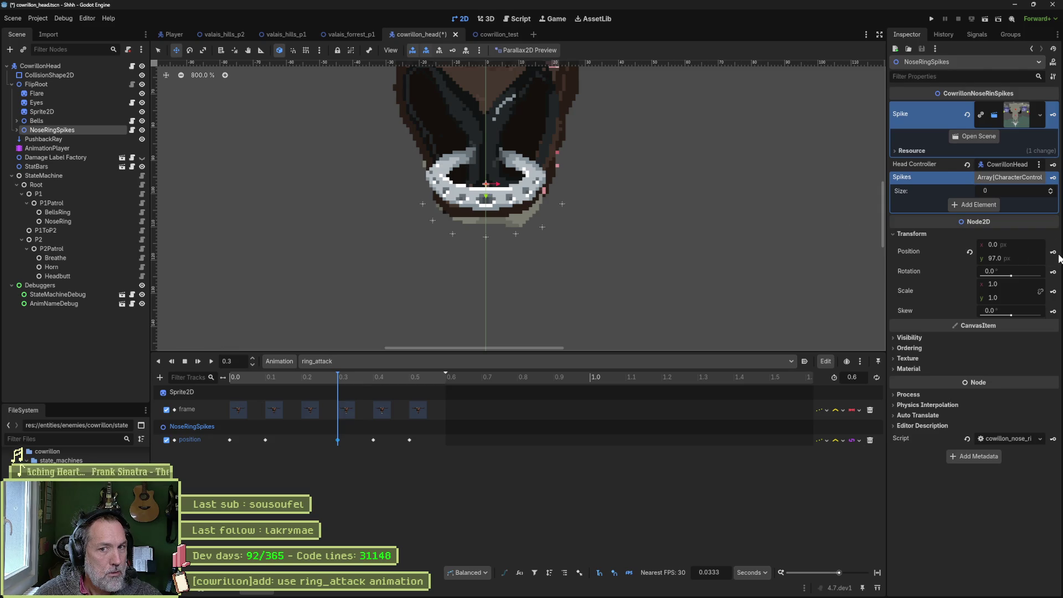
left_click_drag(348, 380, 412, 380)
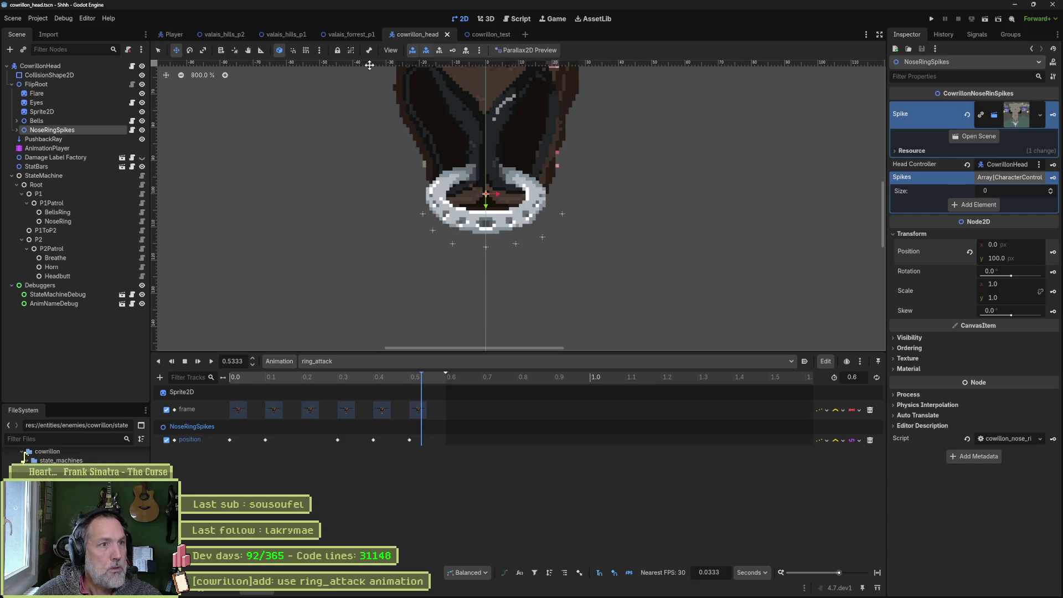
left_click(354, 35)
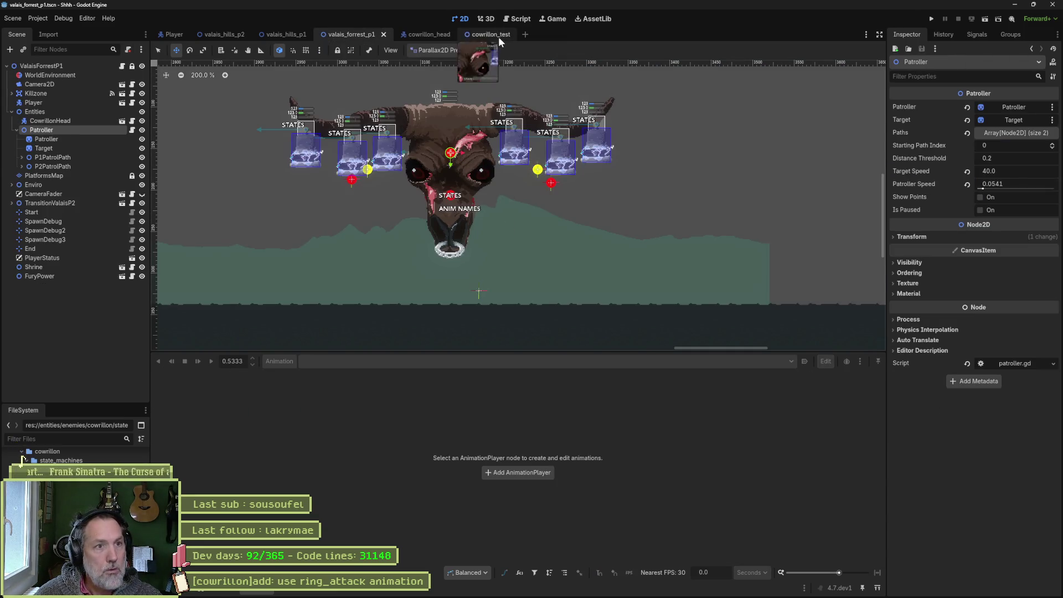
Run cowrillon_test with F6, trigger CowrillonHead's Nose Ring Attack, then stop the game with F8.
left_click(491, 34)
key("F6")
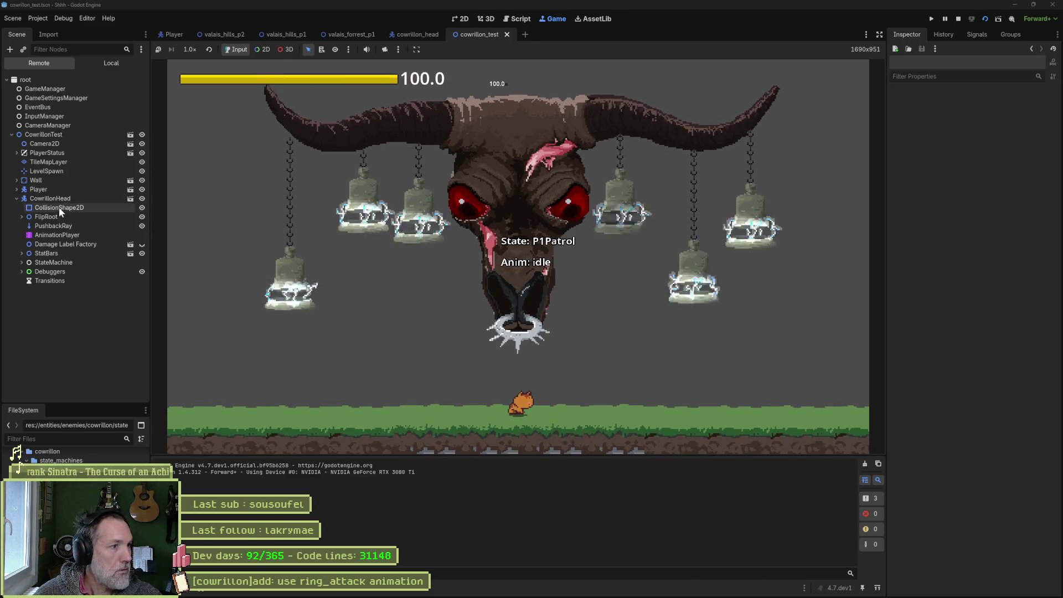
left_click(51, 198)
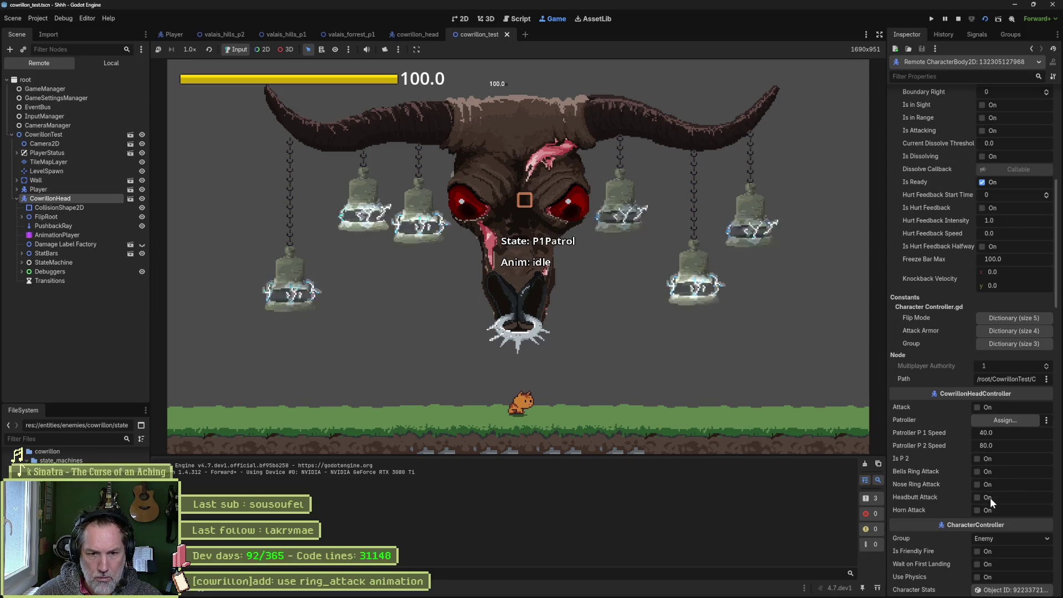
left_click(986, 485)
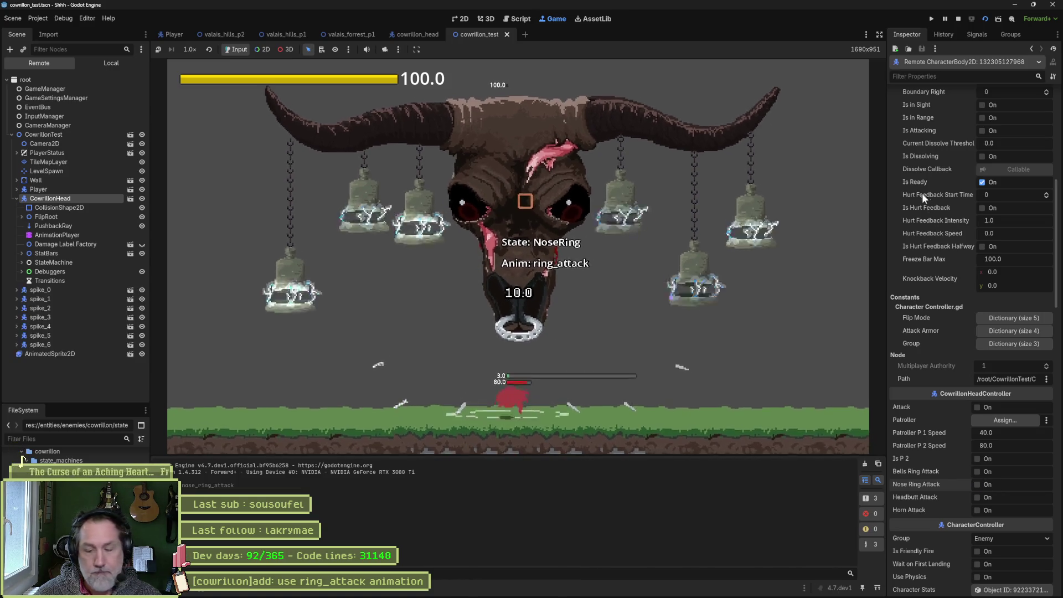
key("F8")
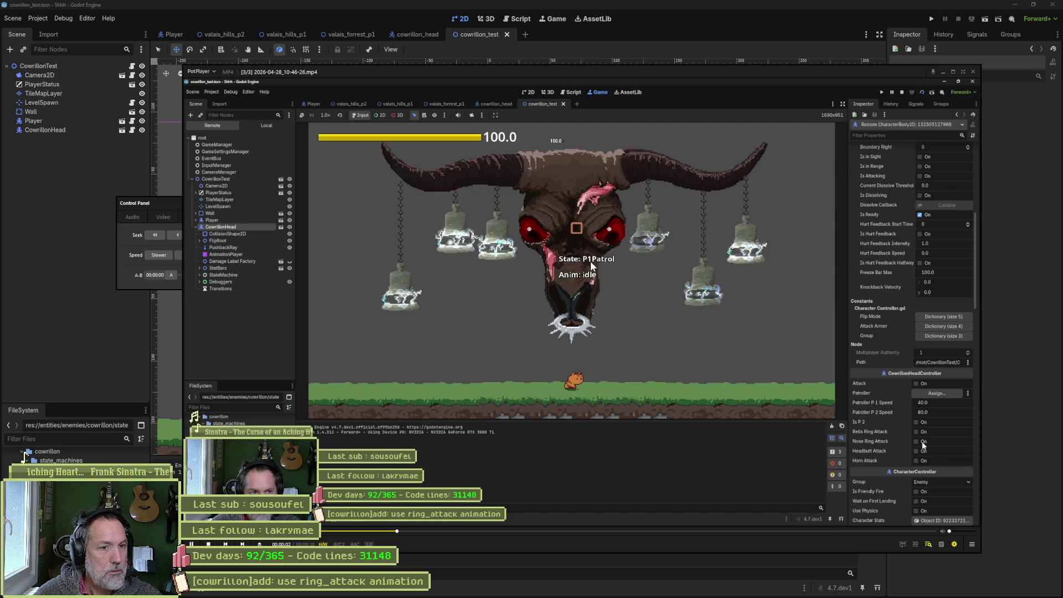
Step the paused clip back and forward with D and F to about 3.7 s, then return to Godot.
left_click(559, 252)
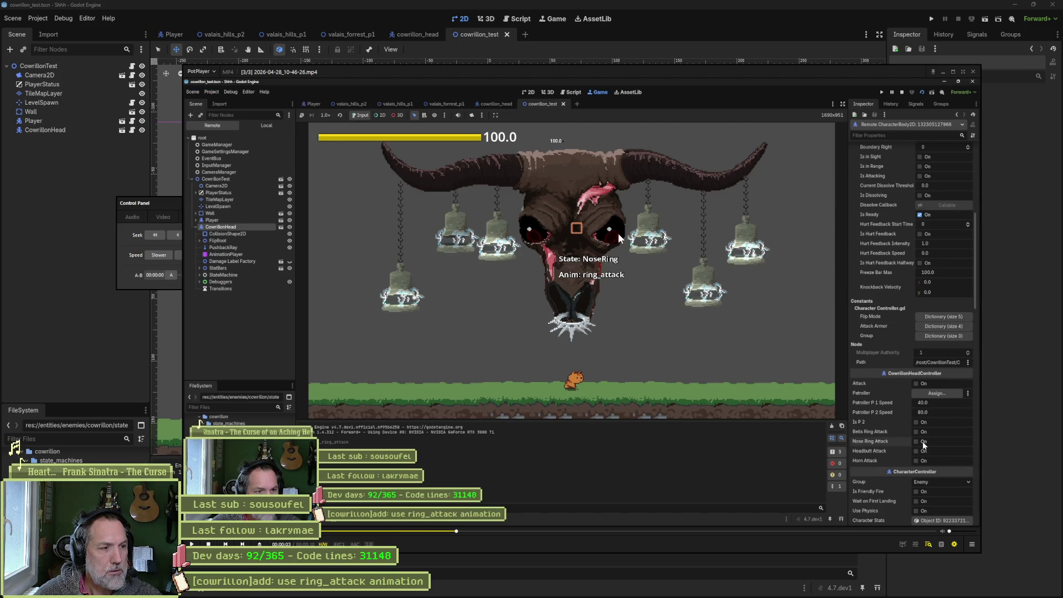
key("d")
key("d")
key("d")
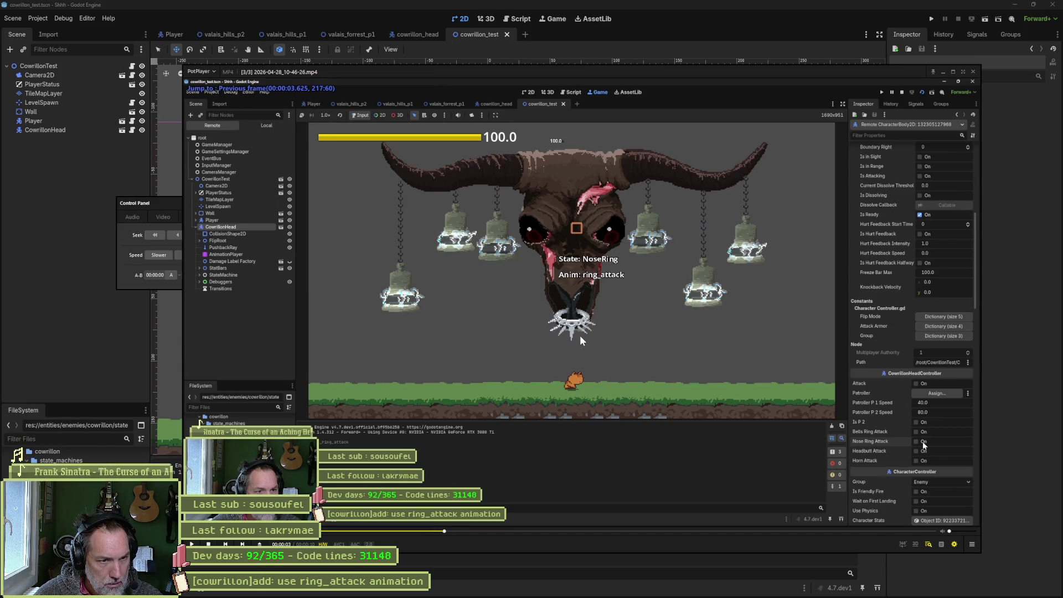
key("d")
key("d")
key("d")
key("f")
key("f")
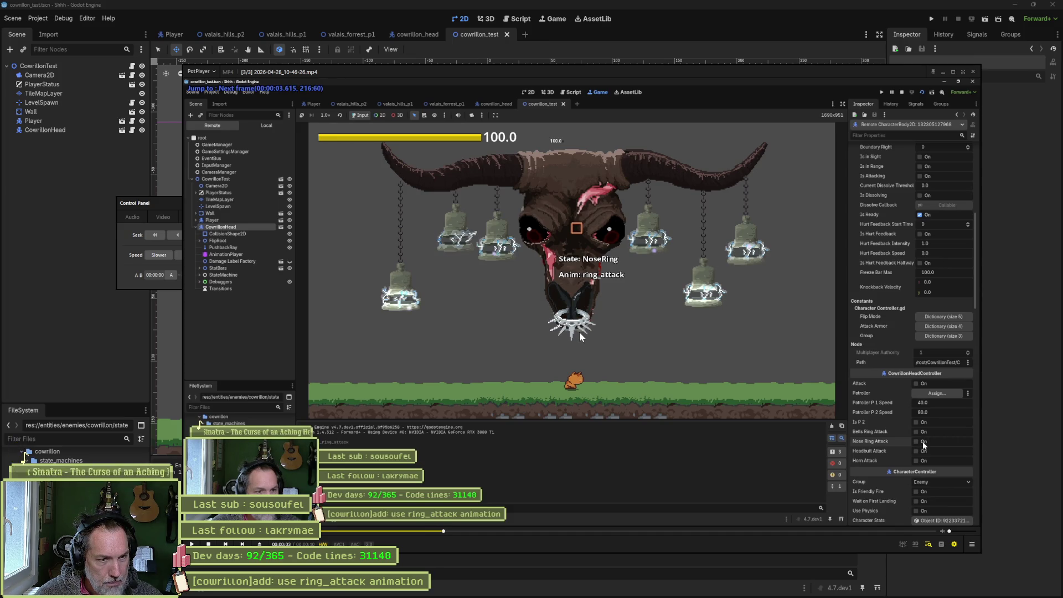
key("f")
key("f")
key("f")
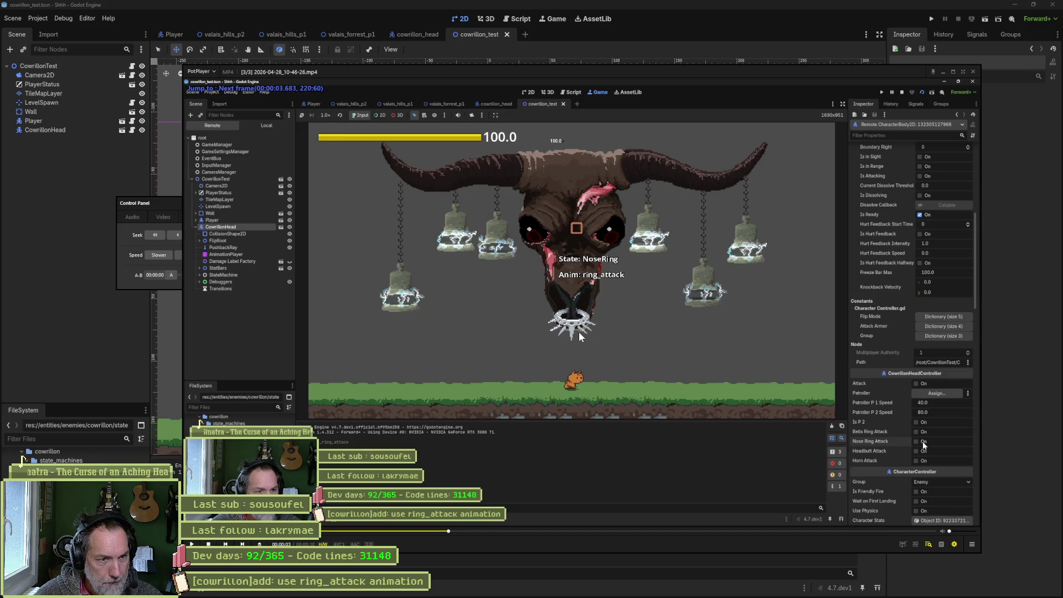
key("f")
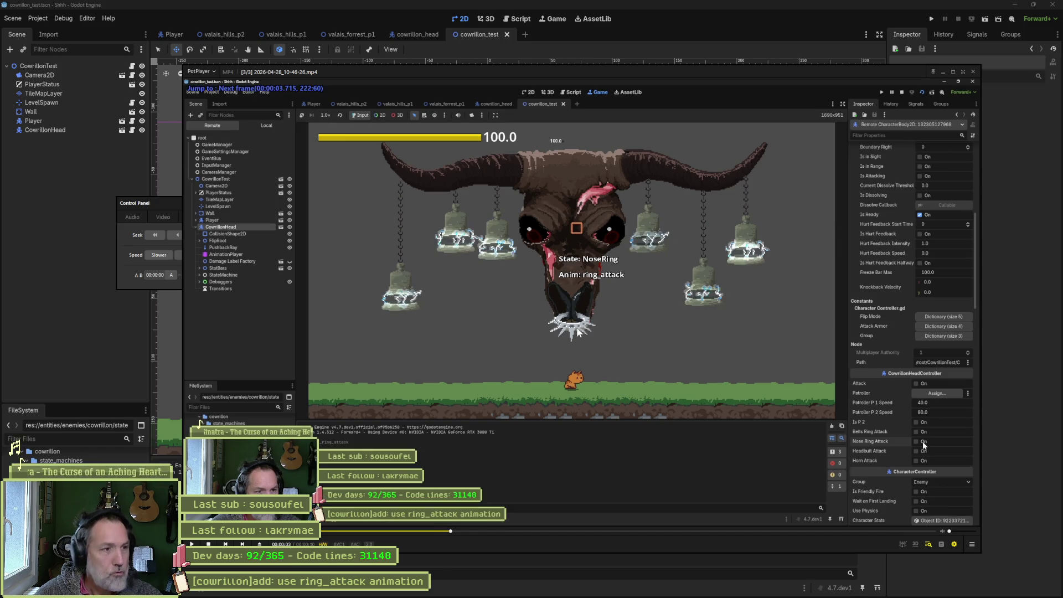
left_click(98, 337)
In cowrillon_head's ring_attack at 0.3 s, nudge NoseRingSpikes up 2 pixels.
left_click(398, 34)
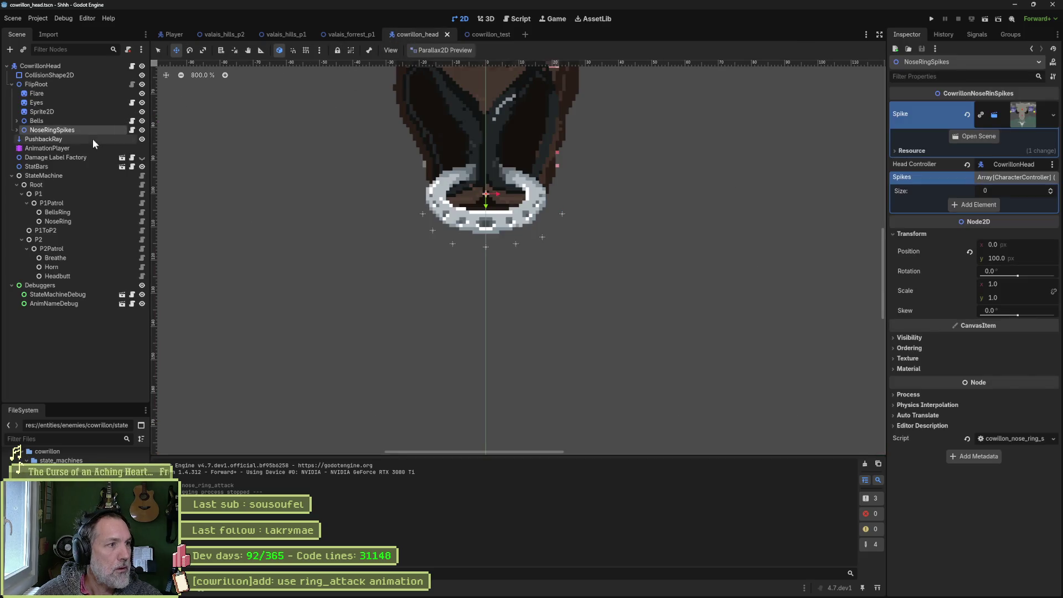
left_click(82, 148)
left_click_drag(420, 391, 333, 393)
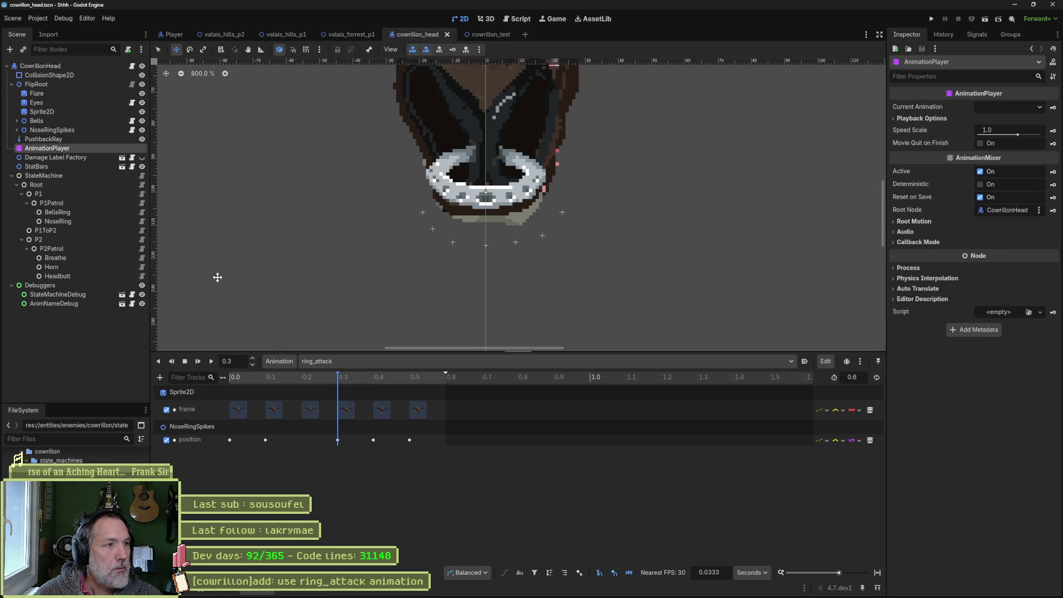
left_click(545, 235)
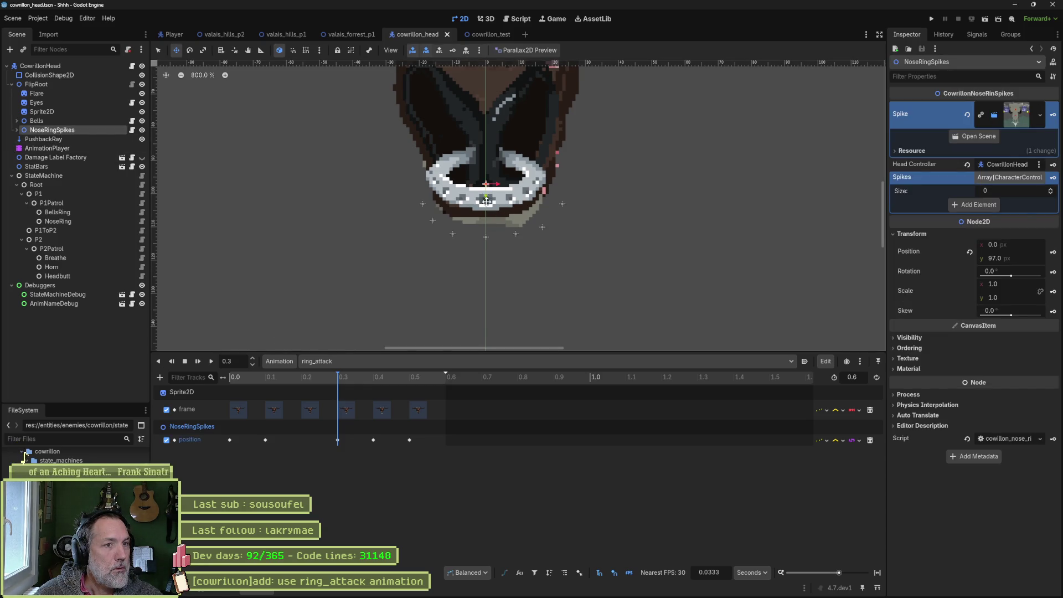
left_click_drag(485, 189, 485, 187)
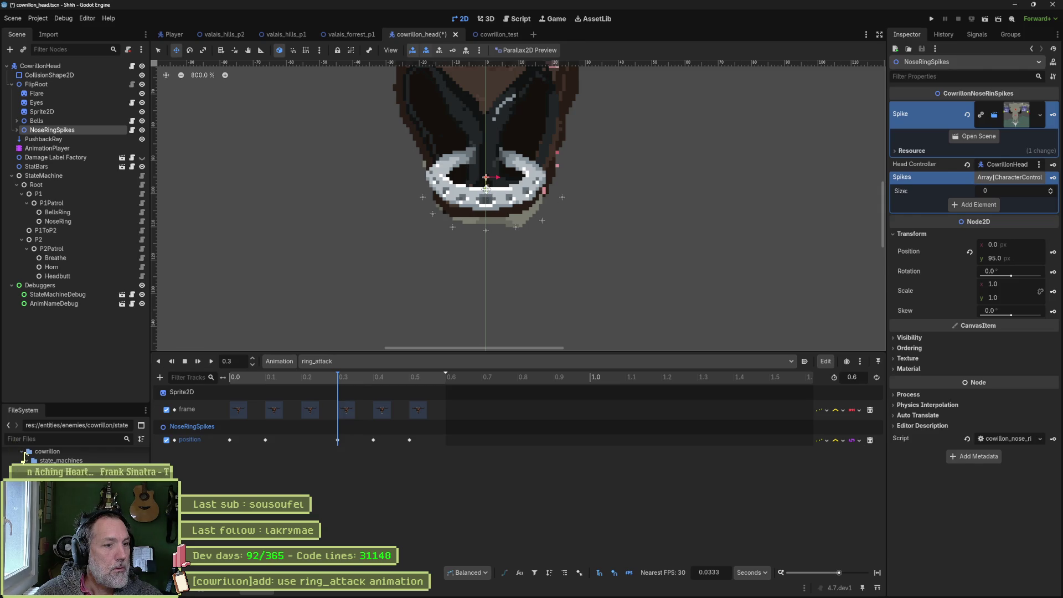
Set the 0.3 s key's vertical position to y 95, compare with the 0.4 s key, and save.
left_click(375, 380)
left_click(339, 380)
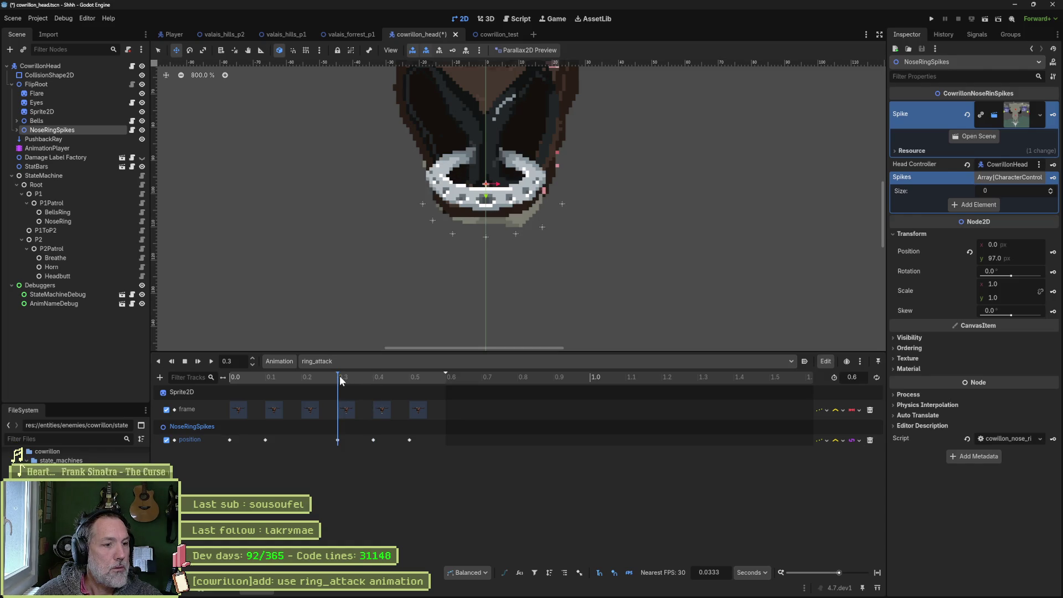
left_click(1021, 262)
type("95")
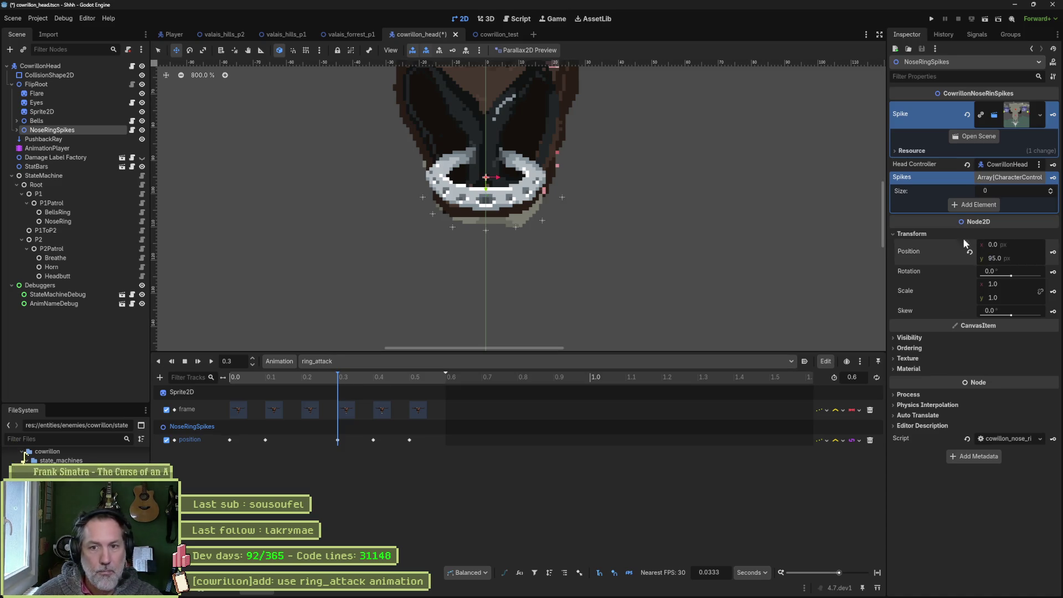
left_click(375, 380)
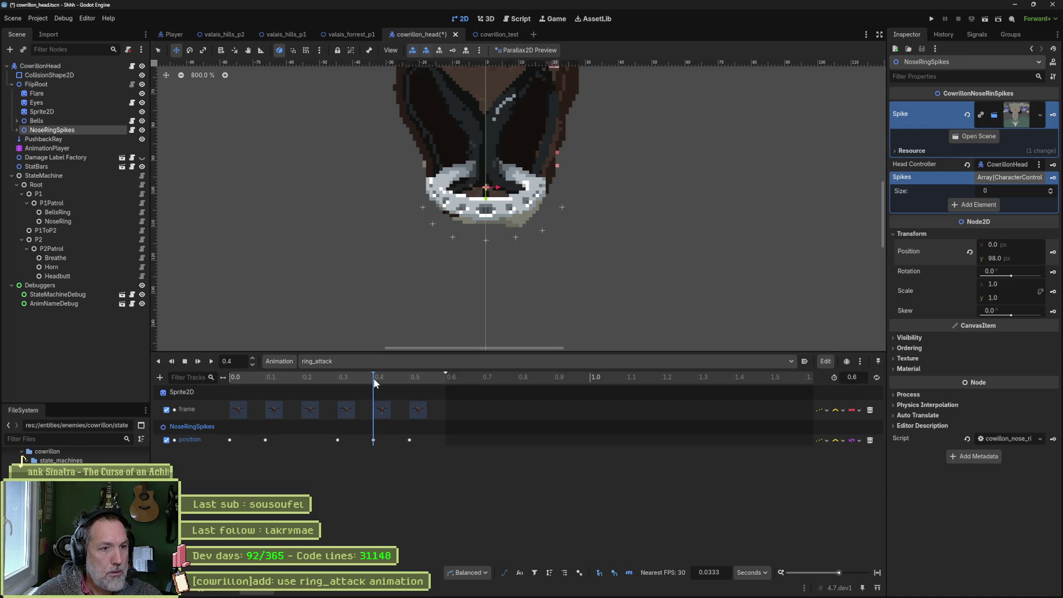
left_click(352, 383)
left_click(382, 382)
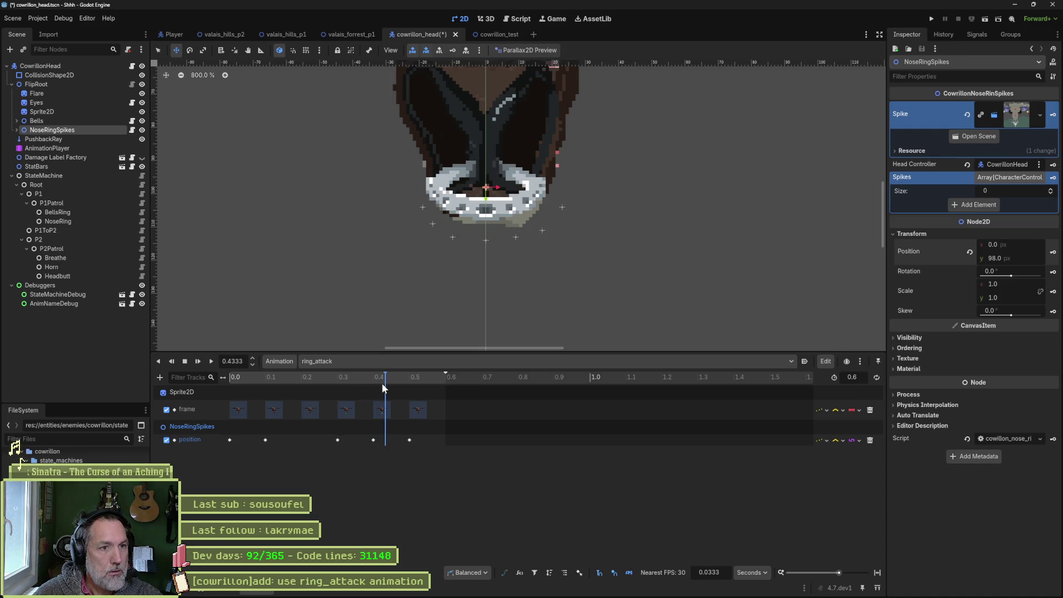
key("ctrl+s")
left_click(351, 35)
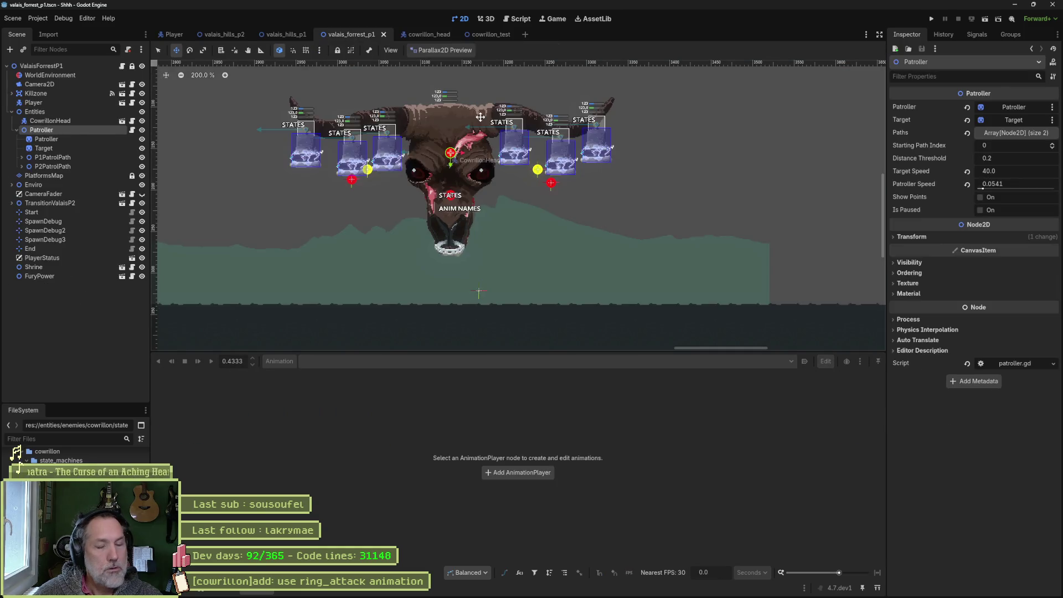
Run the cowrillon_test scene with F6 and inspect the live CowrillonHead node.
left_click(497, 35)
key("F6")
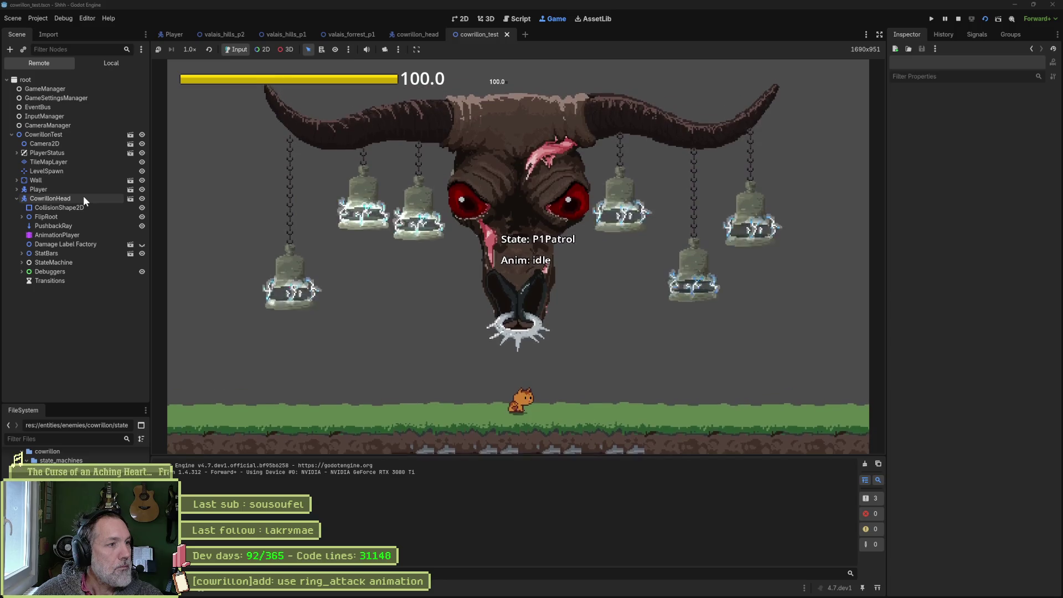
left_click(83, 196)
scroll(946, 311, "down", 10)
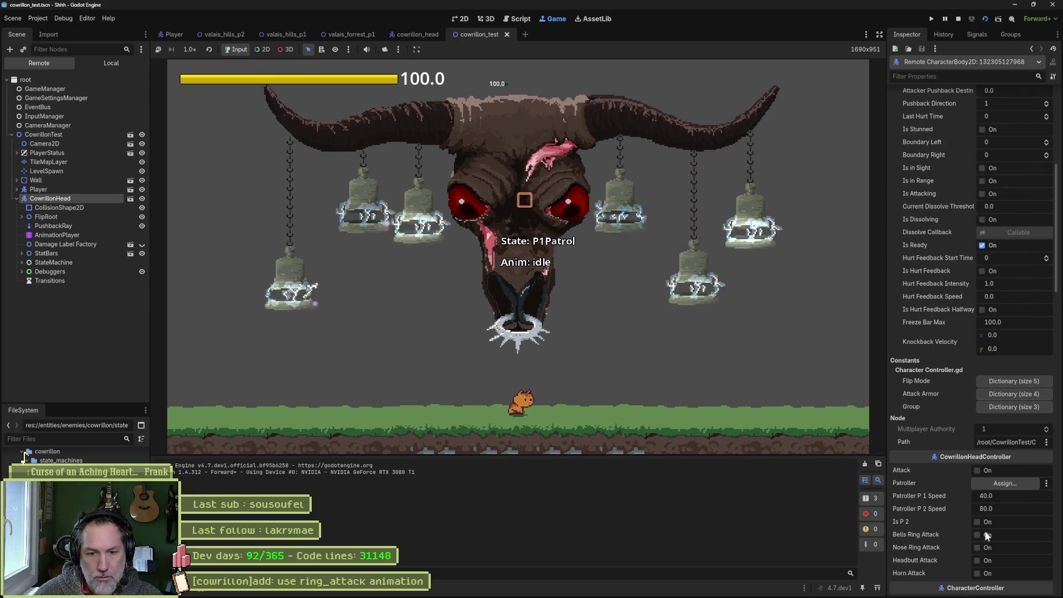
Trigger the boss's Nose Ring Attack twice, then stop the game.
left_click(983, 549)
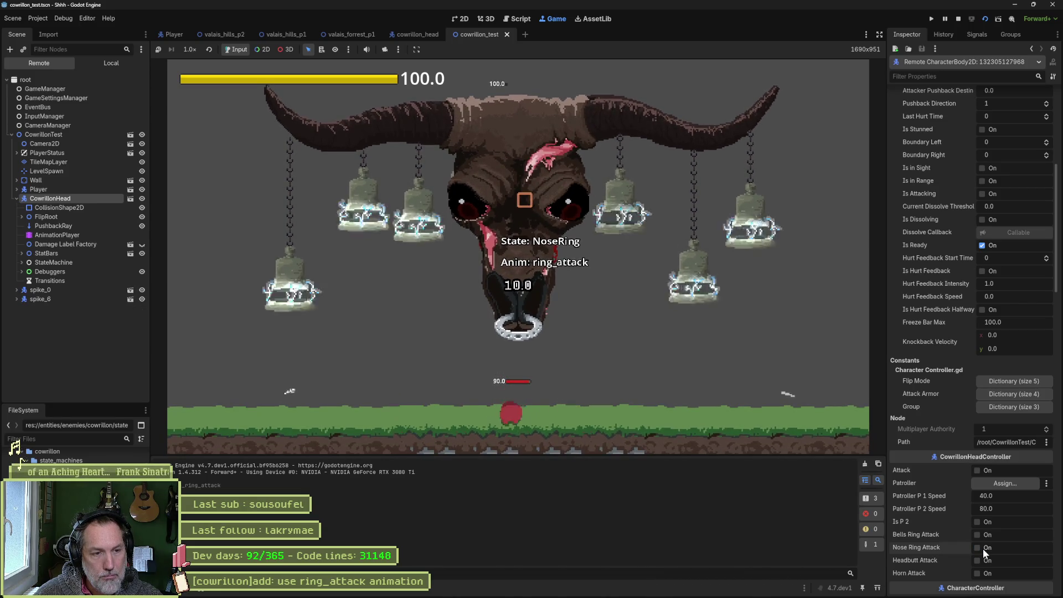
left_click(983, 548)
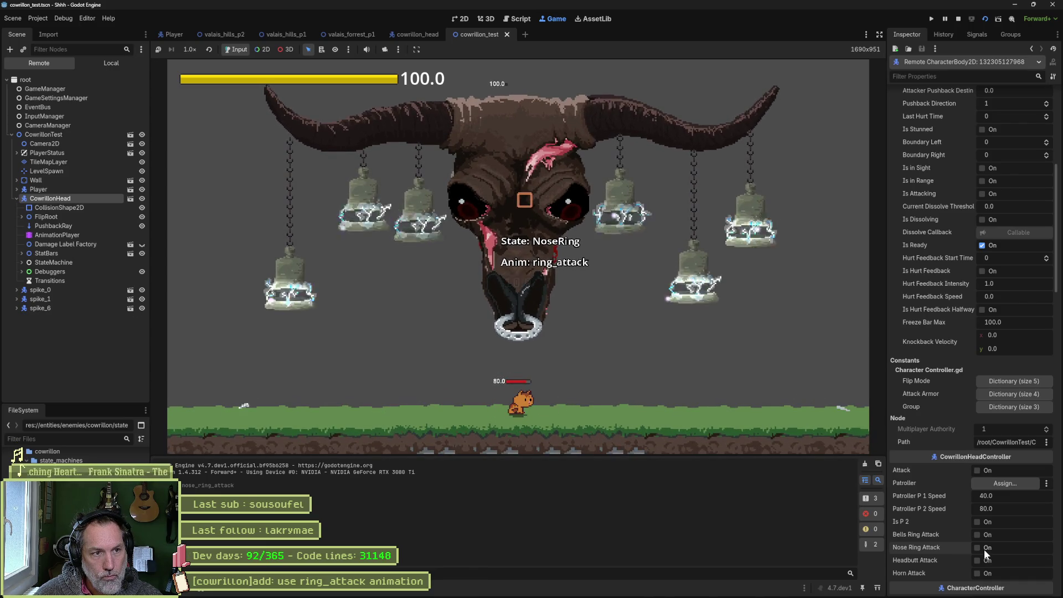
key("F8")
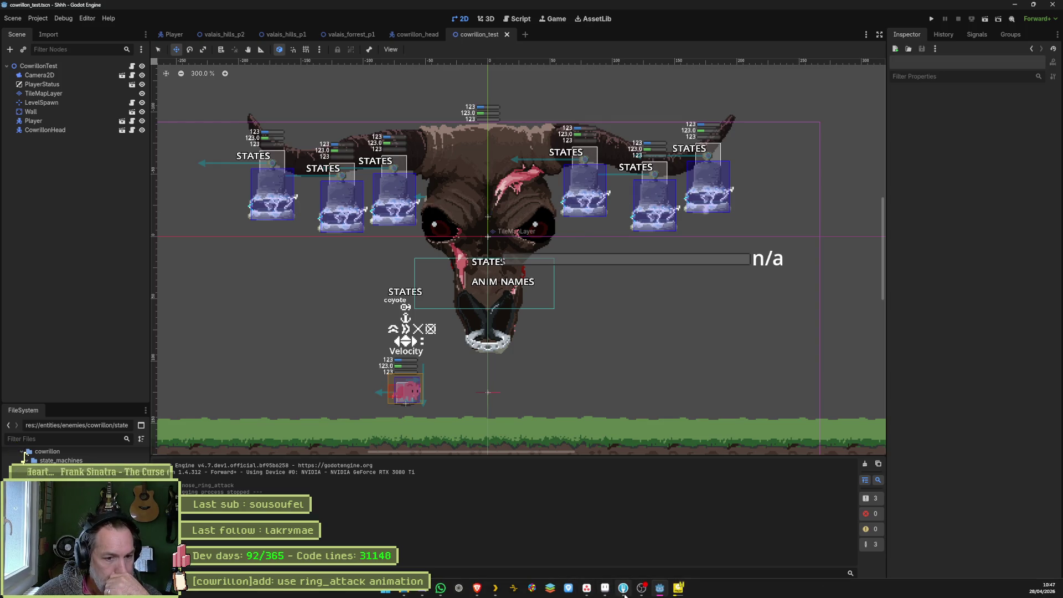
left_click(622, 590)
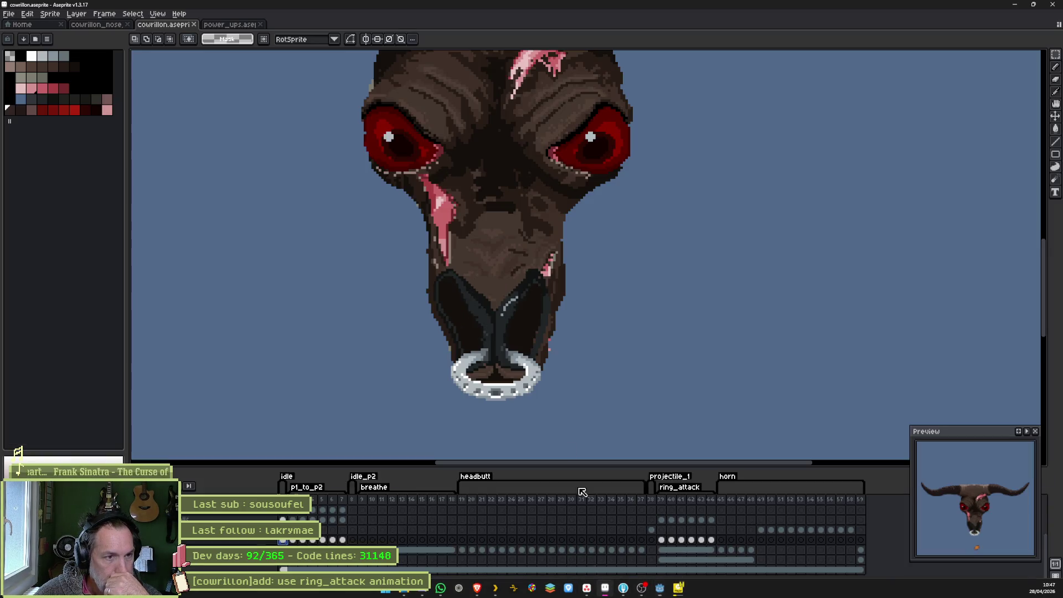
View ring_attack frame 39 and frame 8 of the cowrillon sprite, then return to frame 1.
left_click(666, 501)
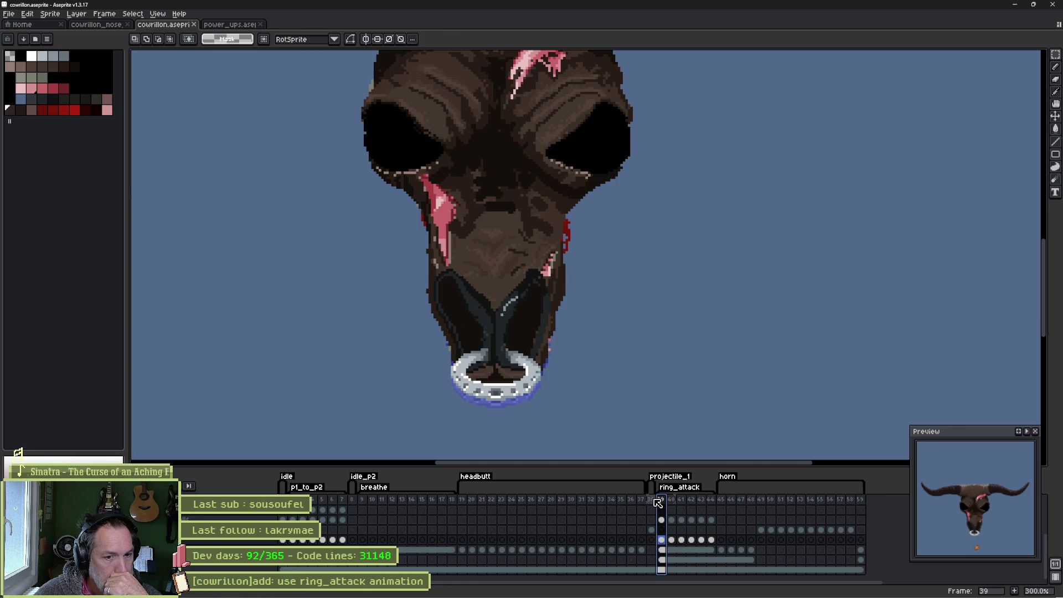
scroll(690, 530, "up", 2)
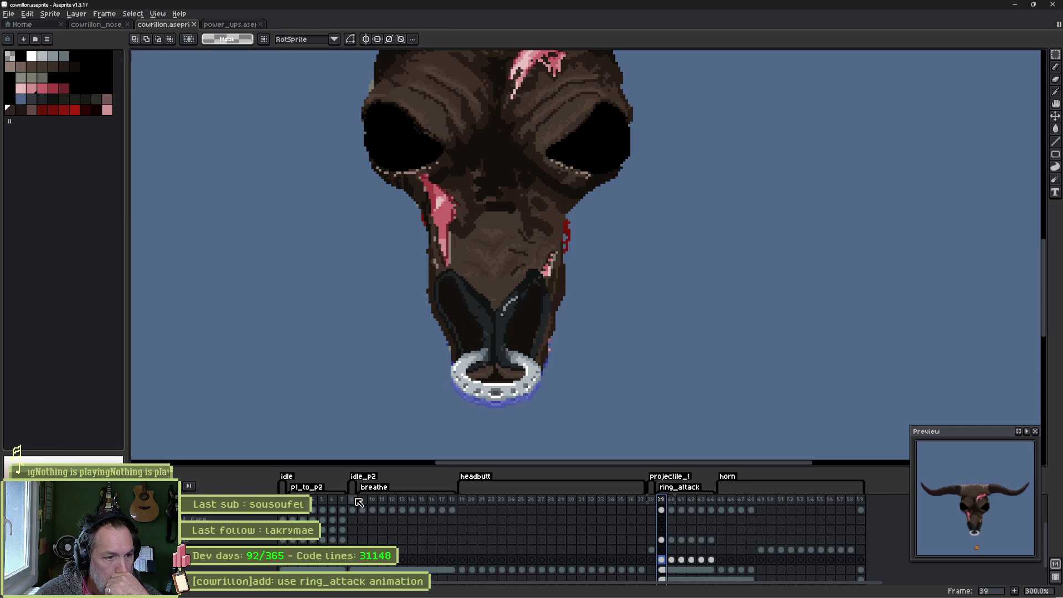
left_click(356, 500)
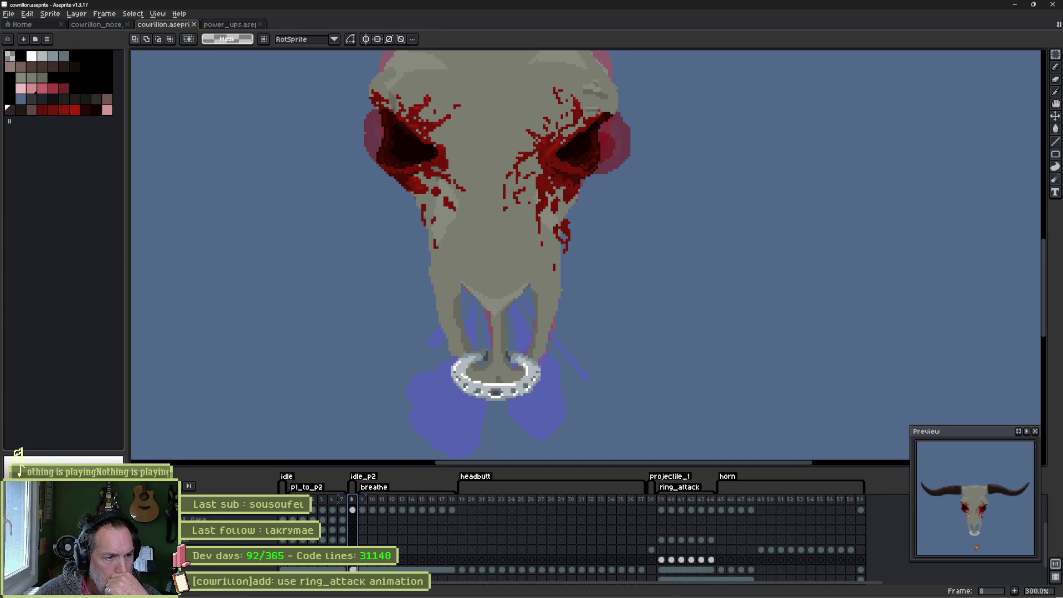
key("Home")
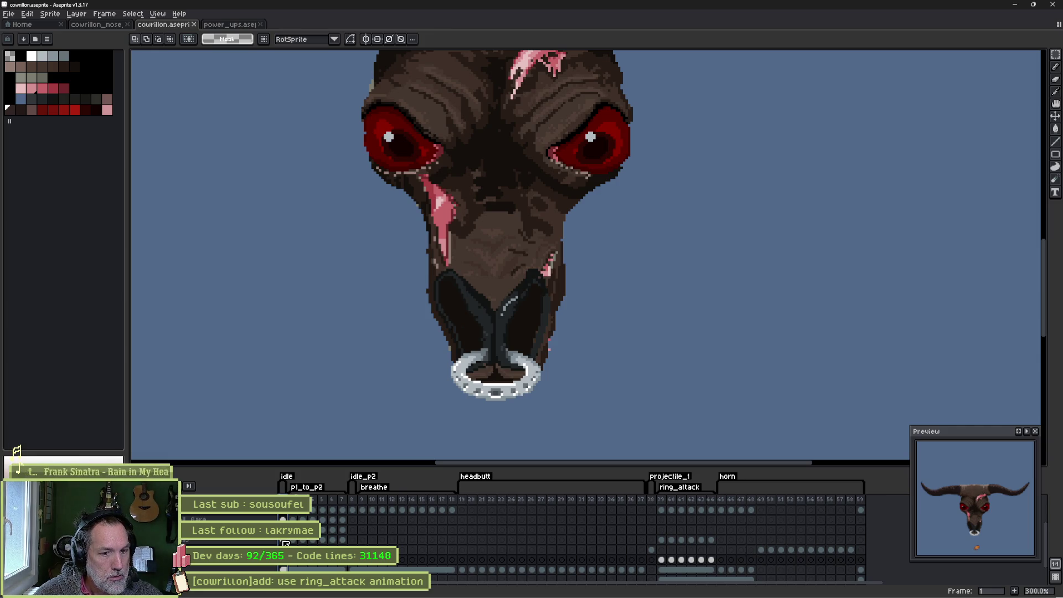
Select another layer, step through frames 2 to 5, and play the animation.
left_click(286, 542)
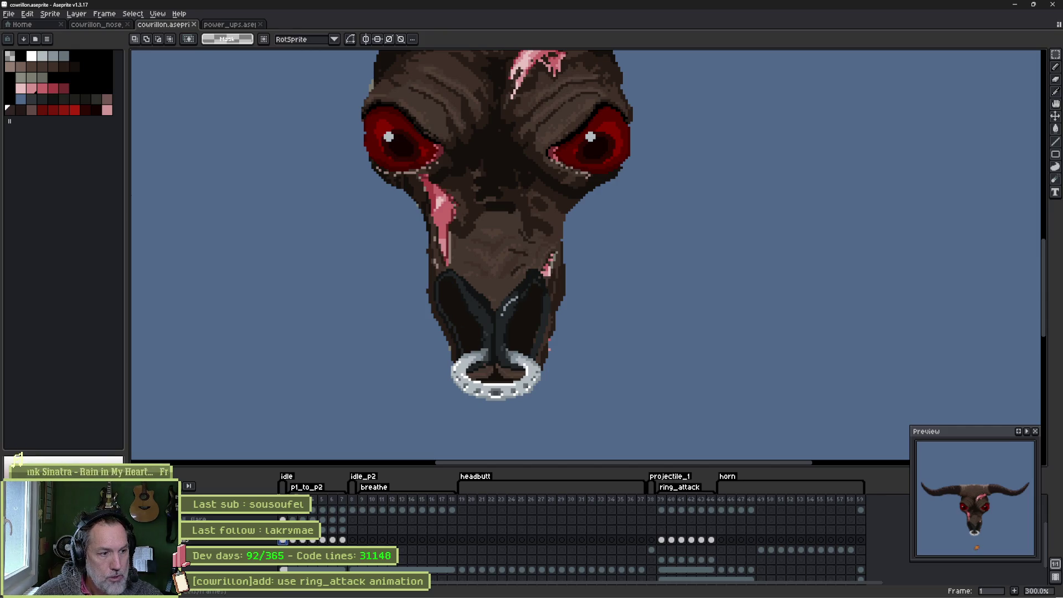
left_click(294, 540)
key("Right")
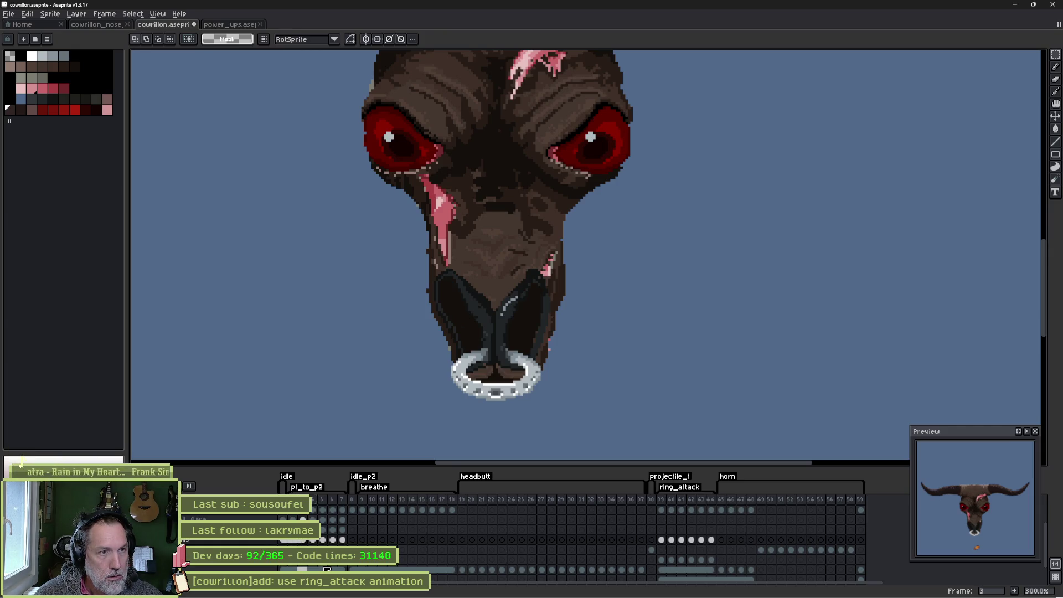
key("Right")
key("Right")
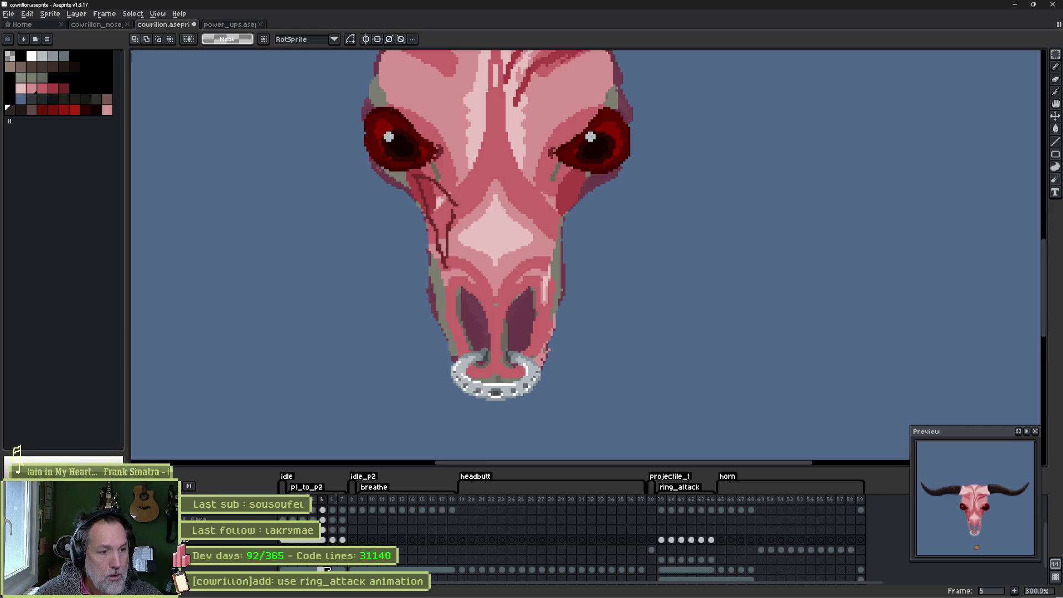
key("Return")
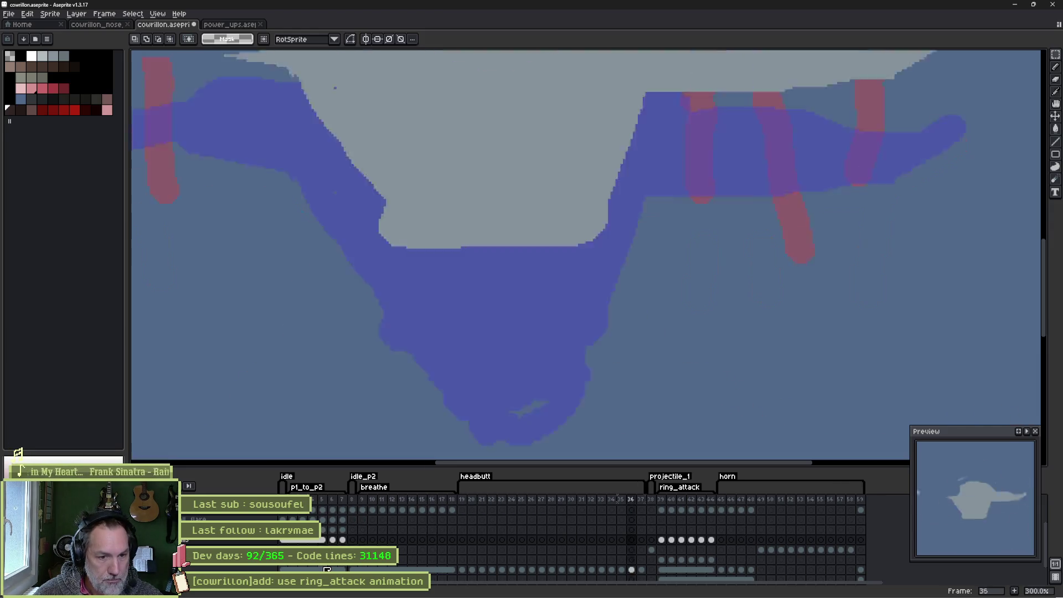
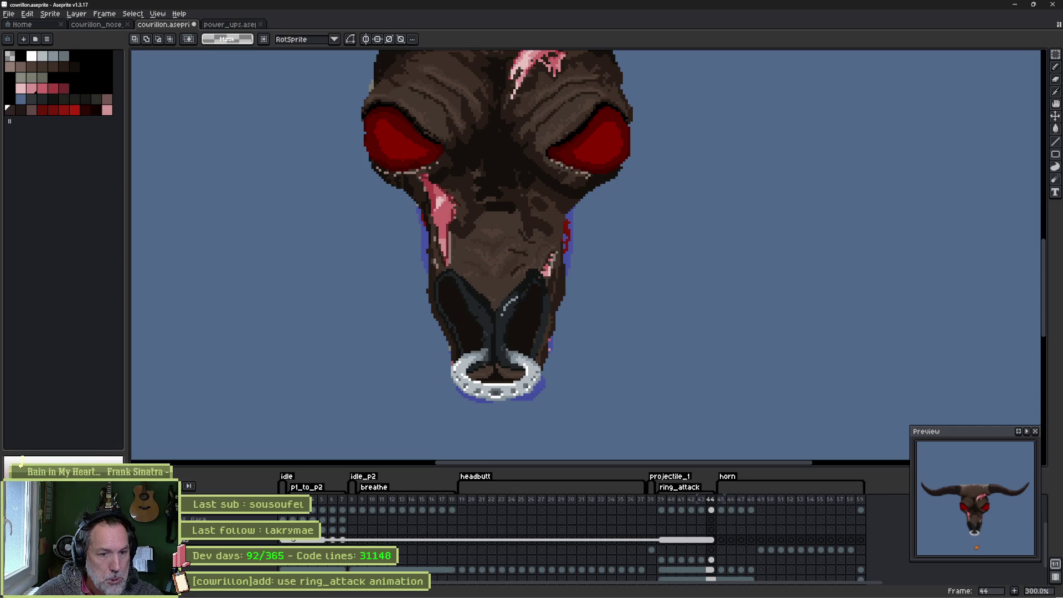
Review the ring_attack frames 40 to 43, then switch over to the Godot editor.
key("Home")
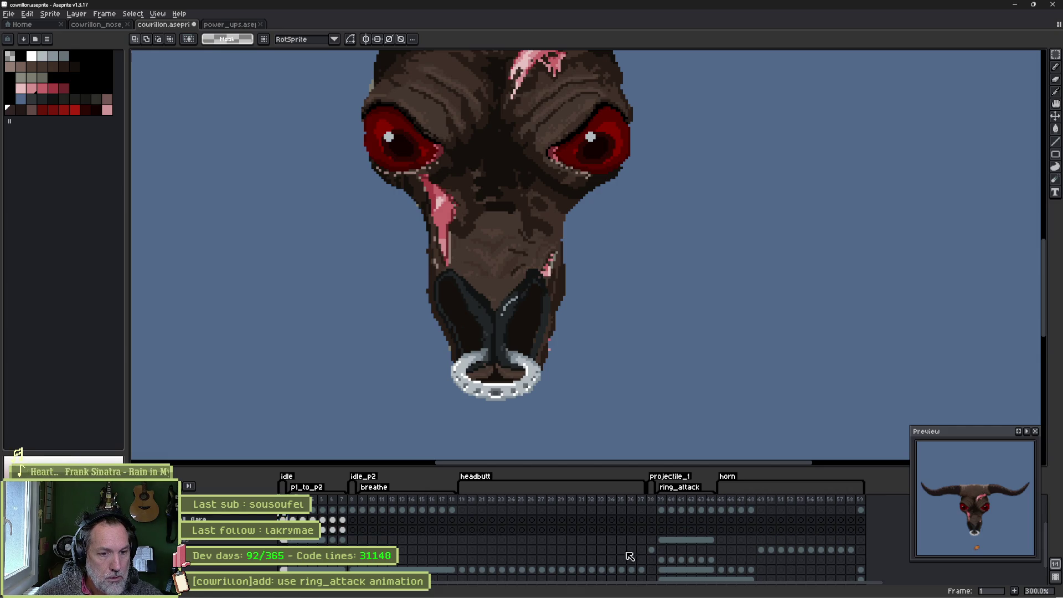
left_click(672, 521)
key("Return")
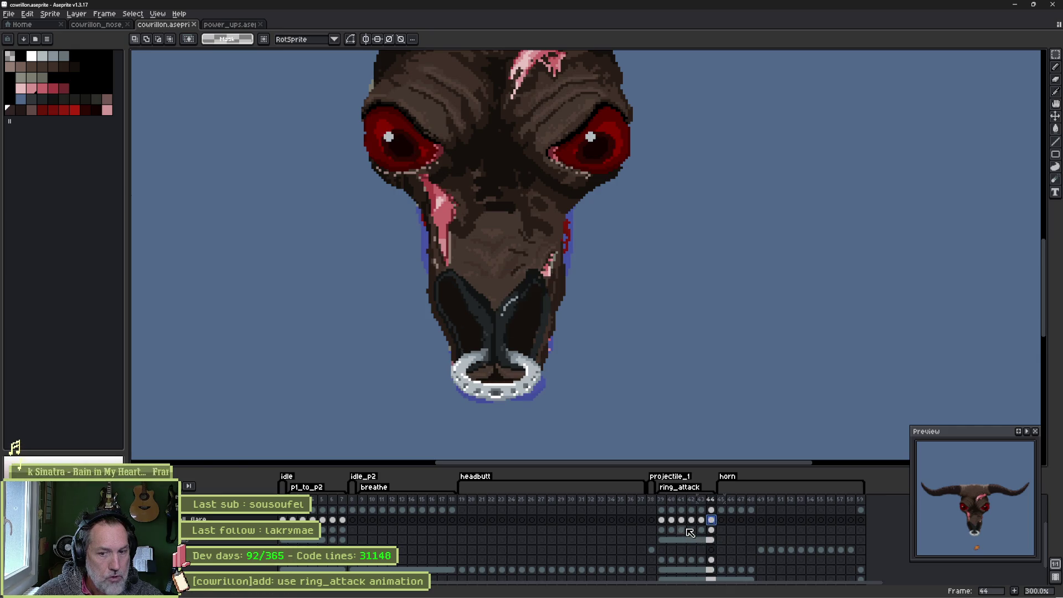
left_click(660, 588)
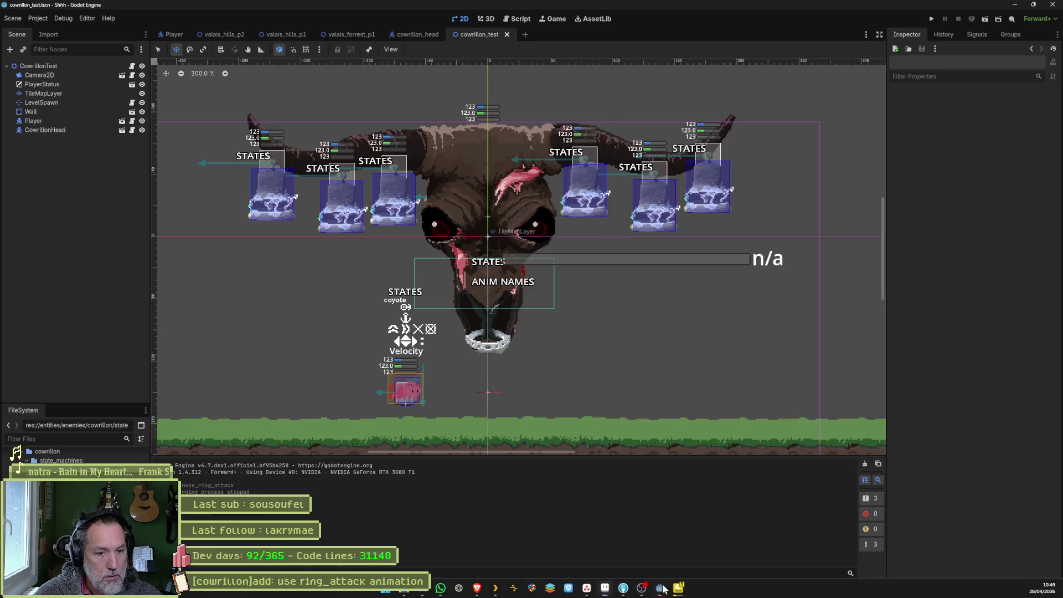
Check cowrillon_head's Sprite2D Aseprite import settings, then run the cowrillon_test scene with F6.
left_click(405, 37)
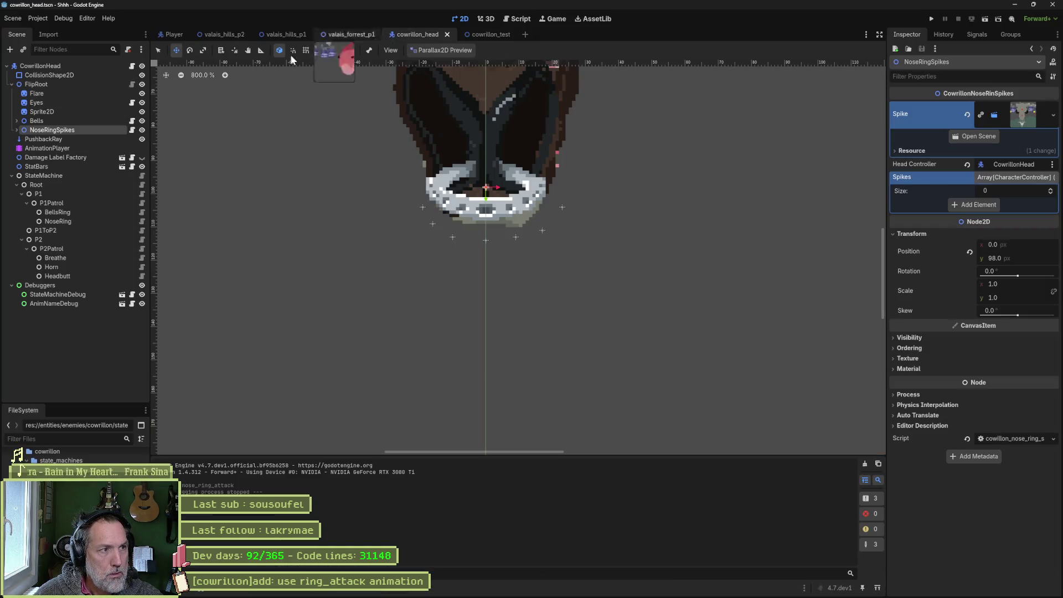
left_click(71, 111)
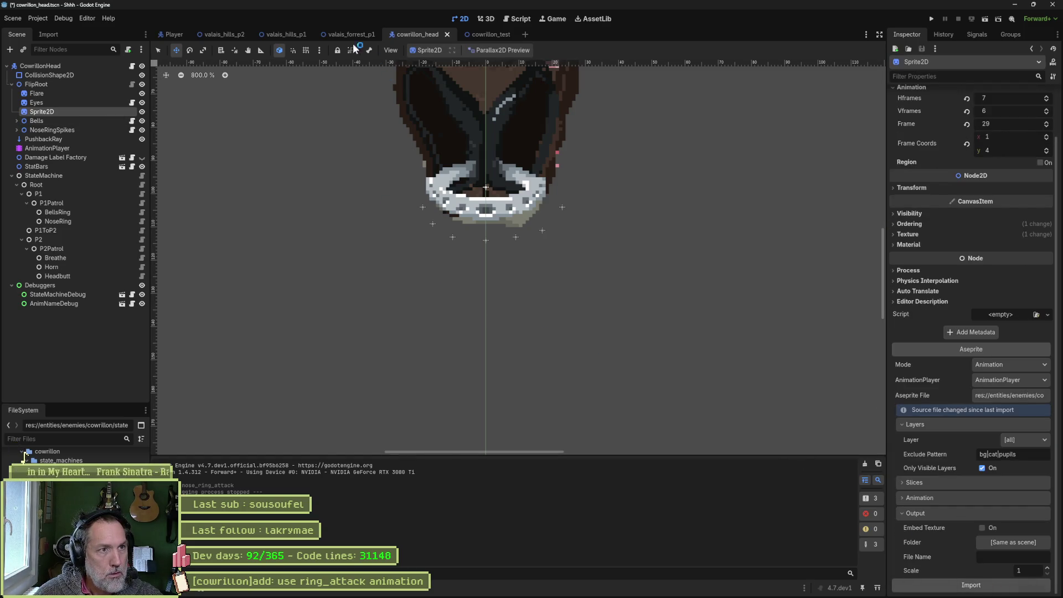
left_click(490, 35)
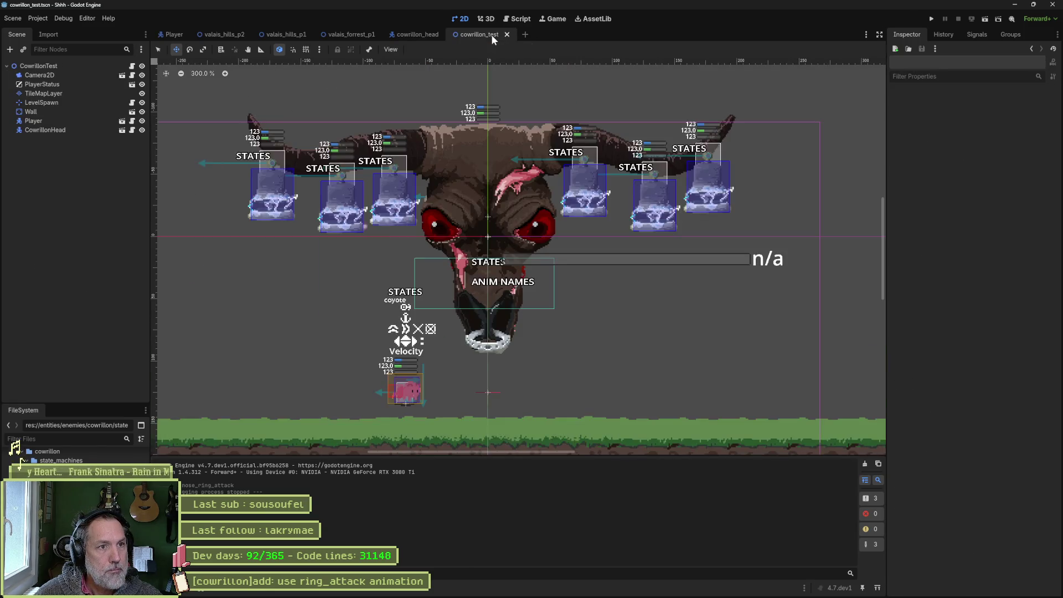
key("F6")
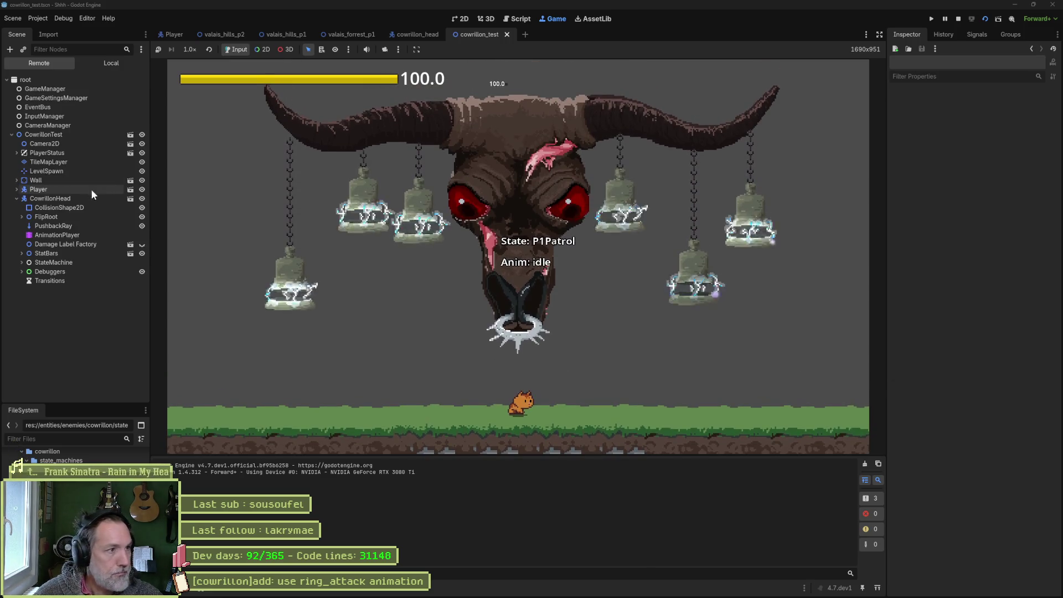
Toggle Nose Ring Attack on CowrillonHead repeatedly to watch ring_attack, then stop the game.
left_click(83, 198)
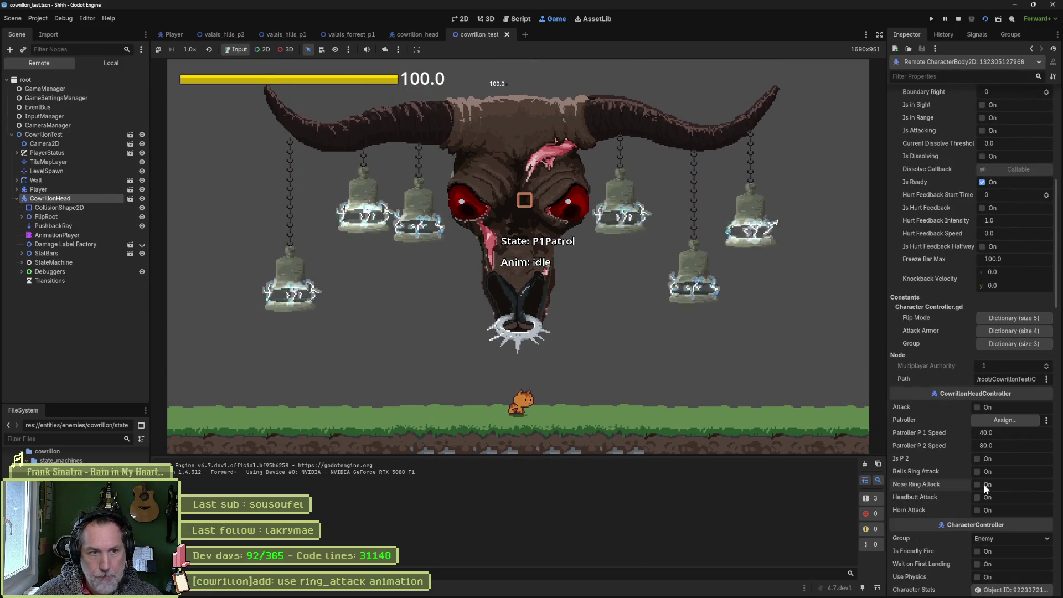
left_click(984, 484)
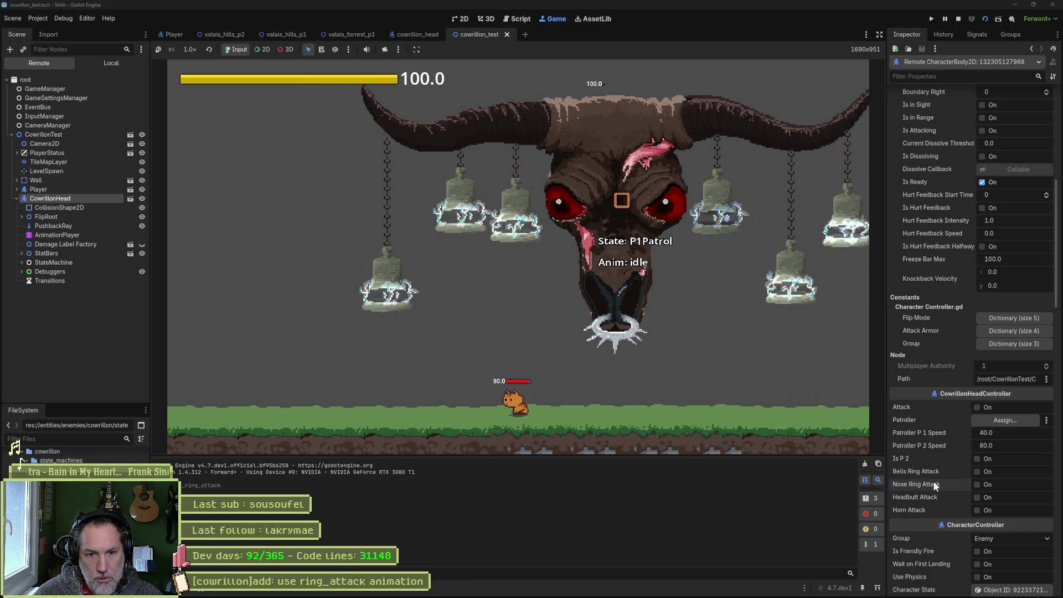
left_click(978, 484)
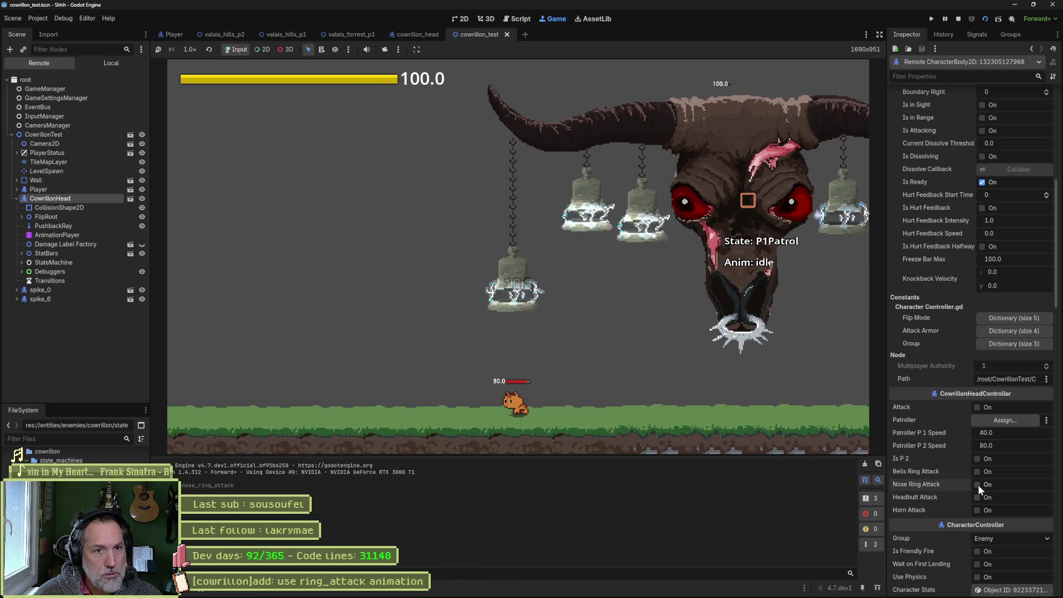
left_click(713, 361)
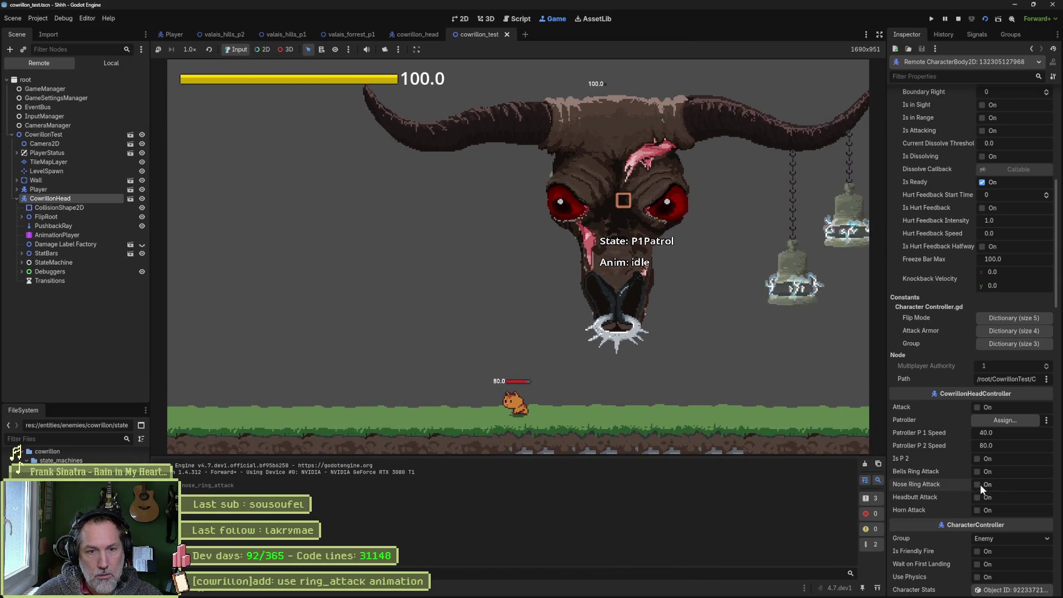
left_click(978, 484)
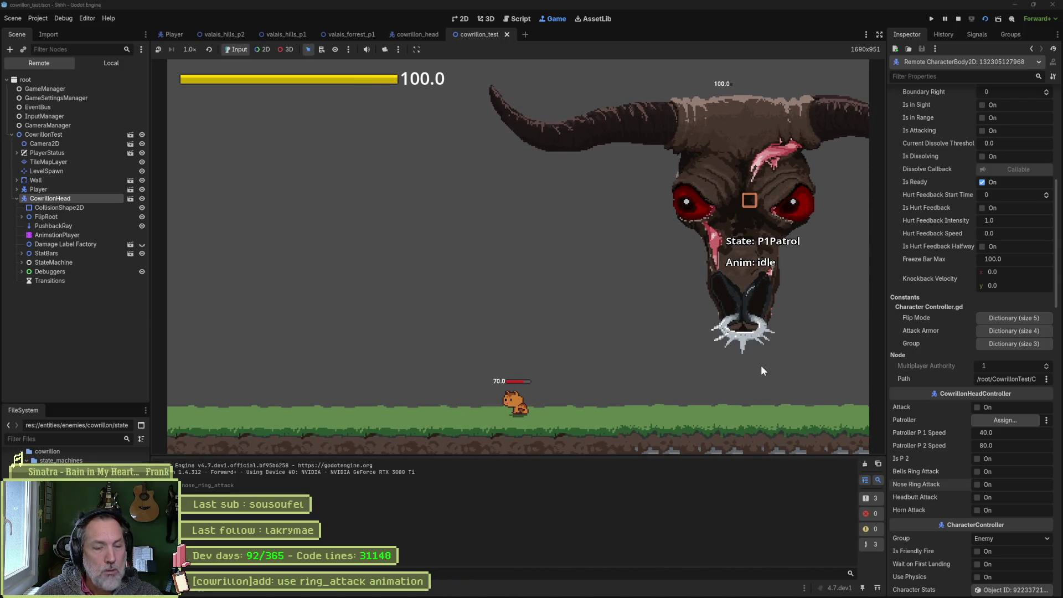
key("F8")
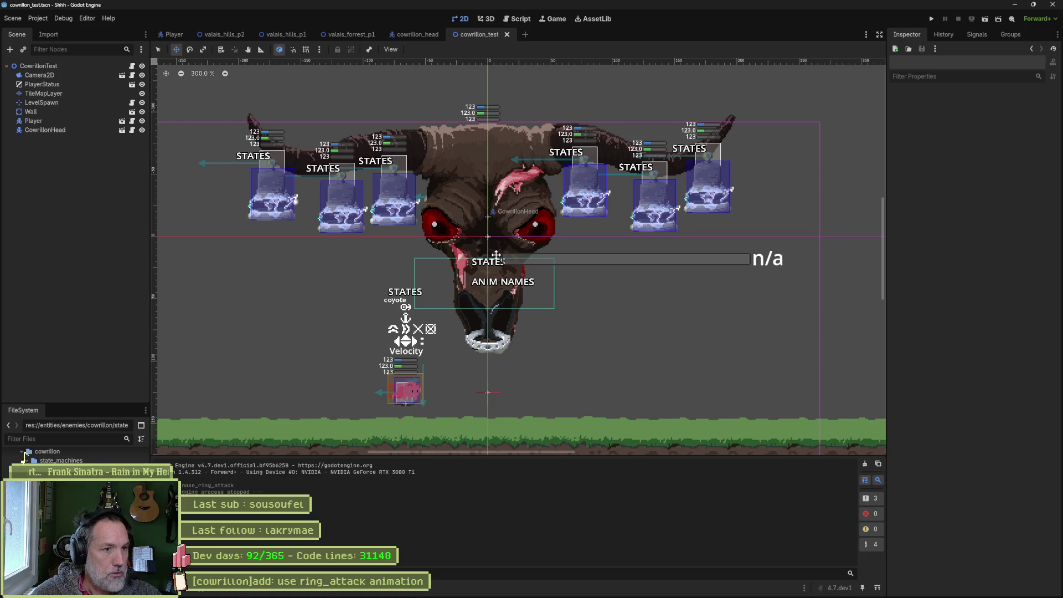
Switch from Godot back to cowrillon.aseprite in Aseprite.
mouse_move(621, 590)
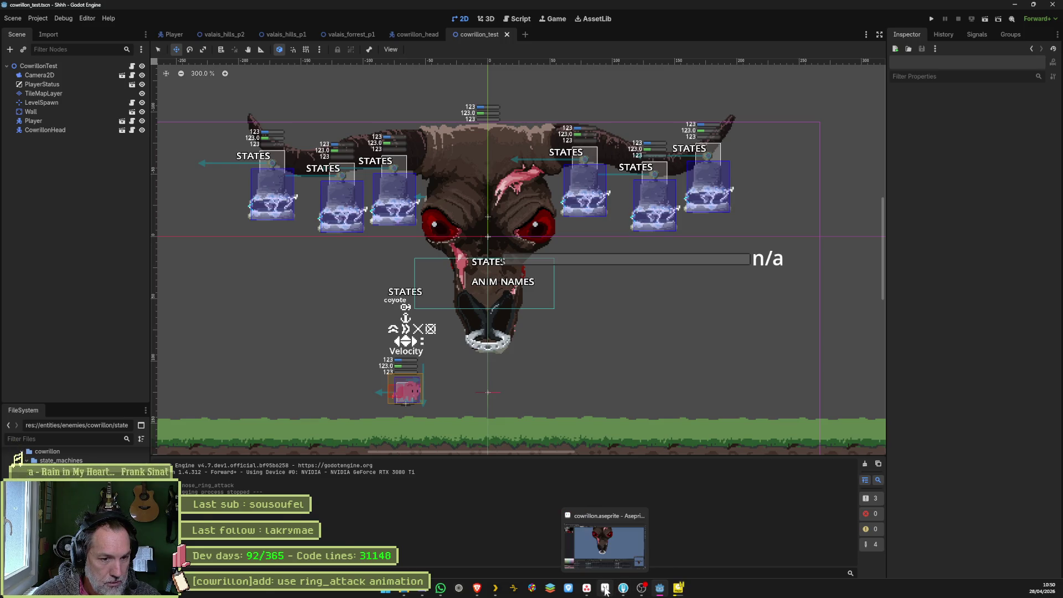
left_click(605, 588)
scroll(540, 233, "down", 1)
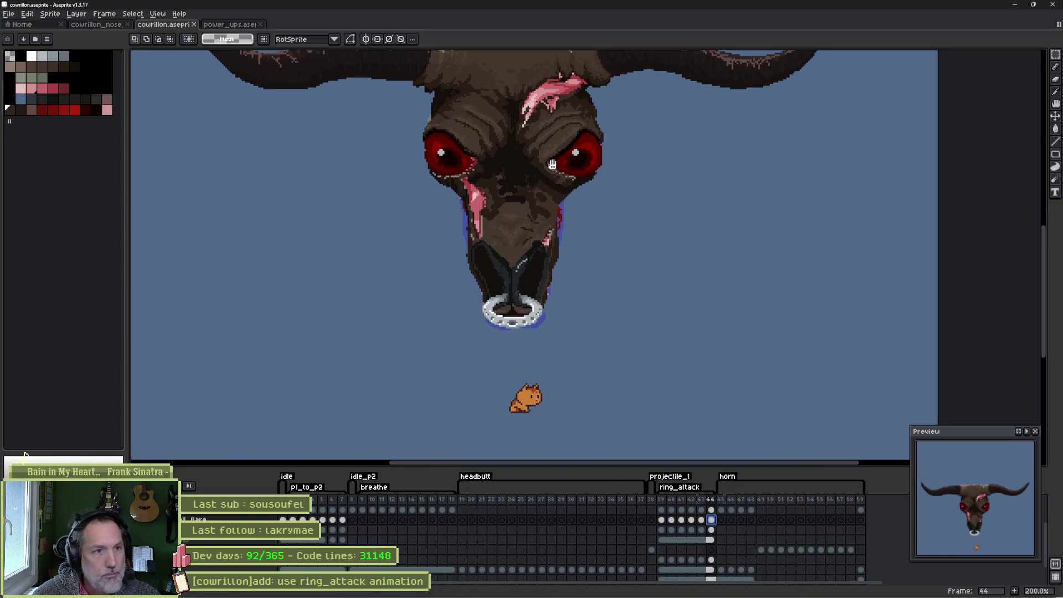
On a new layer, outline a lid over the left eye with a 3px pencil and fill it brown.
left_click_drag(551, 164, 540, 232)
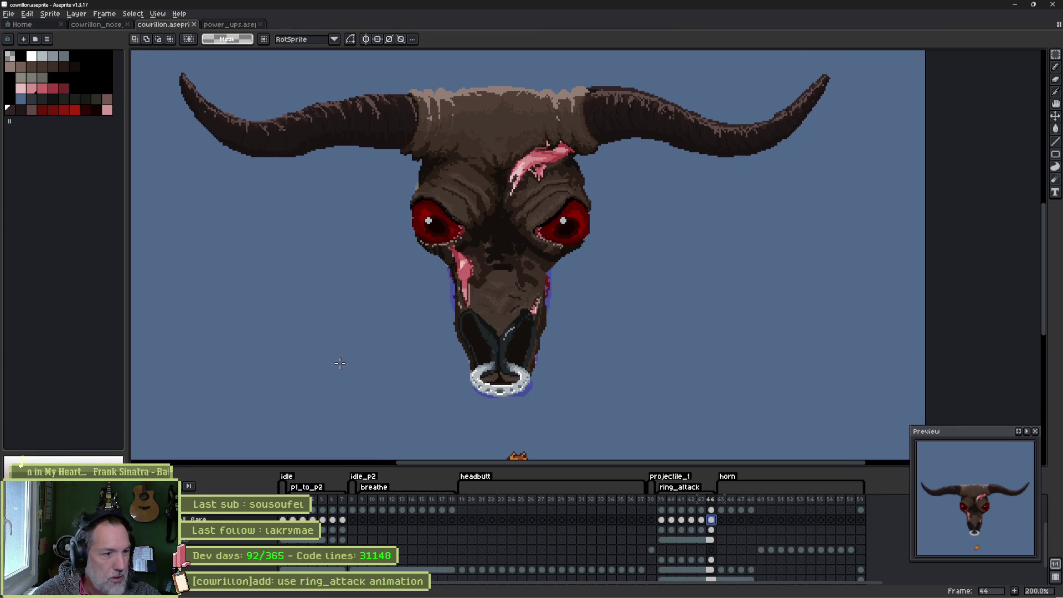
left_click(244, 520)
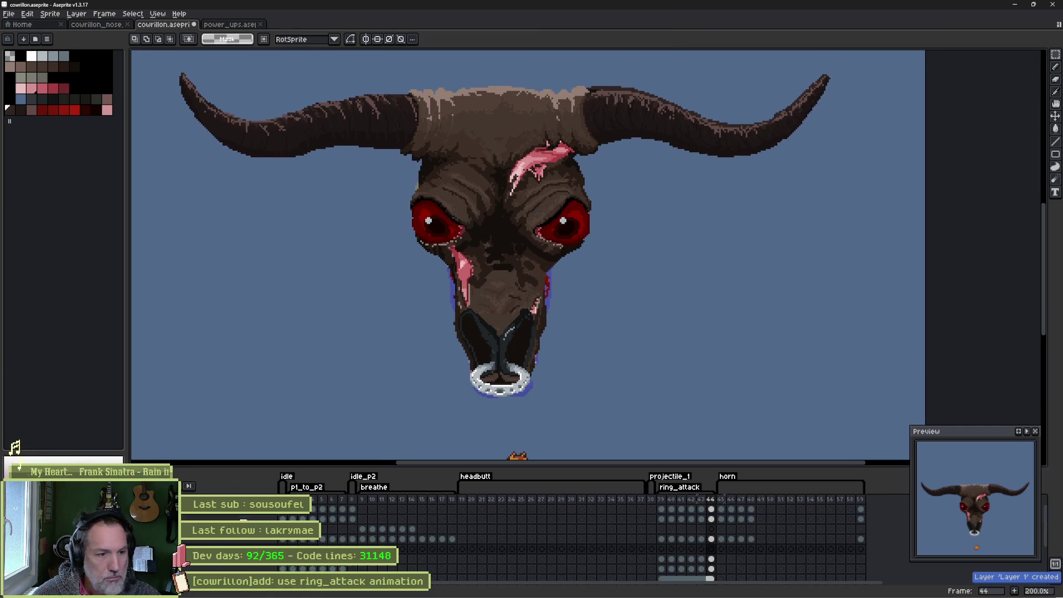
key("b")
scroll(443, 210, "up", 1)
key("plus")
key("plus")
mouse_move(375, 190)
left_mouse_down()
mouse_move(358, 237)
mouse_move(395, 248)
mouse_move(479, 242)
left_mouse_up()
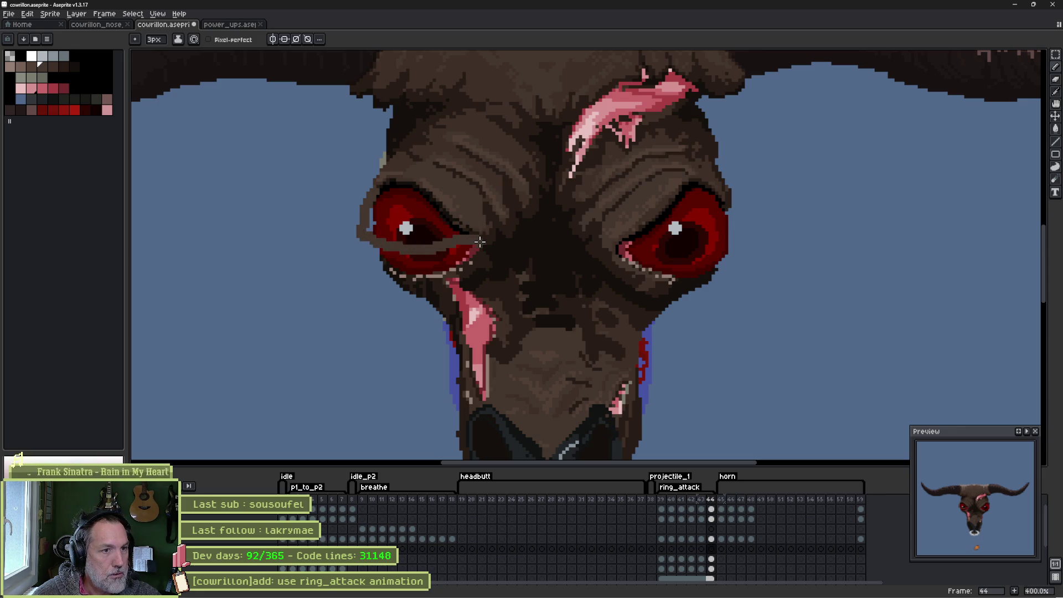
key("g")
left_click(396, 214)
Draw dark lashes along the left lid and beside the right eye, then select the eyelid layer.
key("b")
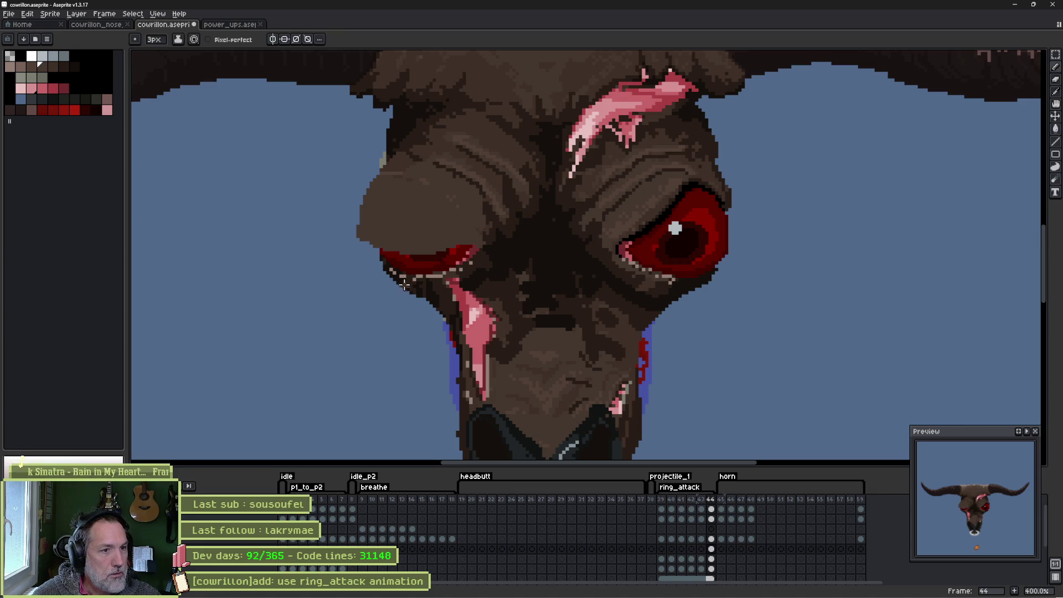
mouse_move(361, 231)
left_mouse_down()
mouse_move(358, 254)
mouse_move(471, 251)
left_mouse_up()
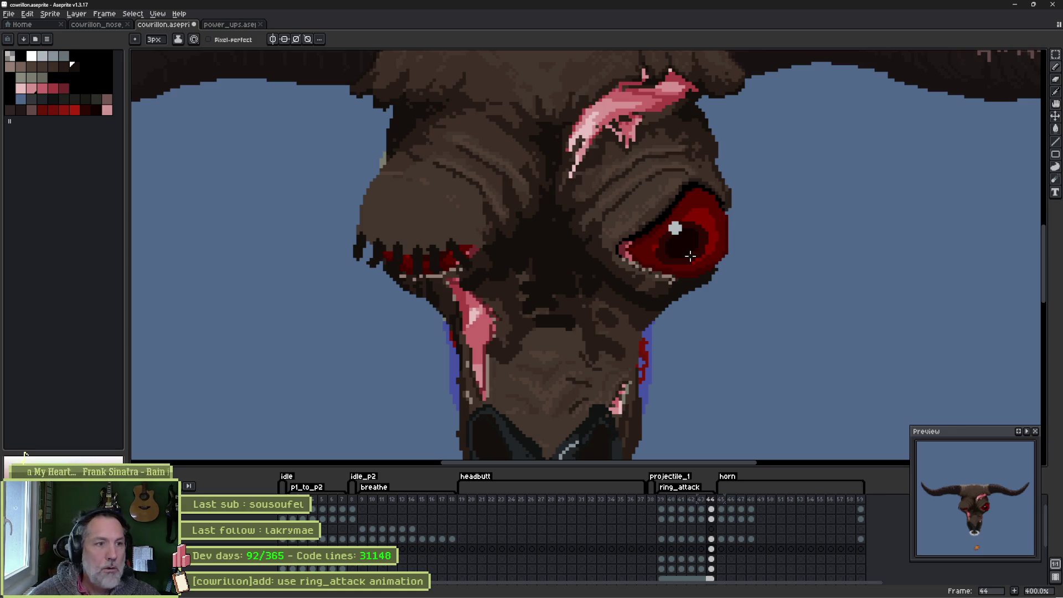
mouse_move(639, 236)
left_mouse_down()
mouse_move(634, 205)
mouse_move(662, 202)
mouse_move(681, 174)
mouse_move(720, 190)
mouse_move(739, 176)
left_mouse_up()
left_click_drag(723, 197, 757, 196)
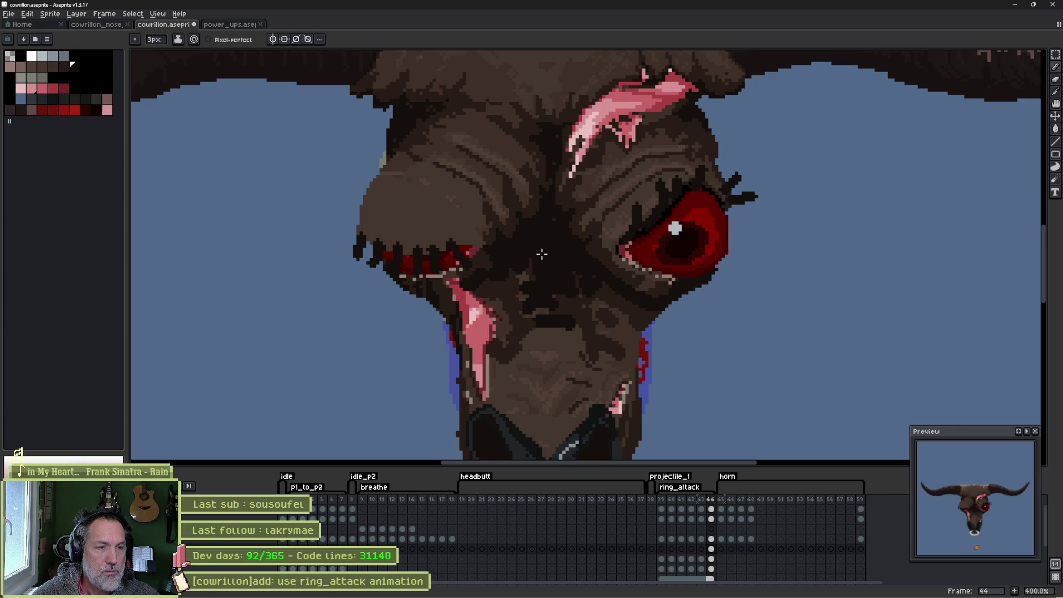
left_click(474, 225, "alt")
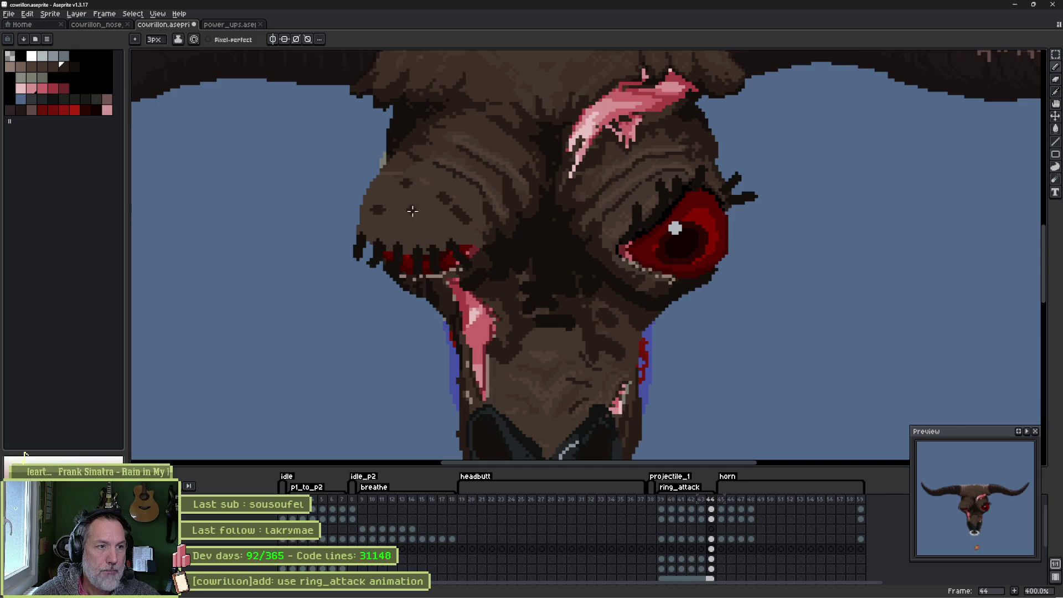
key("b")
key("e")
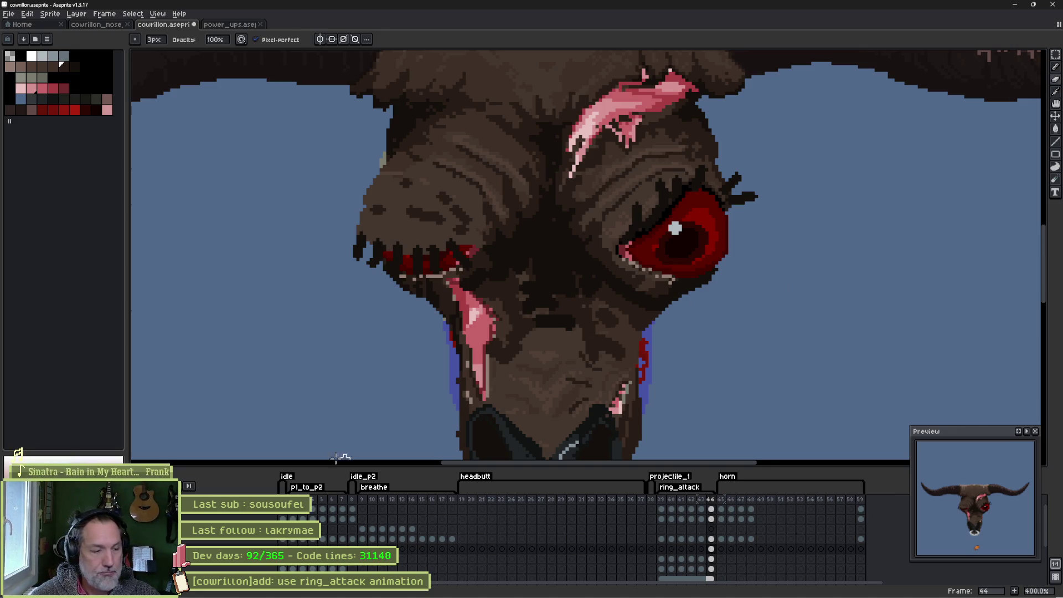
left_click(233, 548)
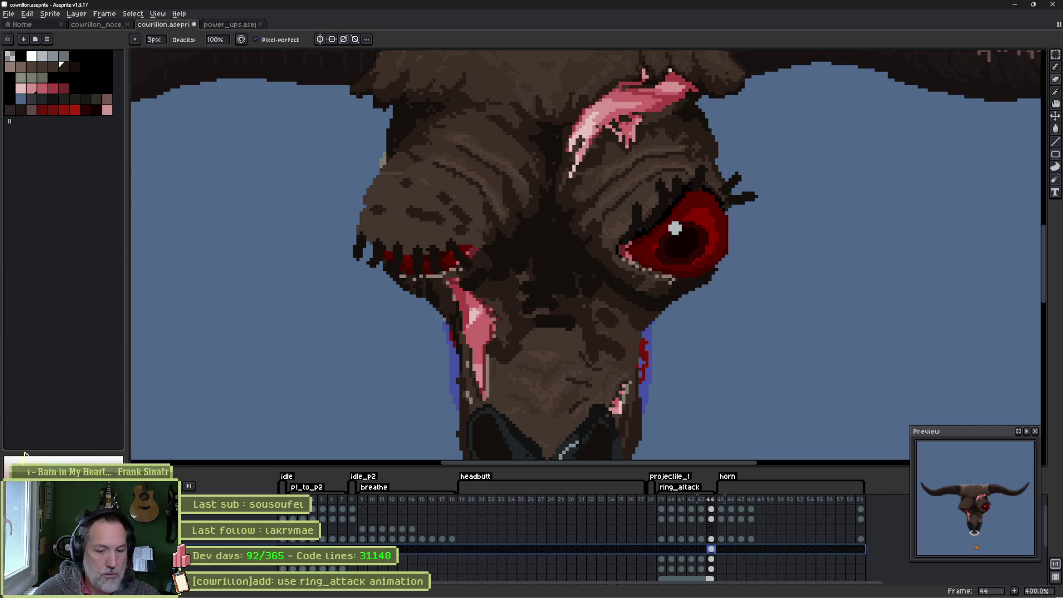
Rename the new layer to eye_lids and select ring_attack frames 39 to 45.
key("shift+p")
type("eye_lids")
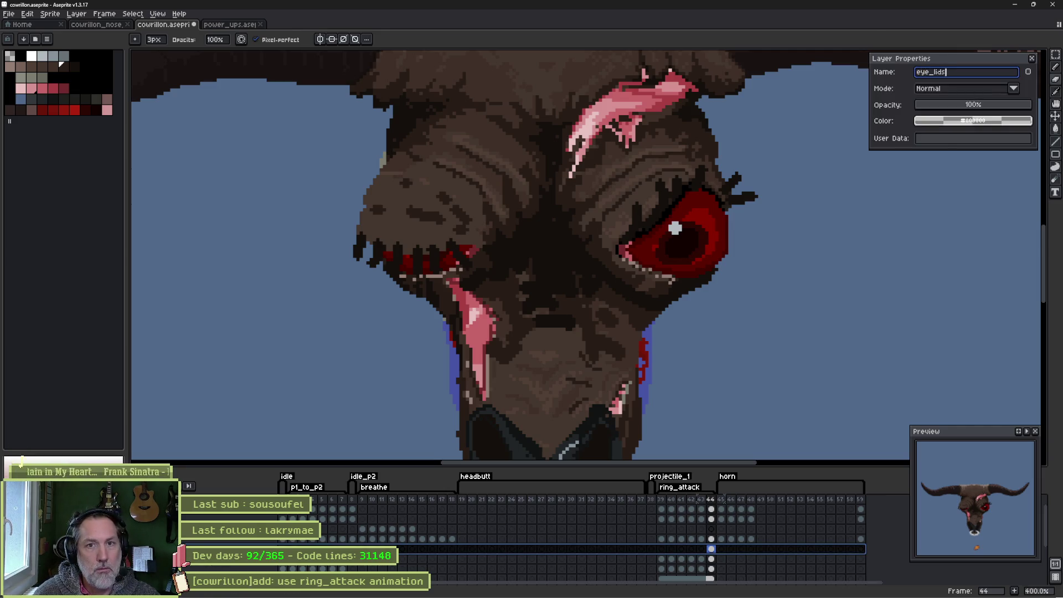
key("Return")
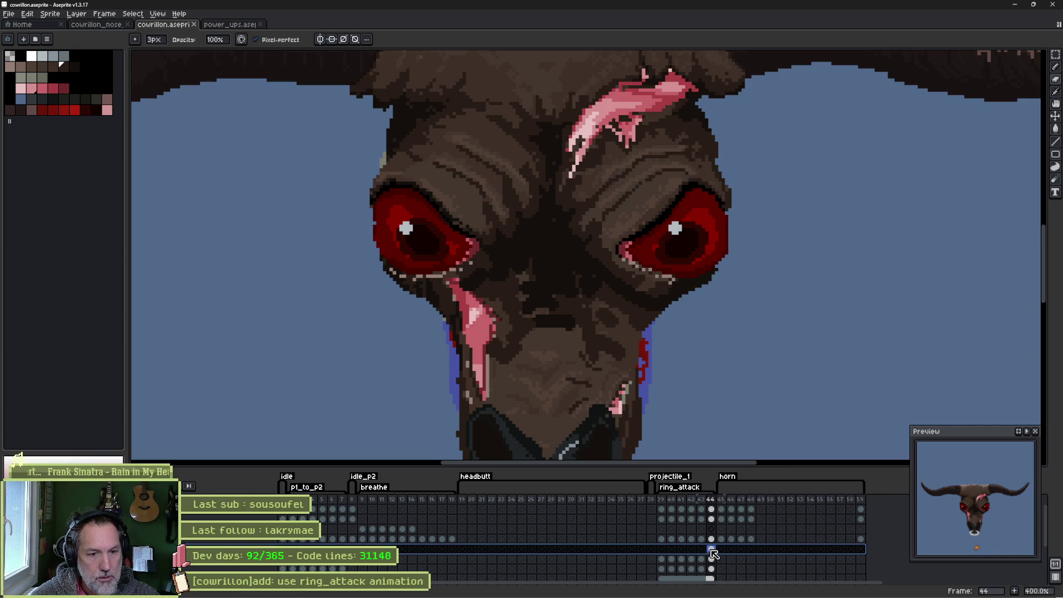
mouse_move(662, 549)
left_mouse_down()
mouse_move(733, 553)
mouse_move(686, 558)
left_mouse_up()
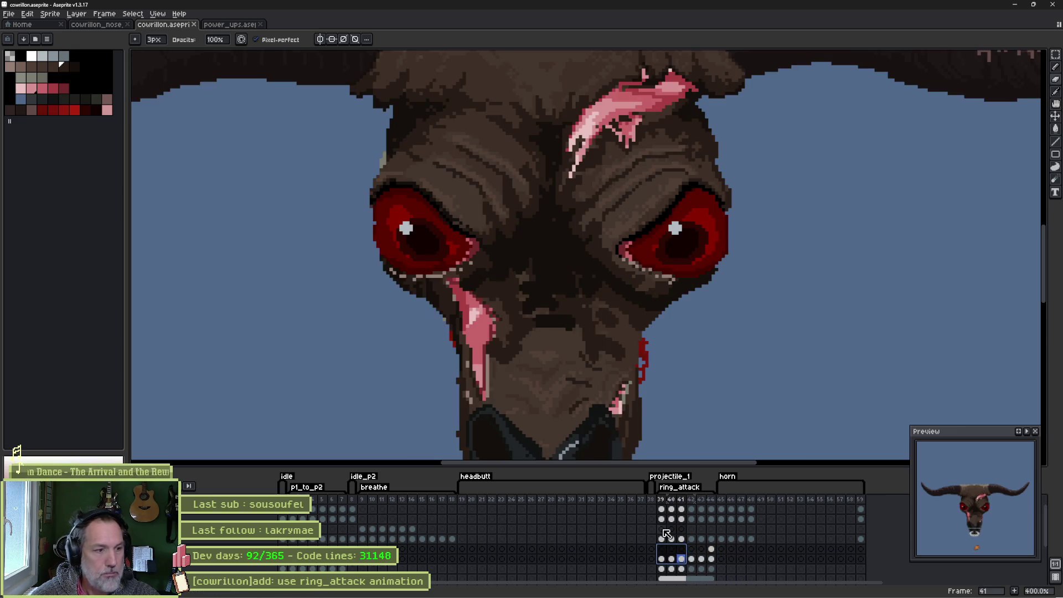
Let Godot reimport the sprite, then zoom out, select headbutt frames from 19, and enlarge the timeline.
left_click(660, 589)
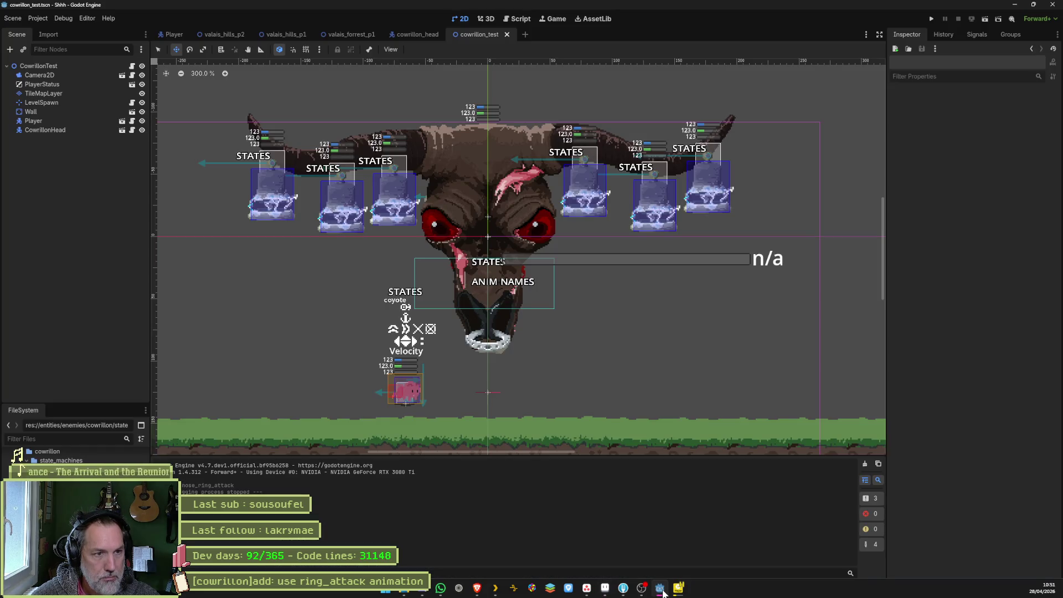
left_click(606, 589)
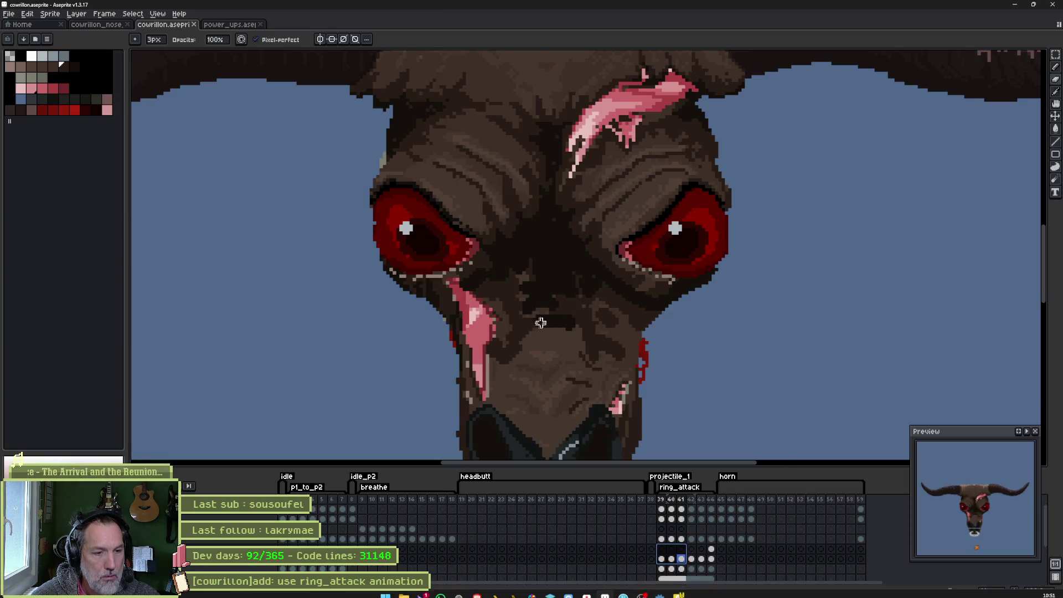
key("minus")
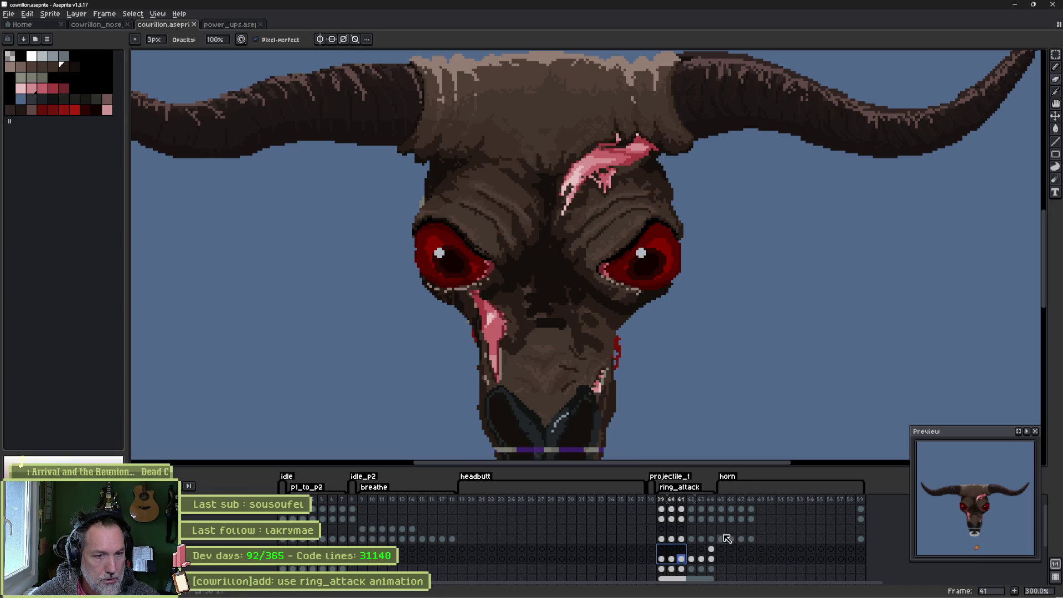
mouse_move(463, 500)
left_mouse_down()
mouse_move(620, 506)
mouse_move(601, 506)
left_mouse_up()
mouse_move(599, 470)
left_mouse_down()
mouse_move(612, 405)
mouse_move(616, 416)
left_mouse_up()
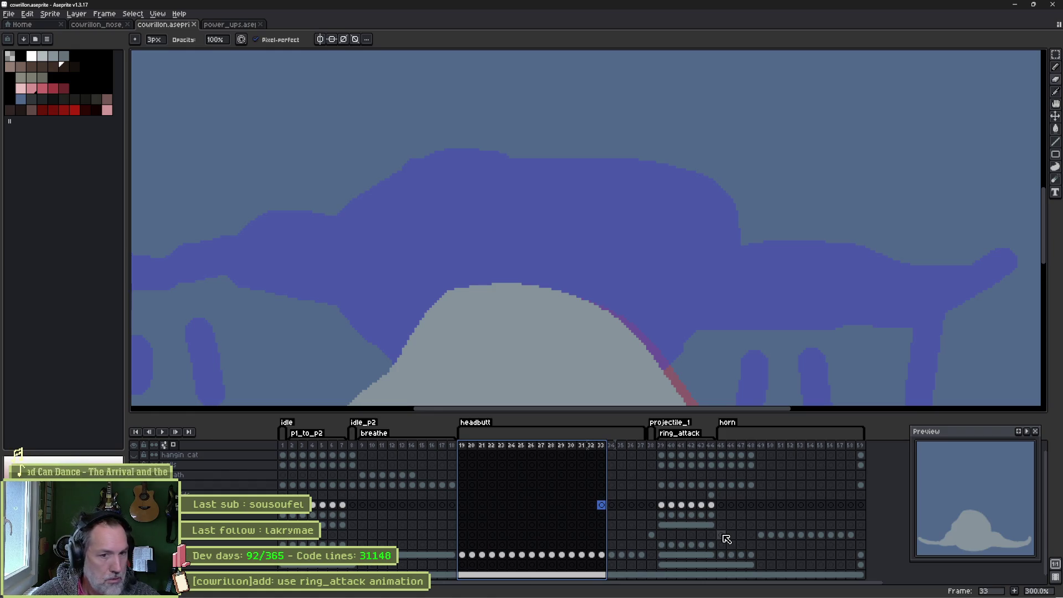
Browse horn frames 49 and 45, select cels 45 to 56, then frames 51 to 56.
left_click(762, 536)
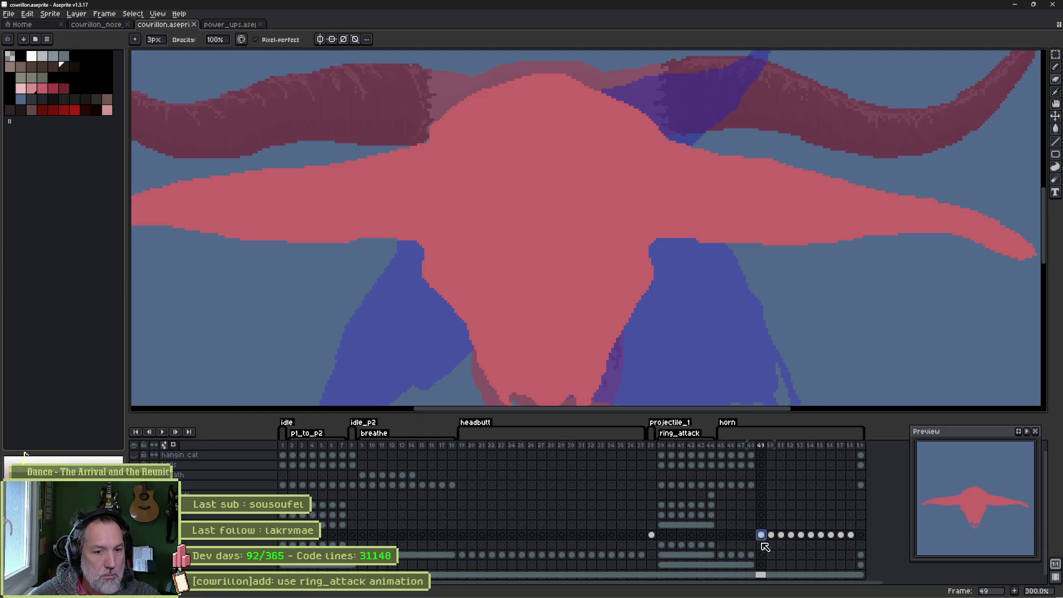
left_click(722, 535)
left_click_drag(729, 536, 762, 537)
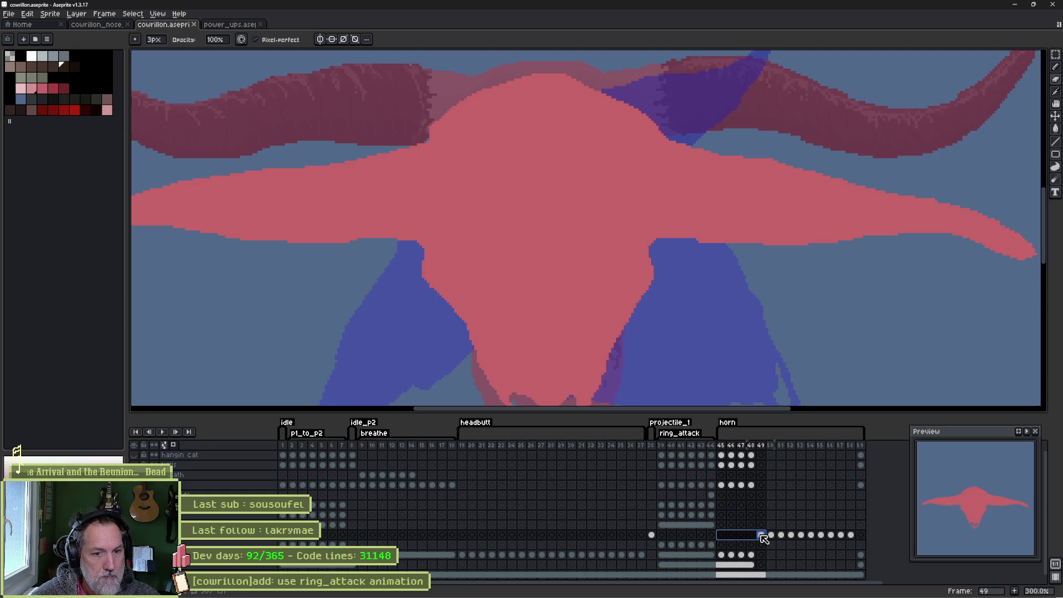
left_click_drag(773, 537, 850, 542)
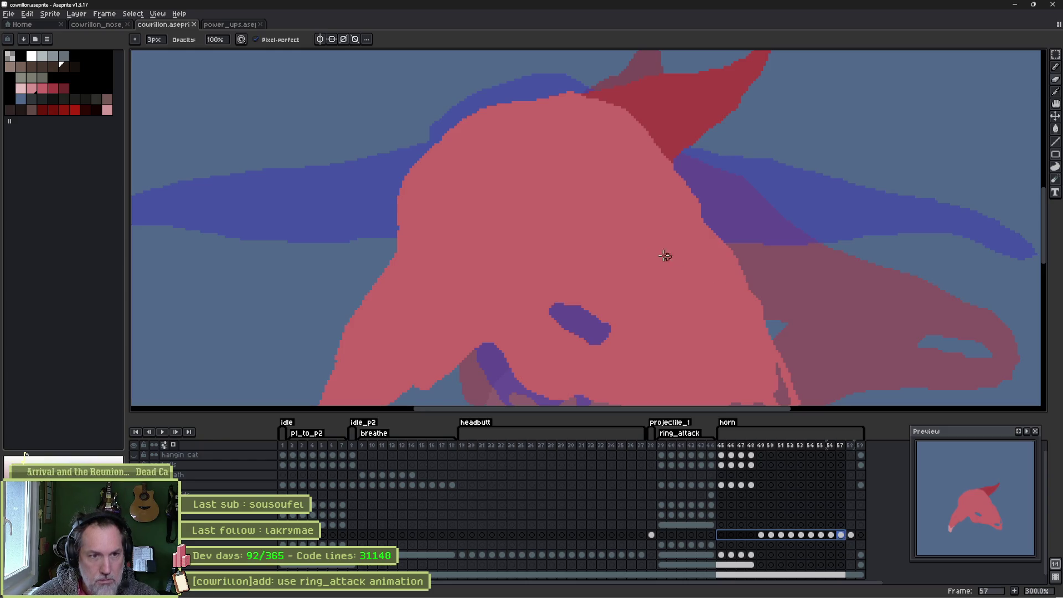
scroll(676, 256, "down", 3)
mouse_move(831, 536)
left_mouse_down()
mouse_move(731, 541)
mouse_move(860, 541)
mouse_move(845, 545)
left_mouse_up()
Clear the red sideways head drawing from frame 57's cel.
left_click(833, 545)
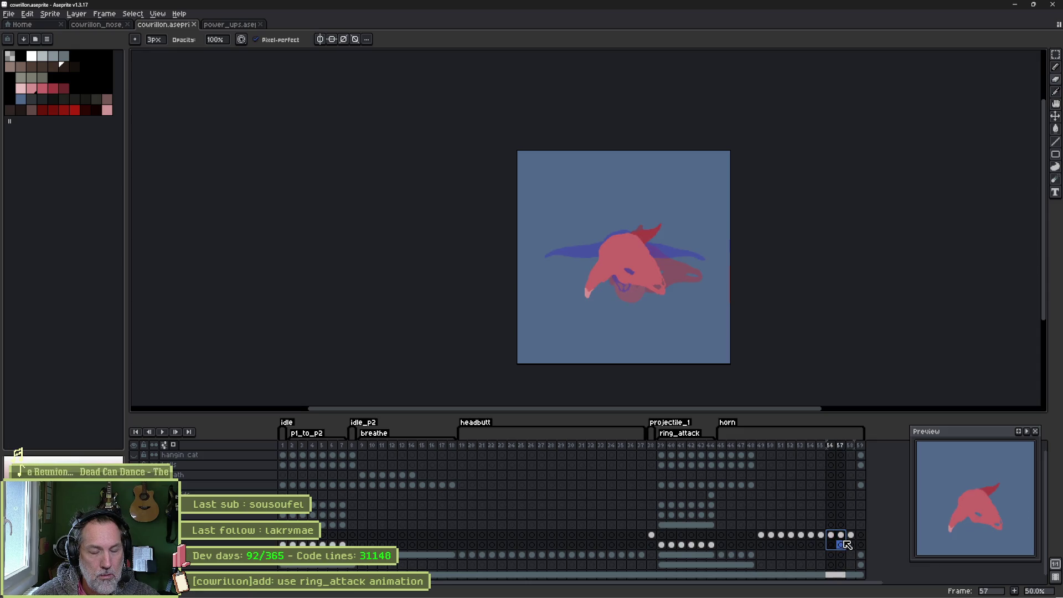
left_click(837, 546)
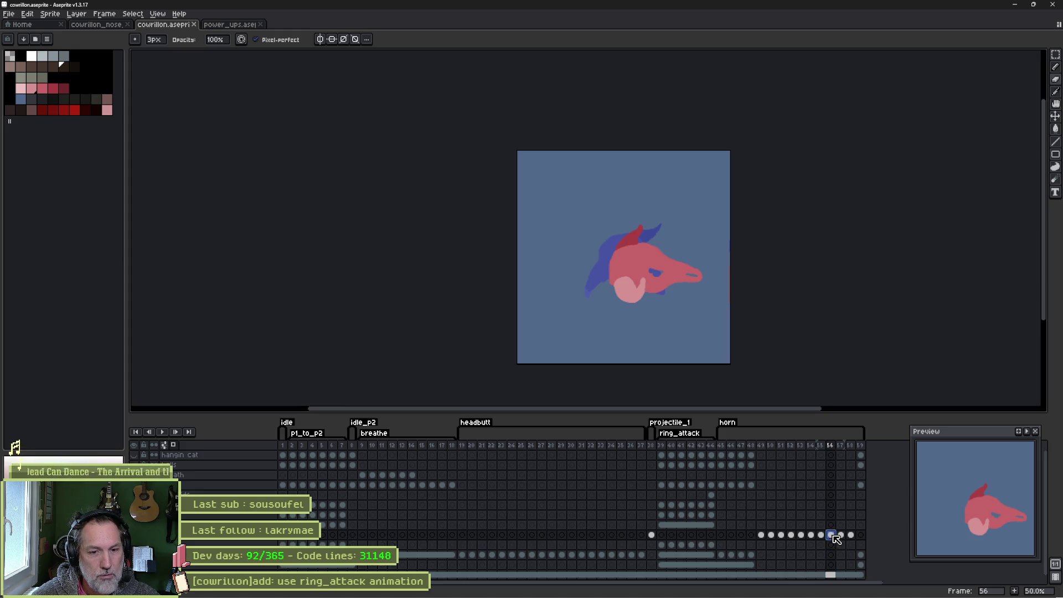
left_click(840, 536)
left_click(831, 535)
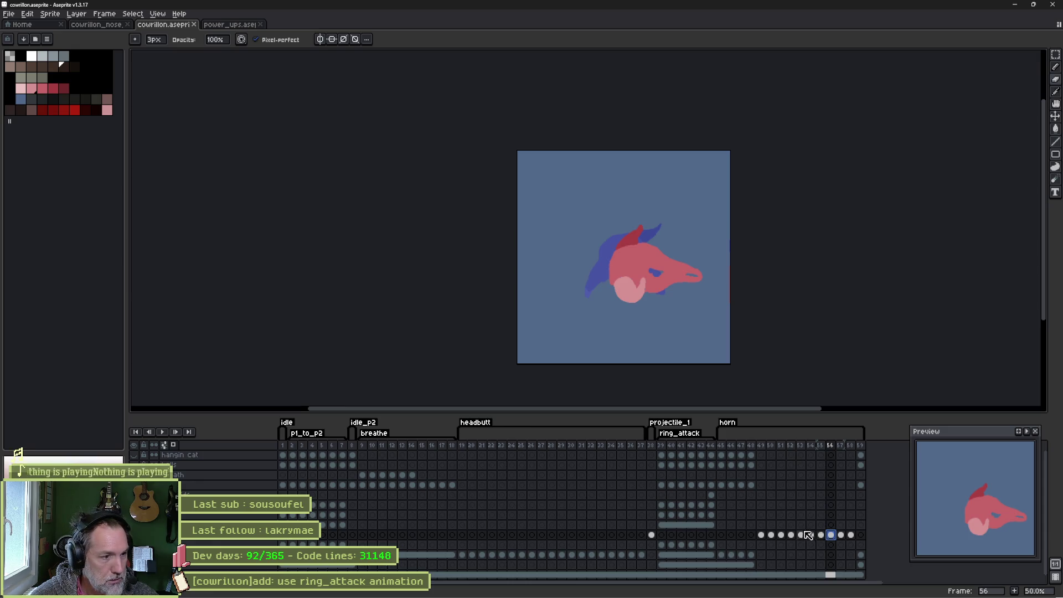
left_click(842, 535)
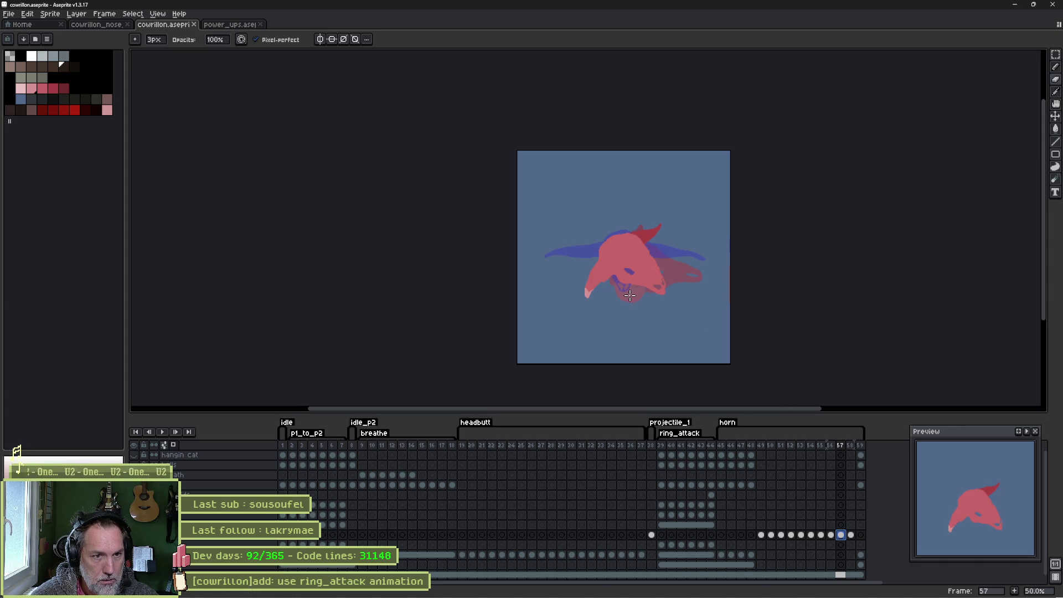
key("Delete")
Choose pink-red as the paint colour with a 9px brush.
key("e")
left_click(43, 90)
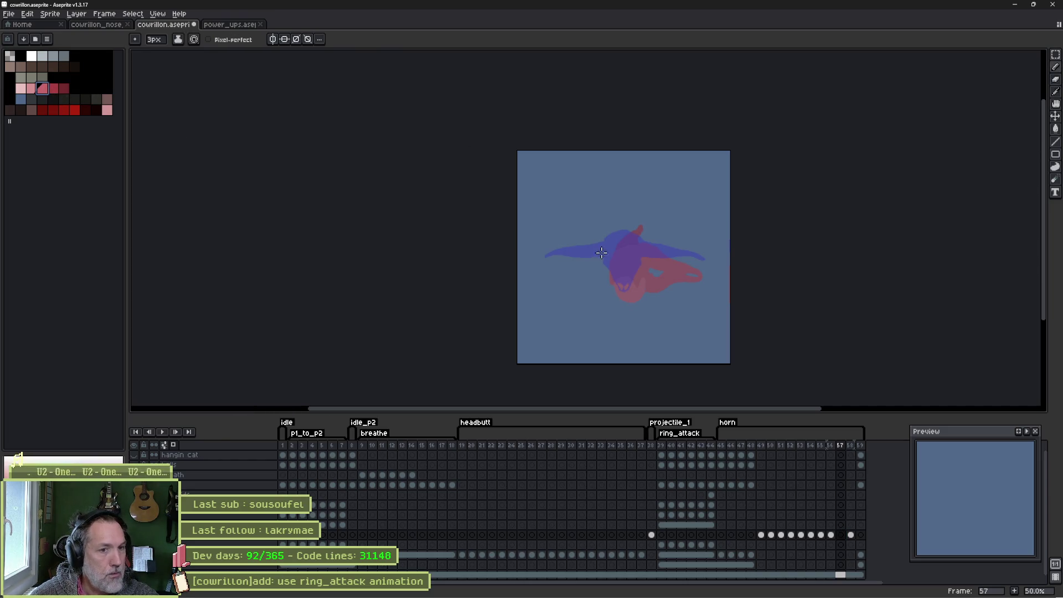
key("plus")
key("plus")
key("plus")
scroll(626, 283, "up", 2)
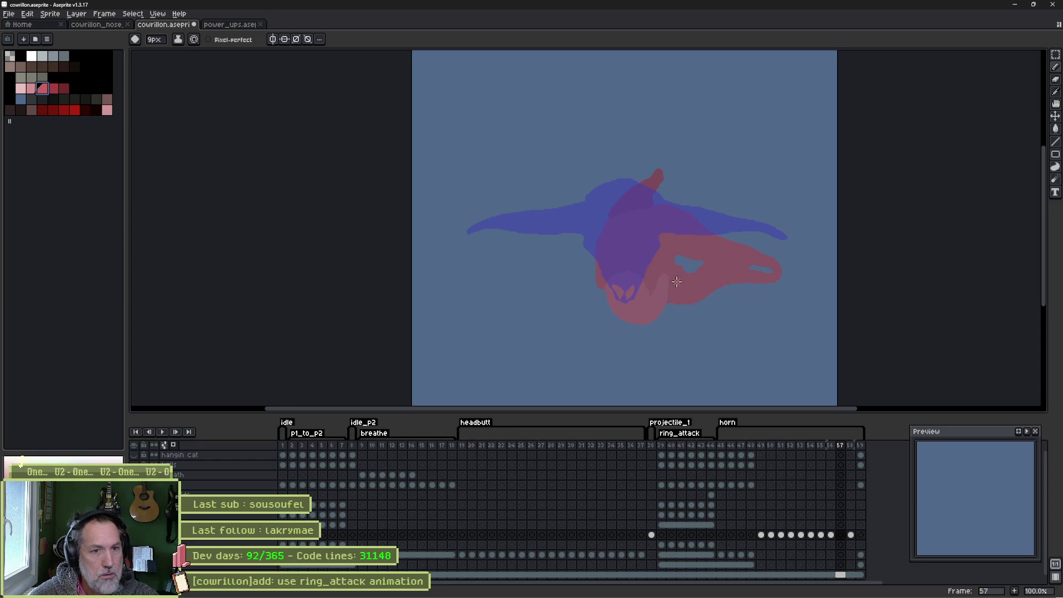
Rough out red sketch strokes around the head on frame 57.
mouse_move(687, 270)
left_mouse_down()
mouse_move(723, 241)
mouse_move(724, 225)
left_mouse_up()
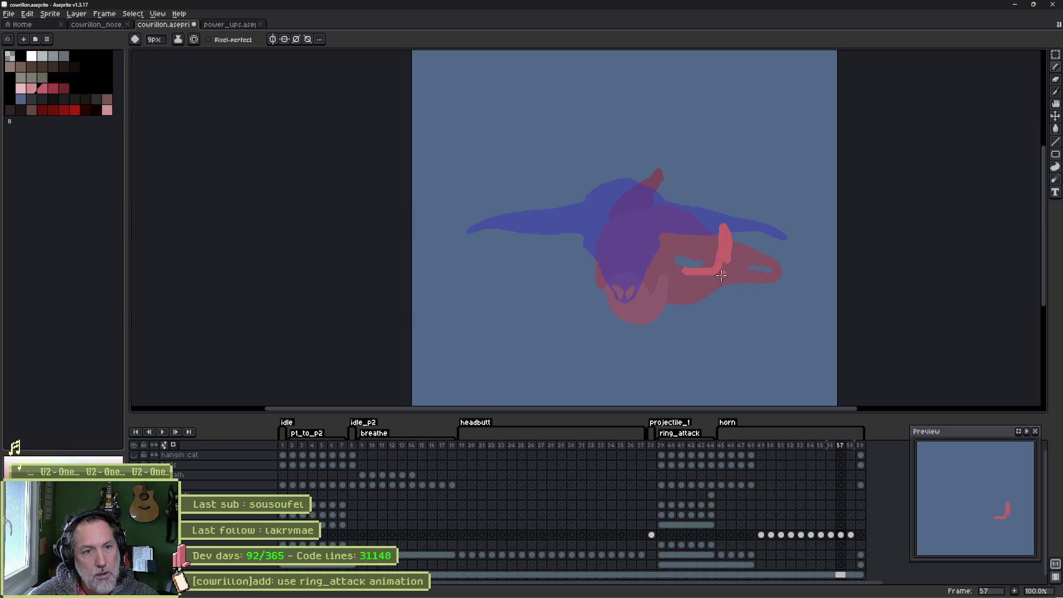
mouse_move(589, 238)
left_mouse_down()
mouse_move(551, 212)
mouse_move(577, 261)
mouse_move(694, 255)
mouse_move(738, 284)
mouse_move(718, 311)
mouse_move(664, 325)
left_mouse_up()
mouse_move(568, 280)
left_mouse_down()
mouse_move(670, 324)
mouse_move(576, 275)
mouse_move(579, 307)
mouse_move(637, 314)
left_mouse_up()
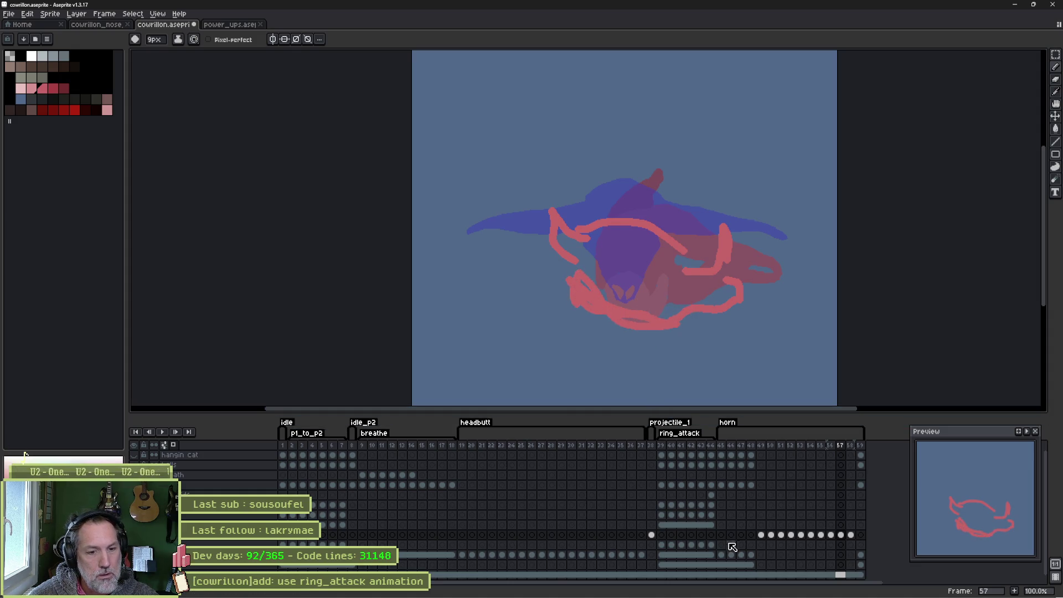
Clear frame 58, sketch pink-red horns and snout over the skull, then add frame 59.
left_click(850, 536)
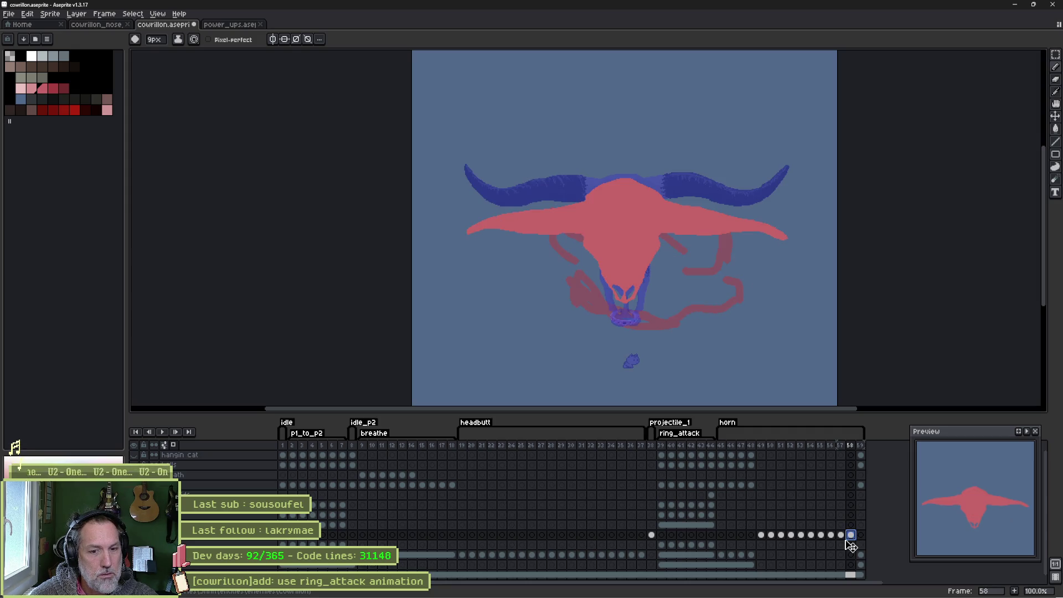
key("Delete")
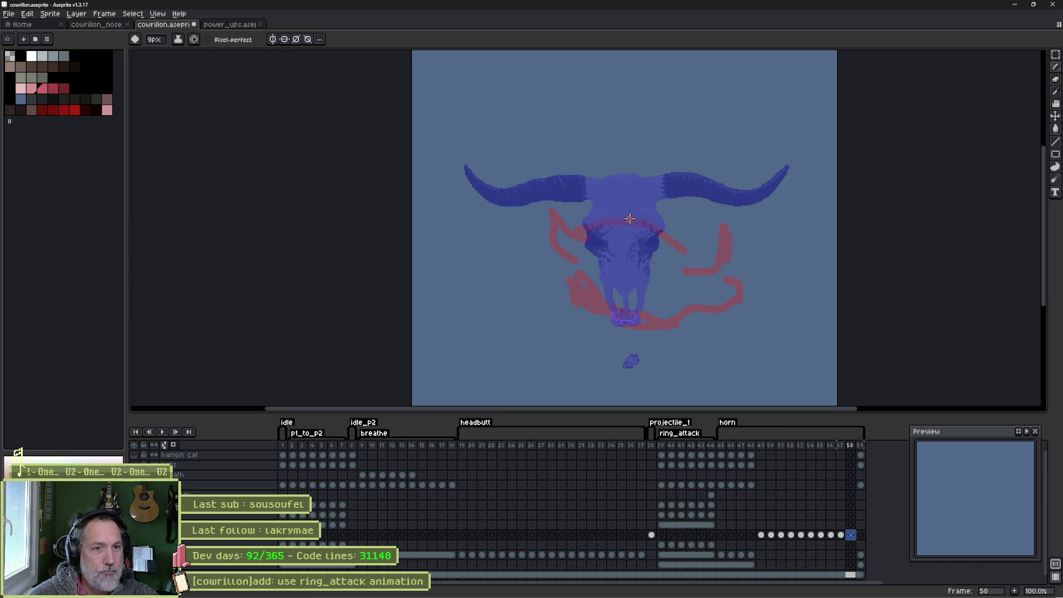
left_click(665, 220)
mouse_move(682, 212)
left_mouse_down()
mouse_move(745, 191)
mouse_move(720, 219)
left_mouse_up()
left_click_drag(545, 221, 448, 213)
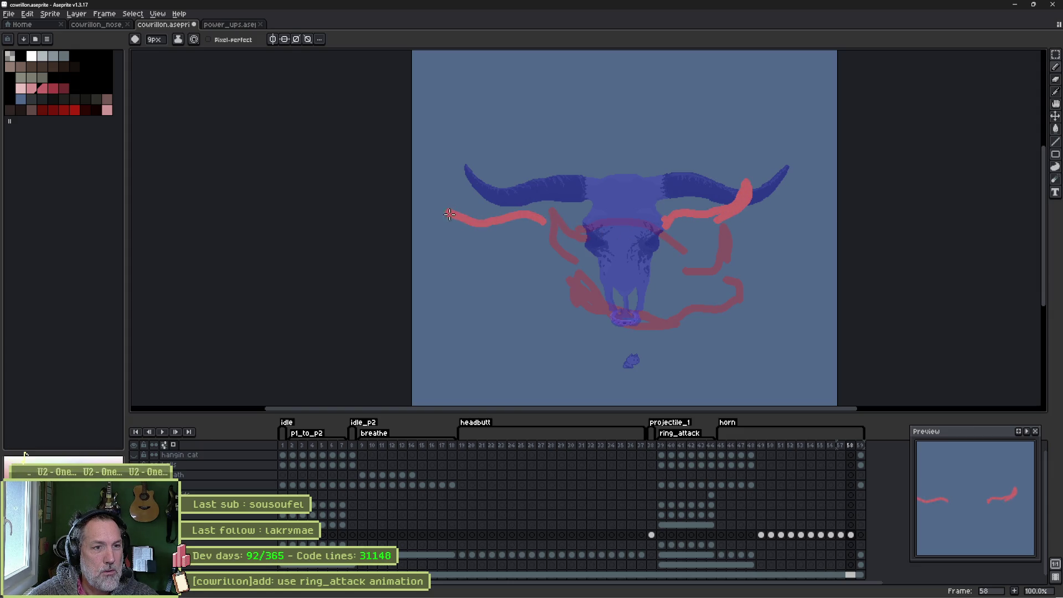
left_click_drag(558, 216, 662, 233)
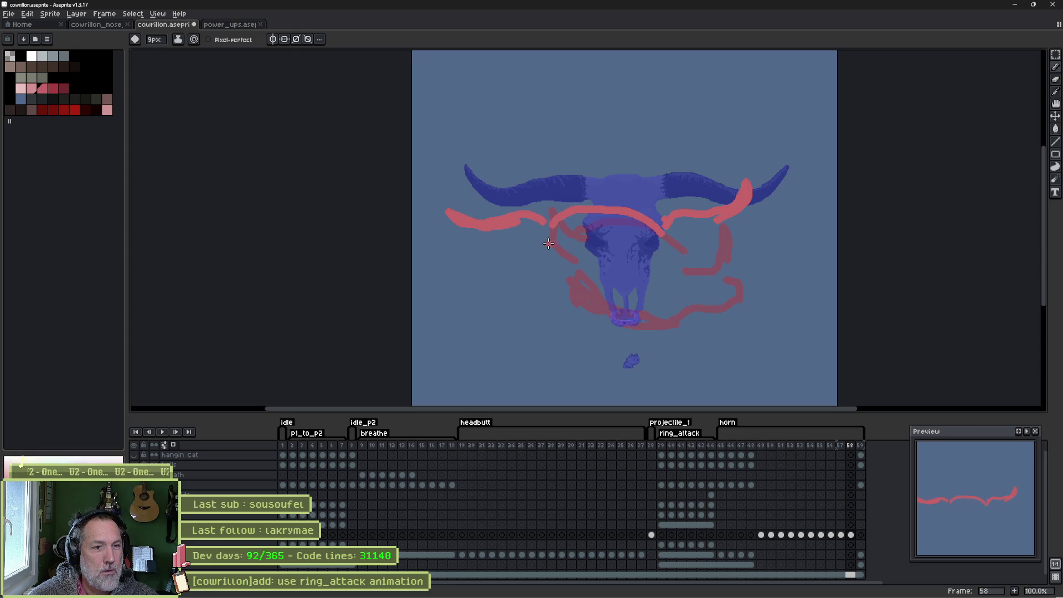
left_click_drag(556, 246, 649, 264)
mouse_move(567, 281)
left_mouse_down()
mouse_move(570, 320)
mouse_move(641, 290)
left_mouse_up()
left_click_drag(551, 251, 499, 227)
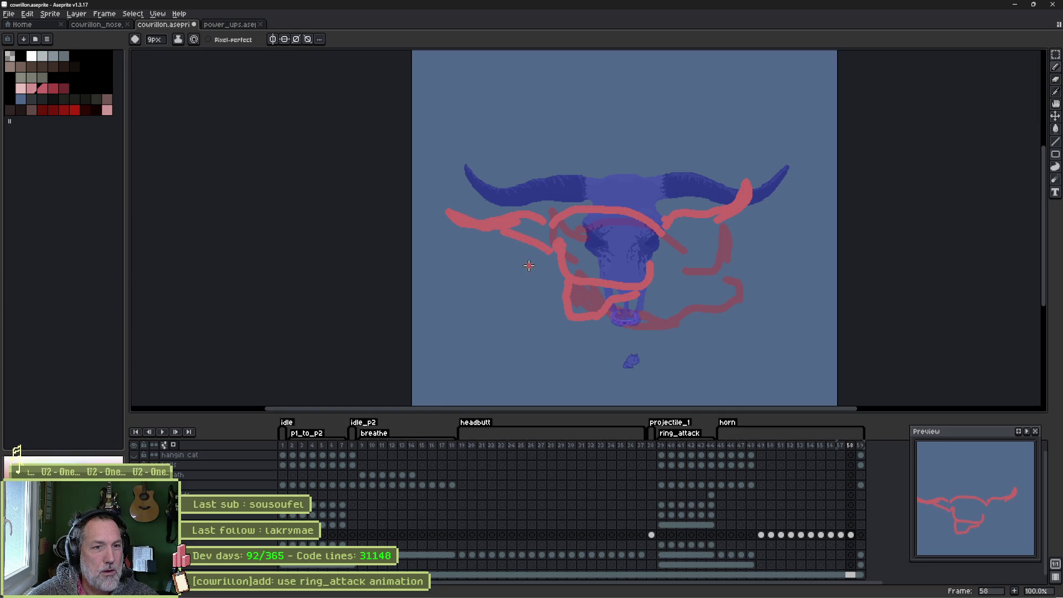
left_click_drag(662, 254, 714, 228)
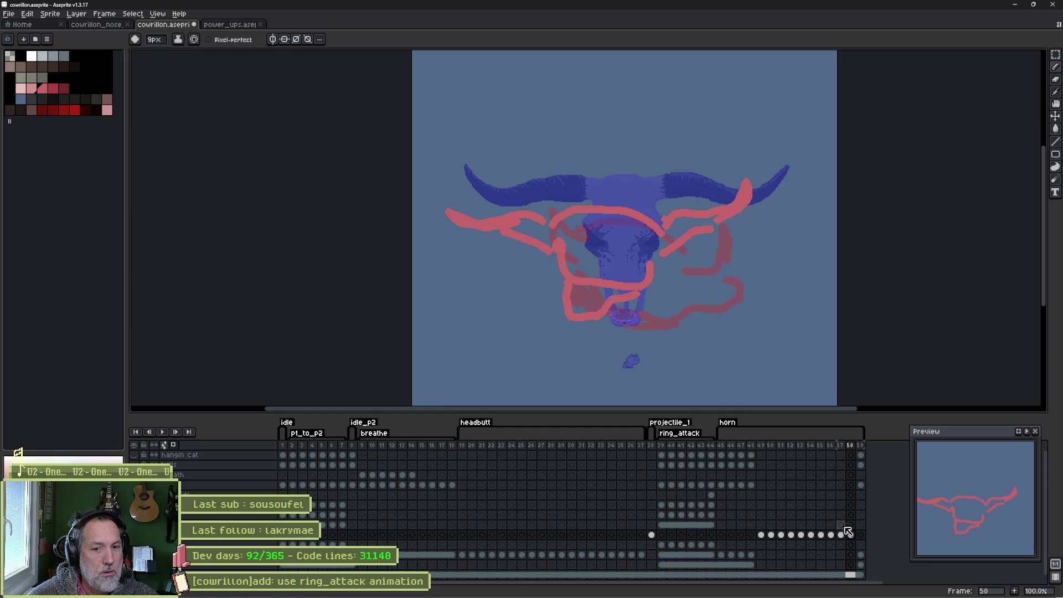
key("alt+n")
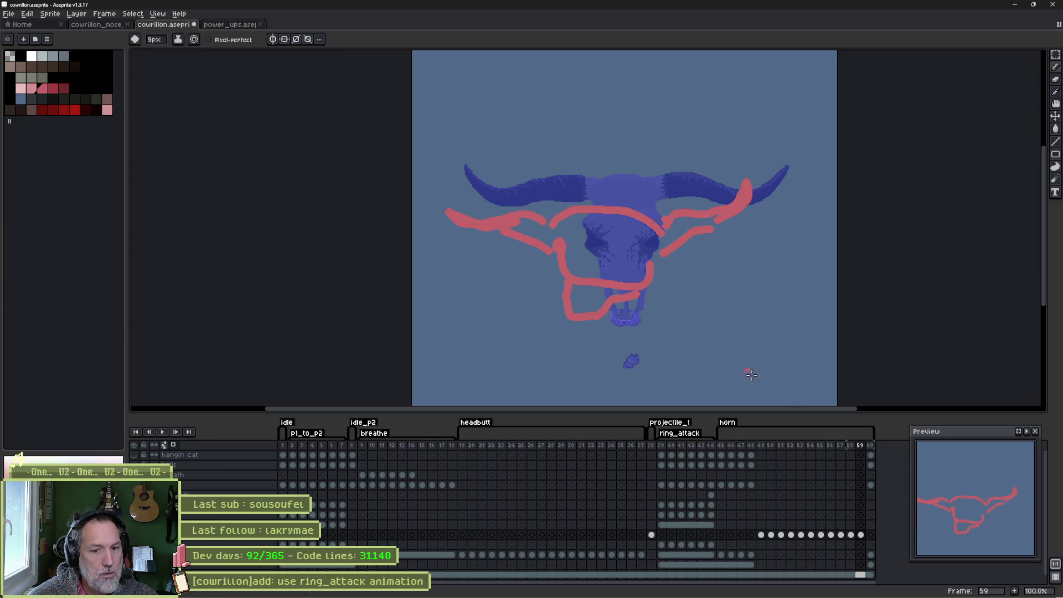
left_click(861, 536)
Clear frame 59's copied cel and sketch a red curl, a peaked stroke and a cheek stroke.
key("Delete")
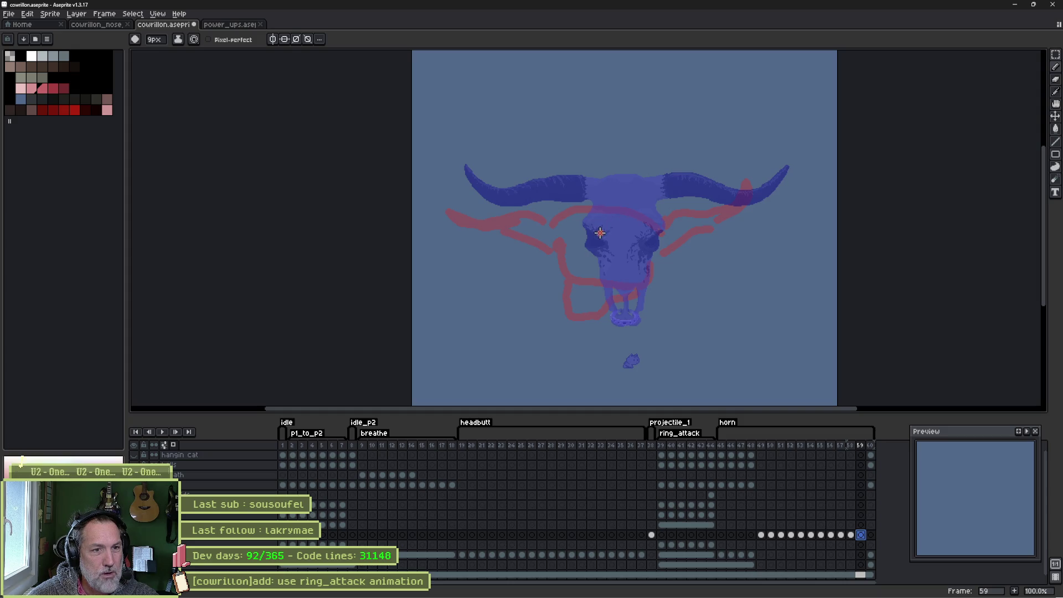
mouse_move(607, 233)
left_mouse_down()
mouse_move(584, 239)
mouse_move(573, 212)
mouse_move(577, 250)
left_mouse_up()
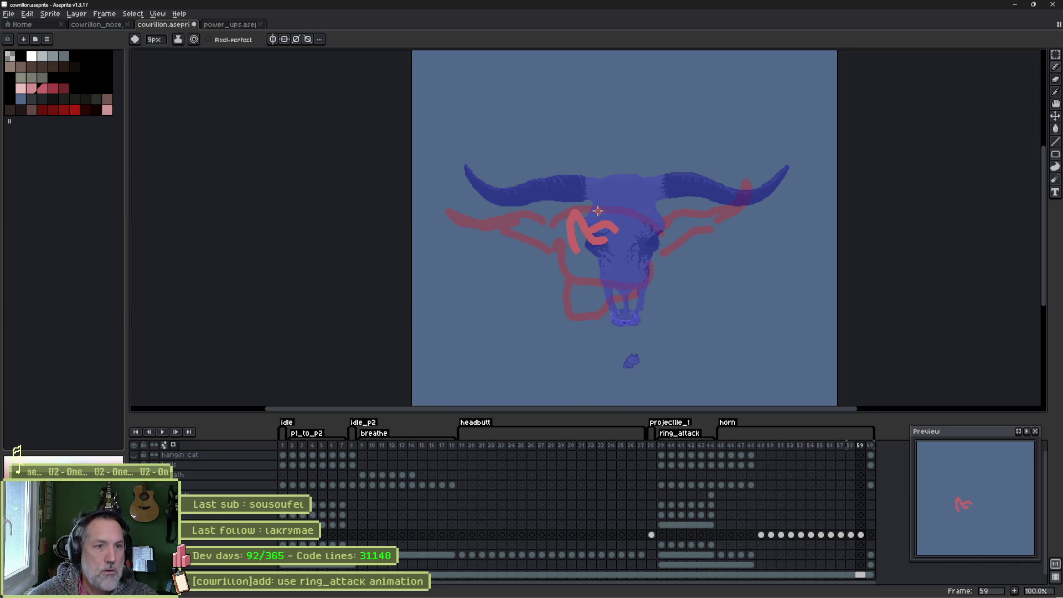
mouse_move(597, 221)
left_mouse_down()
mouse_move(614, 205)
mouse_move(632, 265)
left_mouse_up()
mouse_move(550, 241)
left_mouse_down()
mouse_move(525, 307)
mouse_move(626, 272)
left_mouse_up()
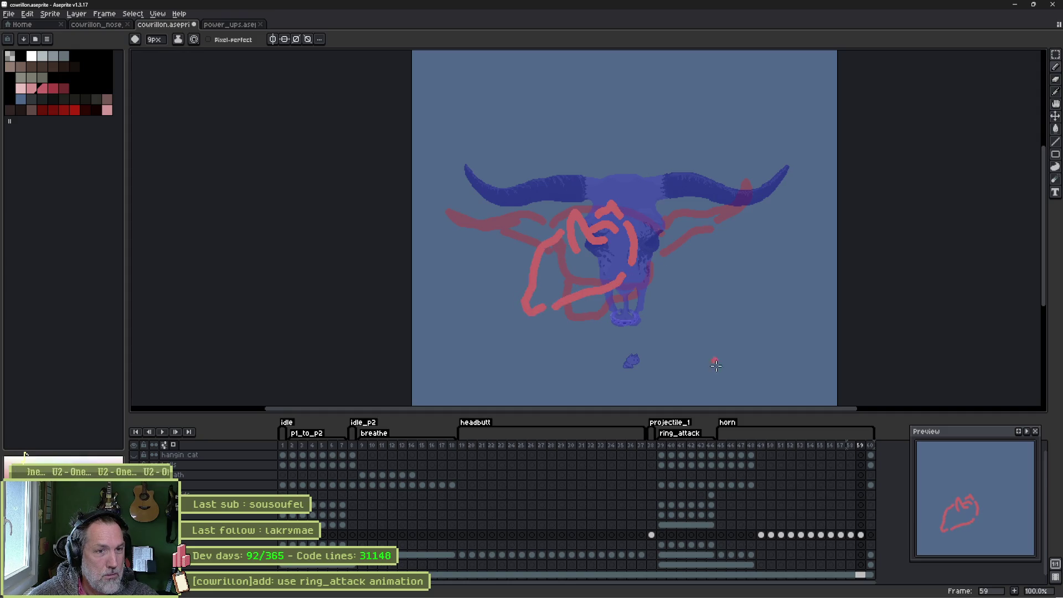
Add frame 60 and paint red strokes from the right eye to the horn and over the left horn.
key("alt+n")
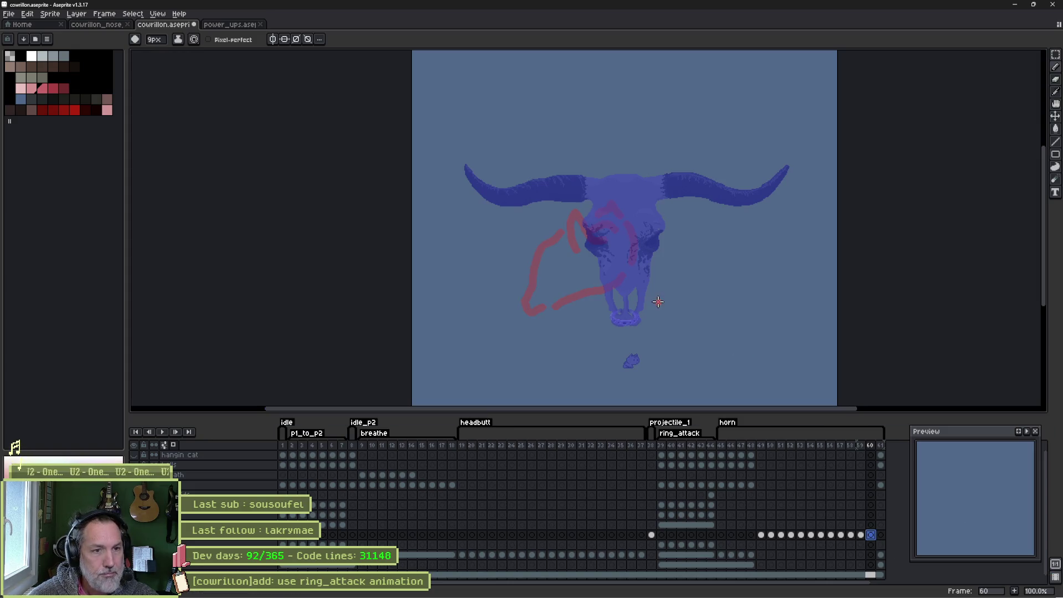
mouse_move(645, 221)
left_mouse_down()
mouse_move(738, 196)
mouse_move(673, 230)
left_mouse_up()
mouse_move(574, 221)
left_mouse_down()
mouse_move(545, 205)
mouse_move(568, 257)
mouse_move(562, 314)
mouse_move(594, 307)
mouse_move(647, 249)
mouse_move(596, 277)
left_mouse_up()
Add an empty frame 61 and paint red strokes along both horns and the skull top.
key("alt+n")
key("Delete")
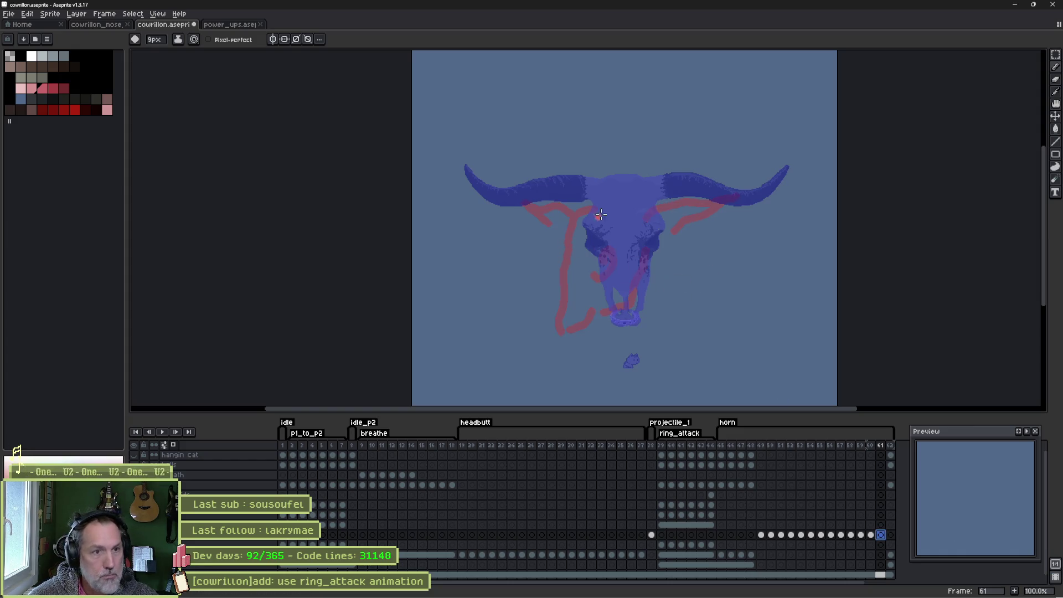
mouse_move(654, 195)
left_mouse_down()
mouse_move(762, 188)
mouse_move(660, 210)
left_mouse_up()
mouse_move(568, 191)
left_mouse_down()
mouse_move(482, 200)
mouse_move(558, 220)
mouse_move(649, 197)
left_mouse_up()
mouse_move(567, 217)
left_mouse_down()
mouse_move(632, 307)
mouse_move(598, 271)
mouse_move(670, 216)
left_mouse_up()
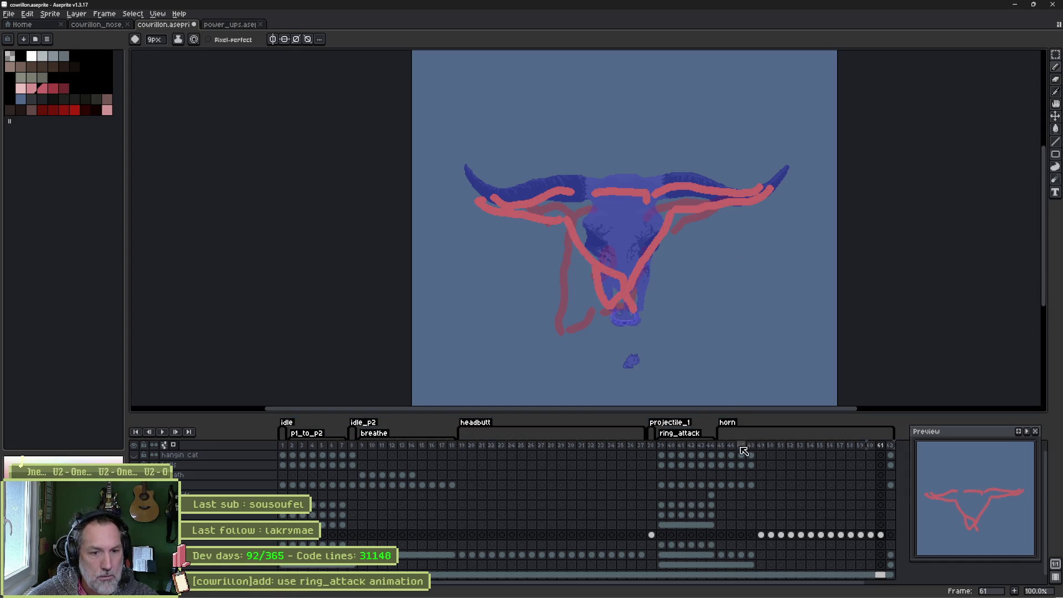
left_click(722, 457)
Play and stop the animation, briefly checking the horn tag's properties.
key("Return")
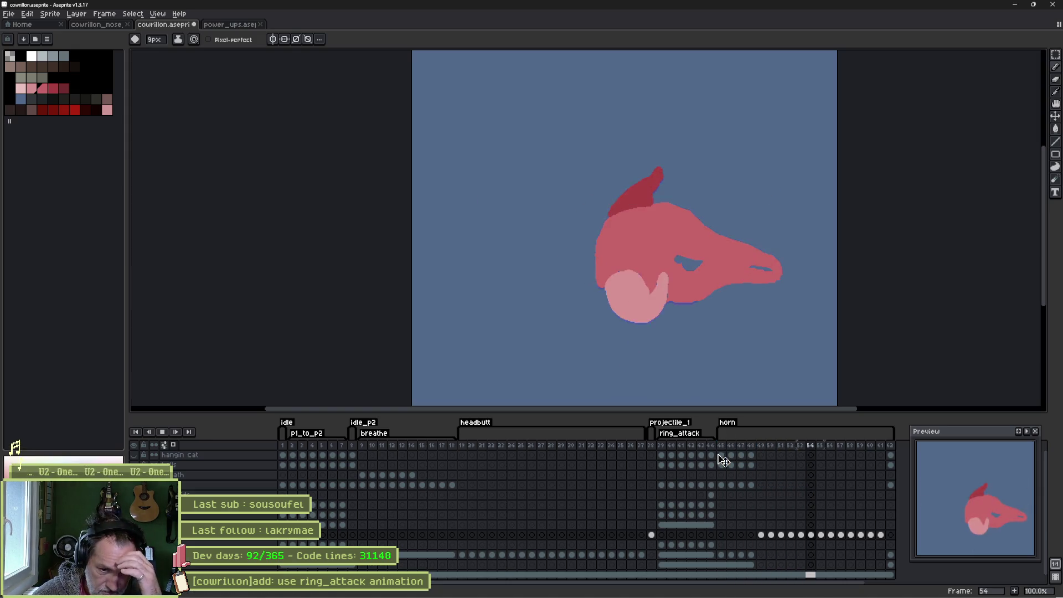
key("Return")
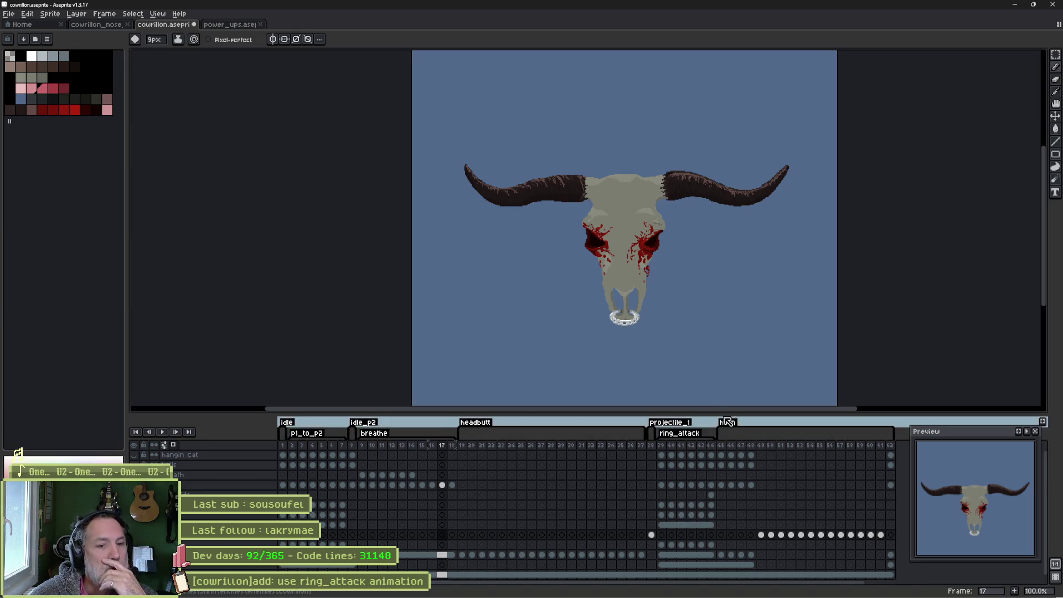
double_click(727, 423)
left_click(542, 375)
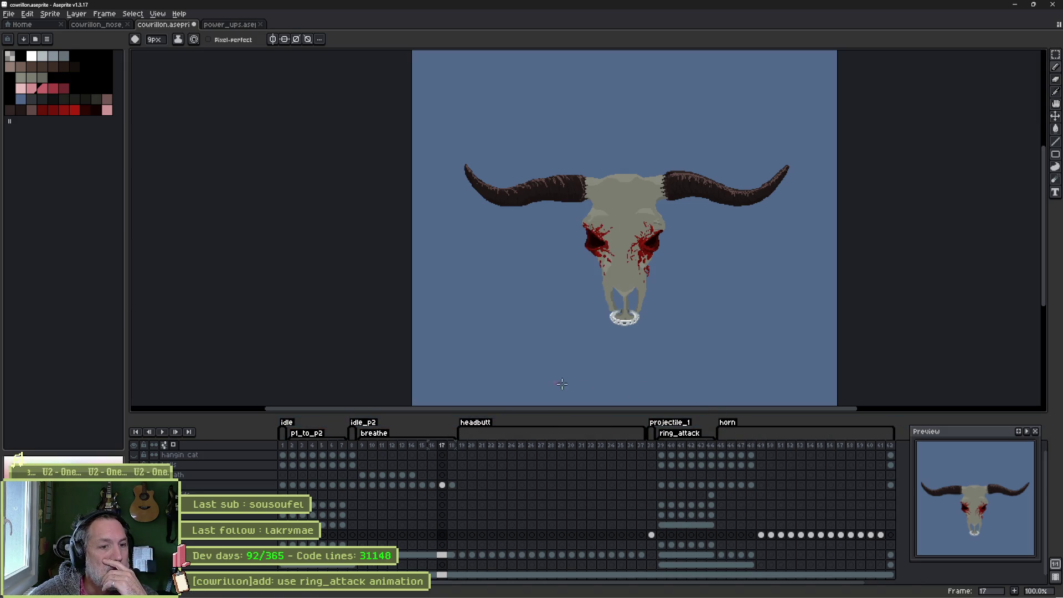
Replay the horn animation from frame 58, then return to frame 57.
left_click(849, 450)
key("Return")
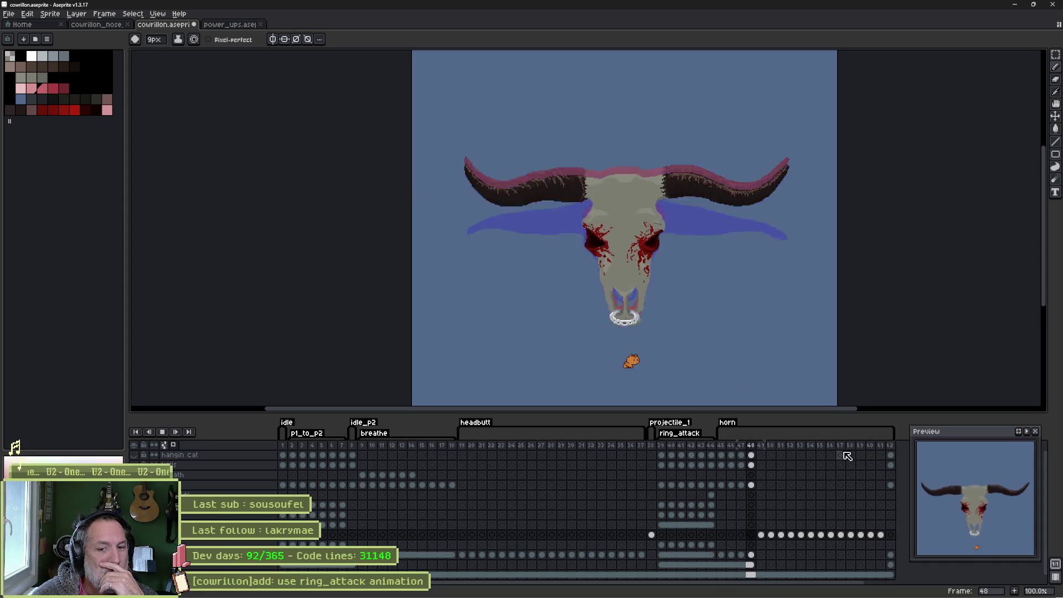
key("Return")
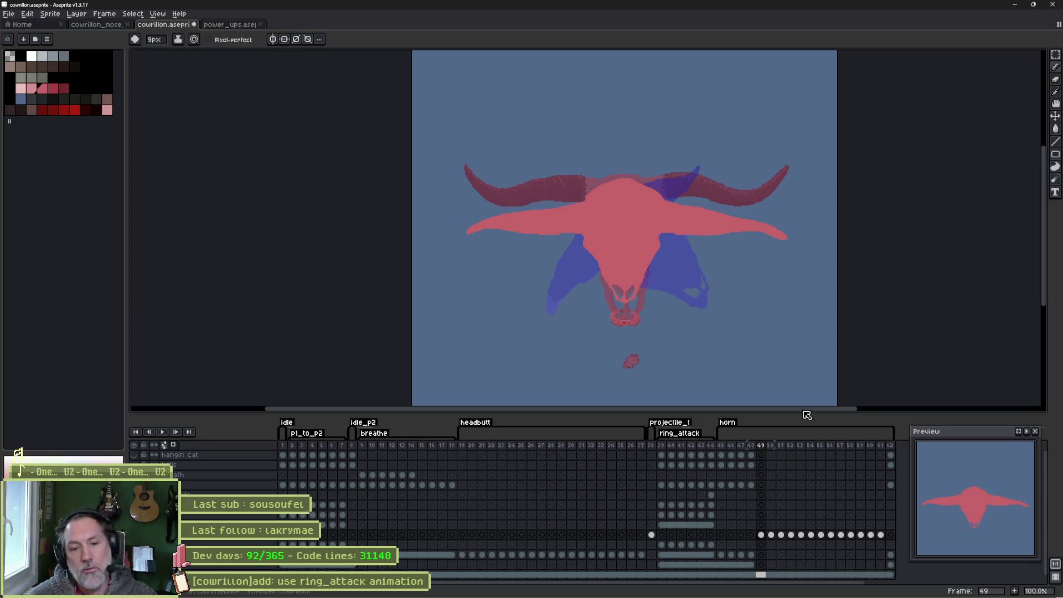
left_click(843, 535)
key("Return")
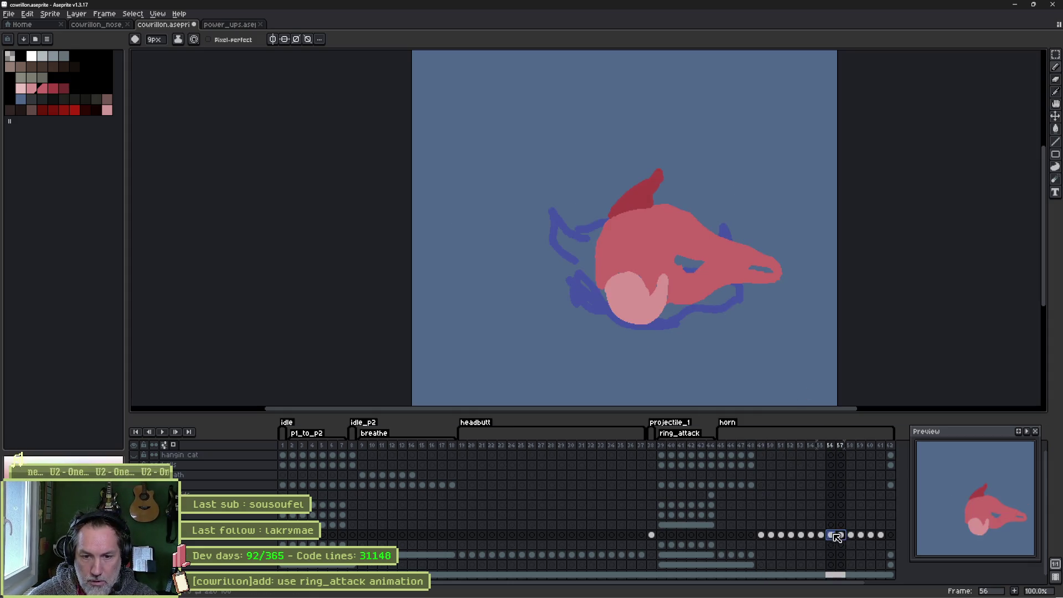
Shift frame 57's red strokes up about 60 px.
key("Return")
key("v")
mouse_move(657, 297)
left_mouse_down()
mouse_move(667, 266)
mouse_move(657, 253)
mouse_move(616, 265)
left_mouse_up()
Try a red arch over the head on frame 58, then undo it.
key("Right")
key("b")
key("b")
mouse_move(584, 166)
left_mouse_down()
mouse_move(580, 158)
mouse_move(653, 149)
mouse_move(676, 167)
left_mouse_up()
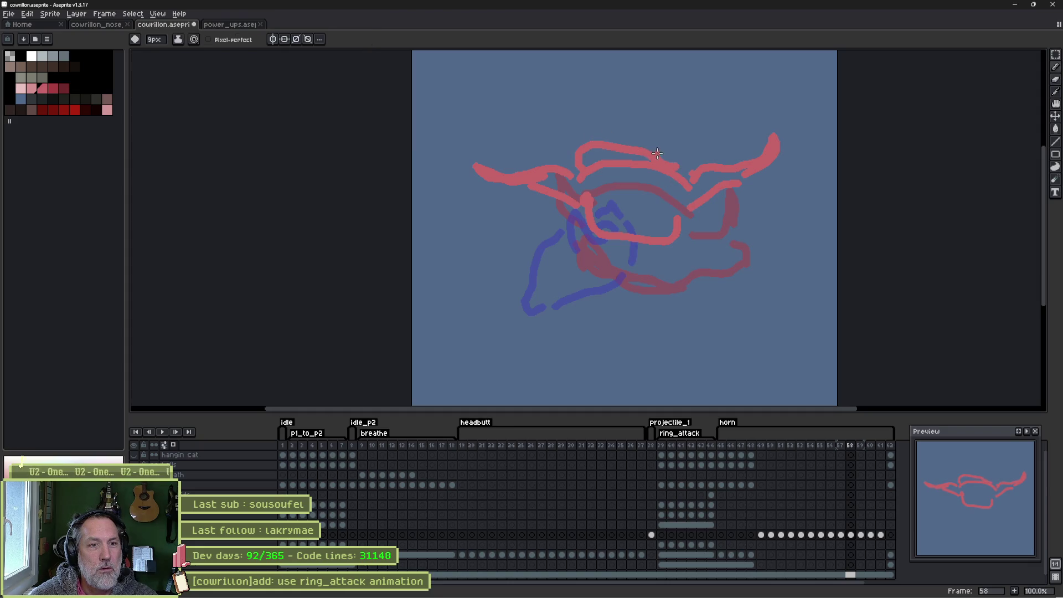
key("ctrl+z")
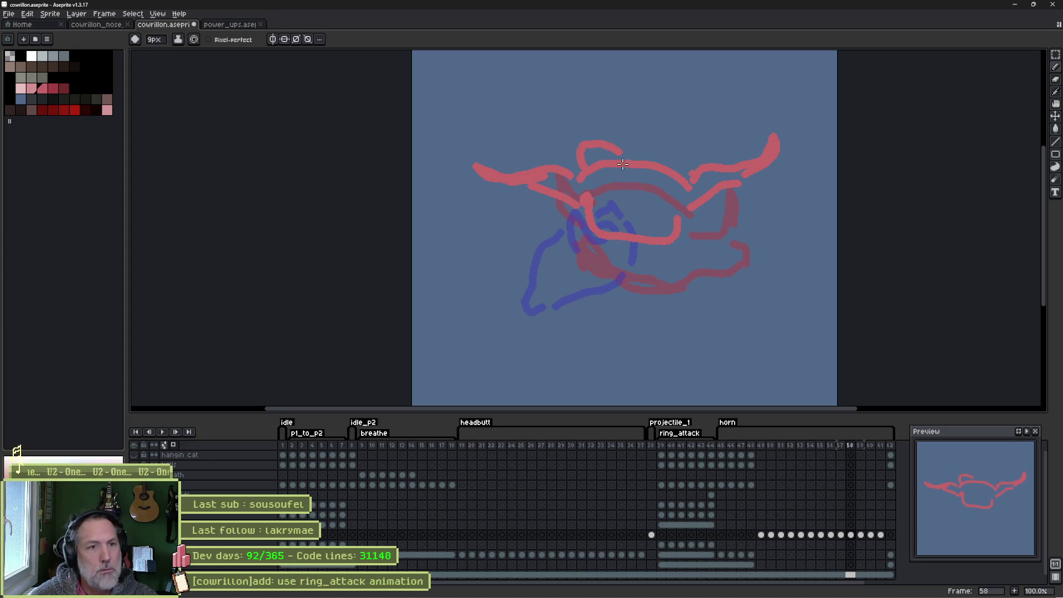
Move frame 59's red head sketch up and right and tilt it about 7 degrees.
left_click(861, 536)
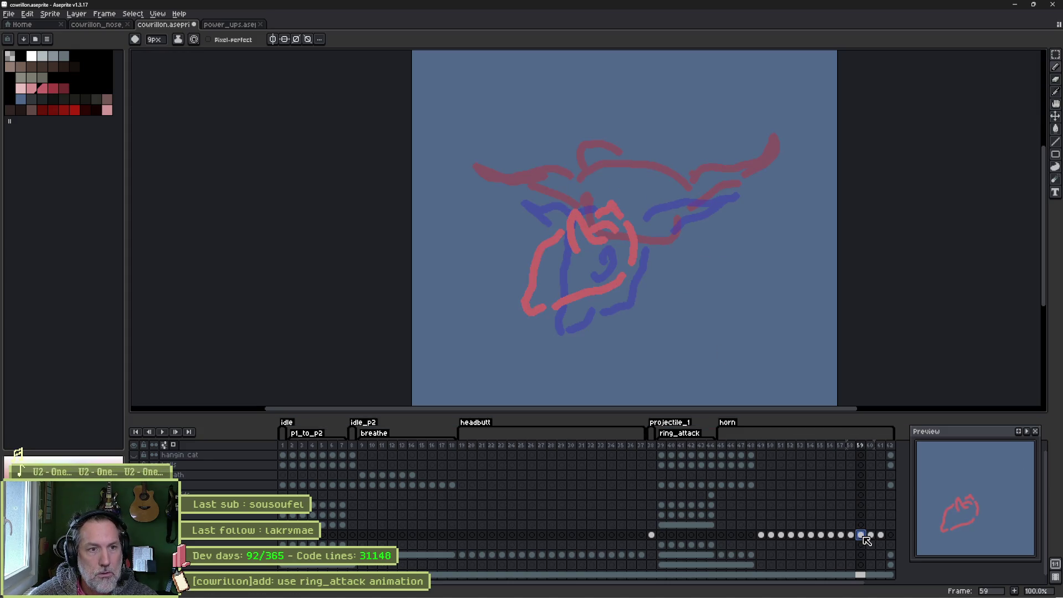
key("v")
mouse_move(637, 266)
left_mouse_down()
mouse_move(679, 199)
mouse_move(622, 172)
mouse_move(648, 194)
left_mouse_up()
key("ctrl+t")
left_click_drag(653, 131, 689, 221)
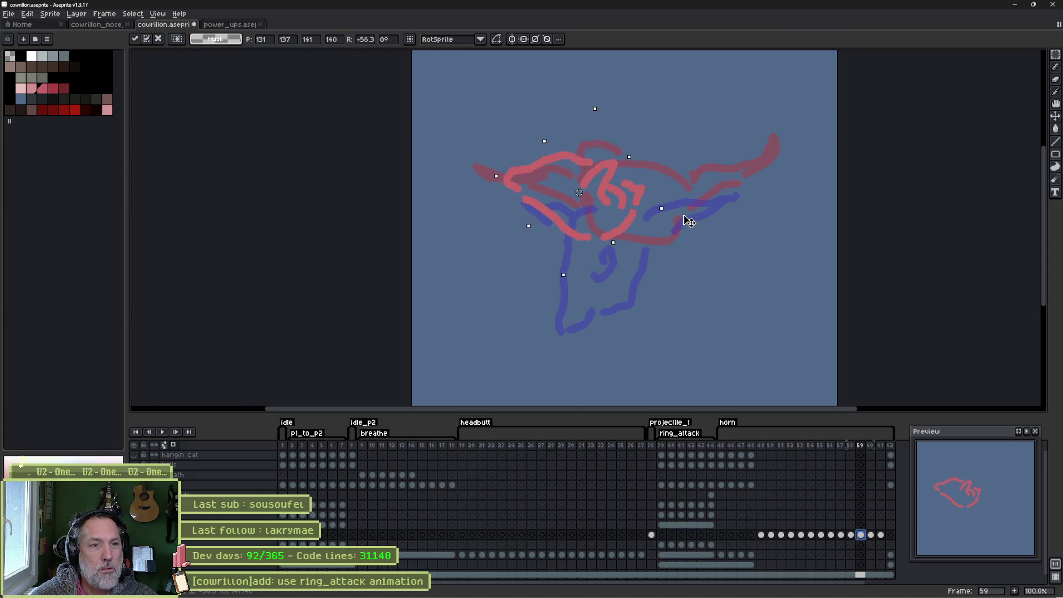
key("Escape")
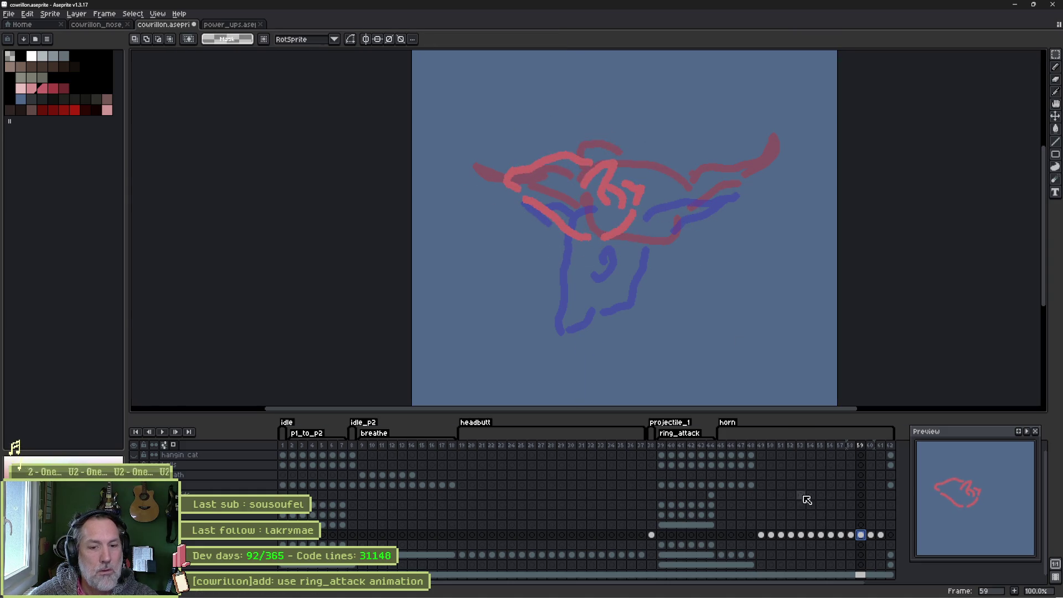
Rotate frame 60's red drawing about 30 degrees and apply the rotation.
left_click(871, 535)
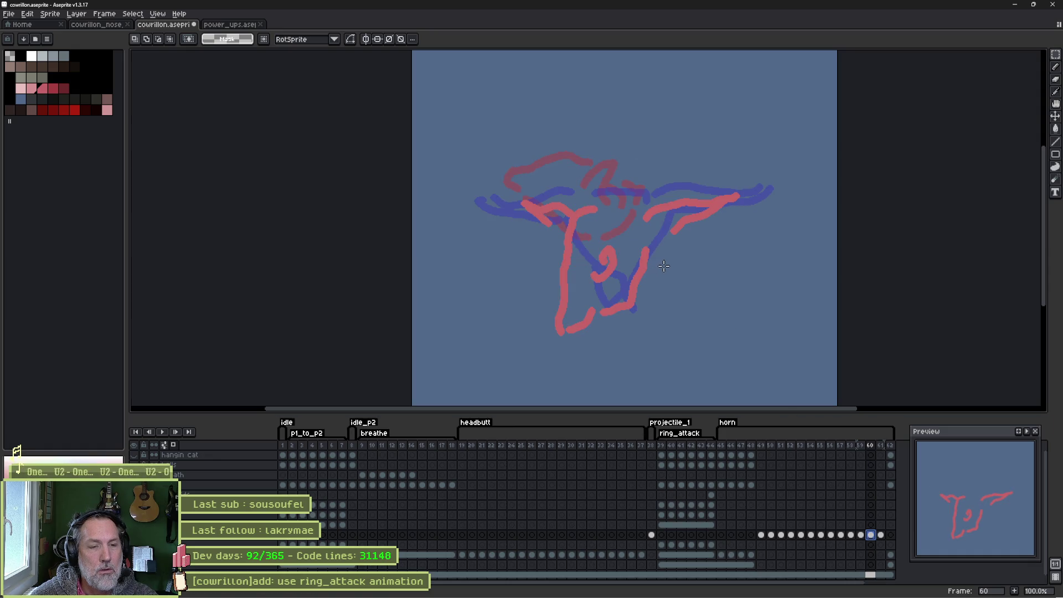
key("ctrl+shift+d")
mouse_move(753, 186)
left_mouse_down()
mouse_move(762, 209)
mouse_move(745, 262)
mouse_move(624, 240)
left_mouse_up()
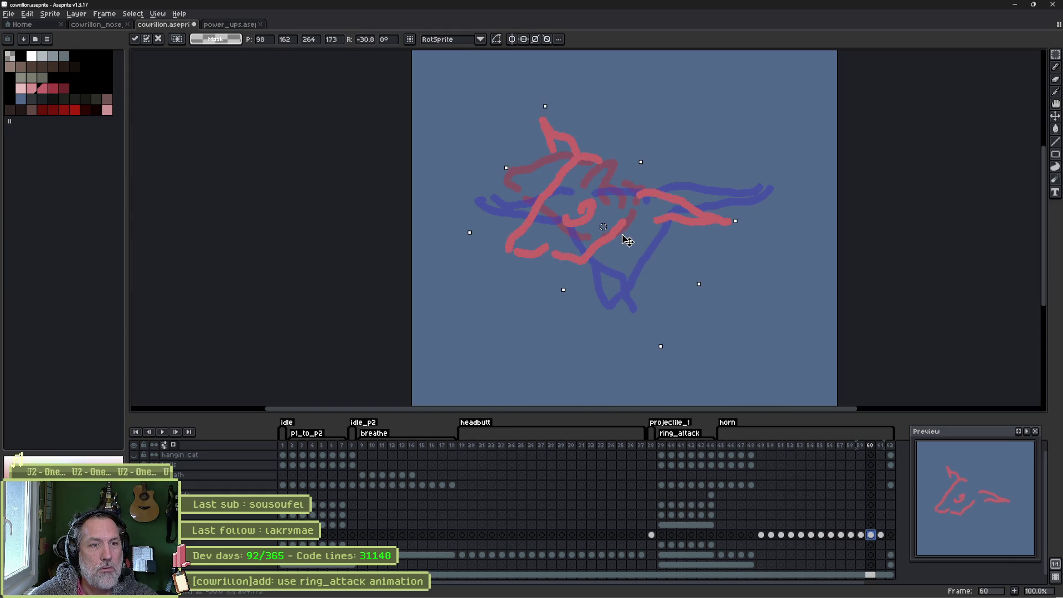
key("Return")
left_click(880, 535)
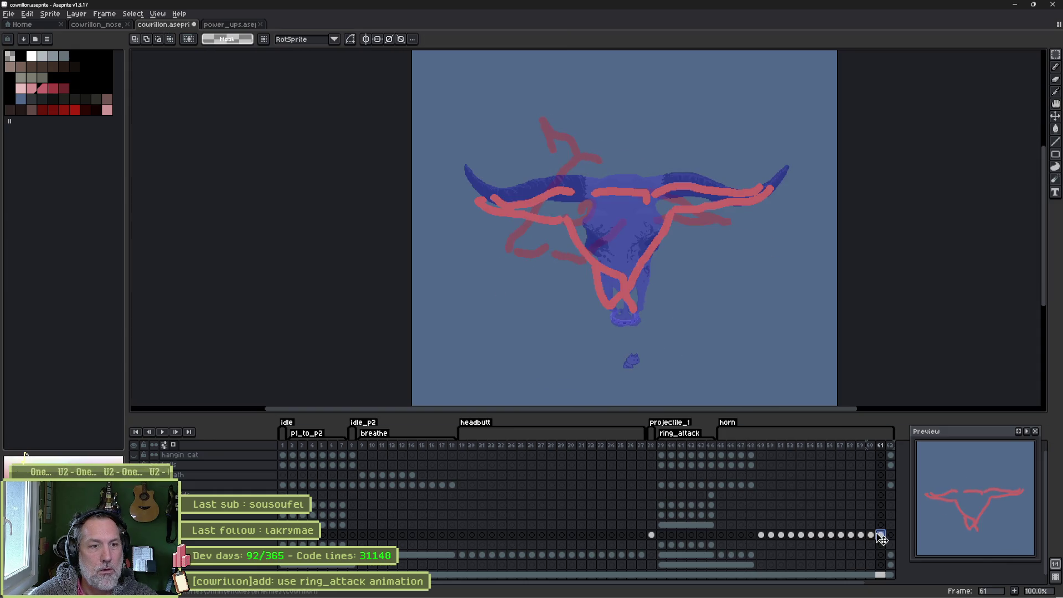
key("b")
scroll(615, 271, "up", 4)
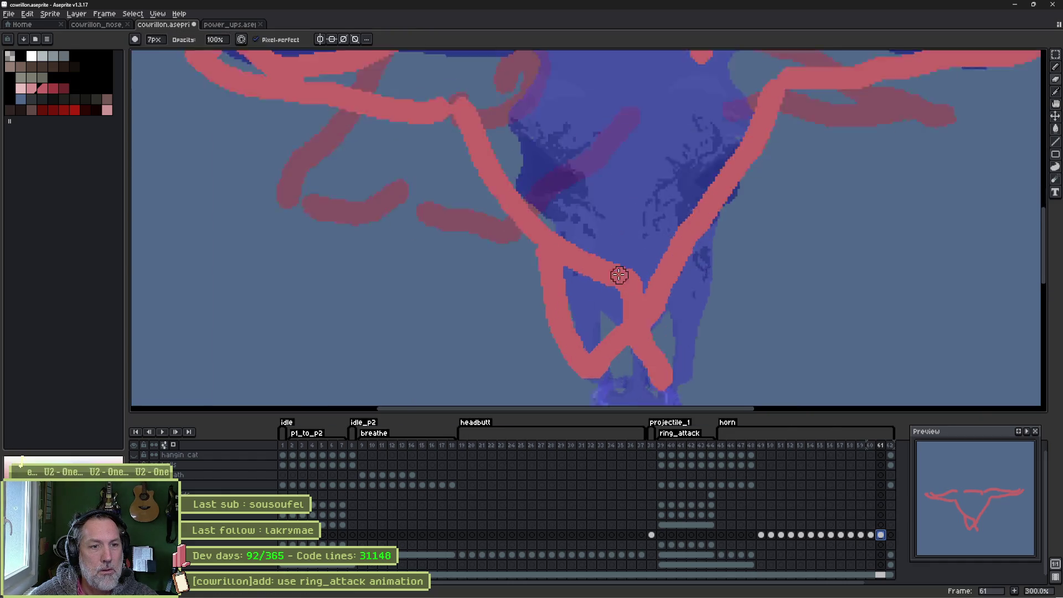
Erase the red lower loop below the skull on frame 61.
mouse_move(554, 277)
left_mouse_down()
mouse_move(660, 289)
mouse_move(684, 309)
left_mouse_up()
scroll(675, 277, "down", 2)
mouse_move(670, 256)
left_mouse_down()
mouse_move(596, 273)
mouse_move(640, 278)
mouse_move(662, 321)
mouse_move(680, 175)
mouse_move(714, 227)
mouse_move(599, 303)
left_mouse_up()
scroll(598, 303, "down", 3)
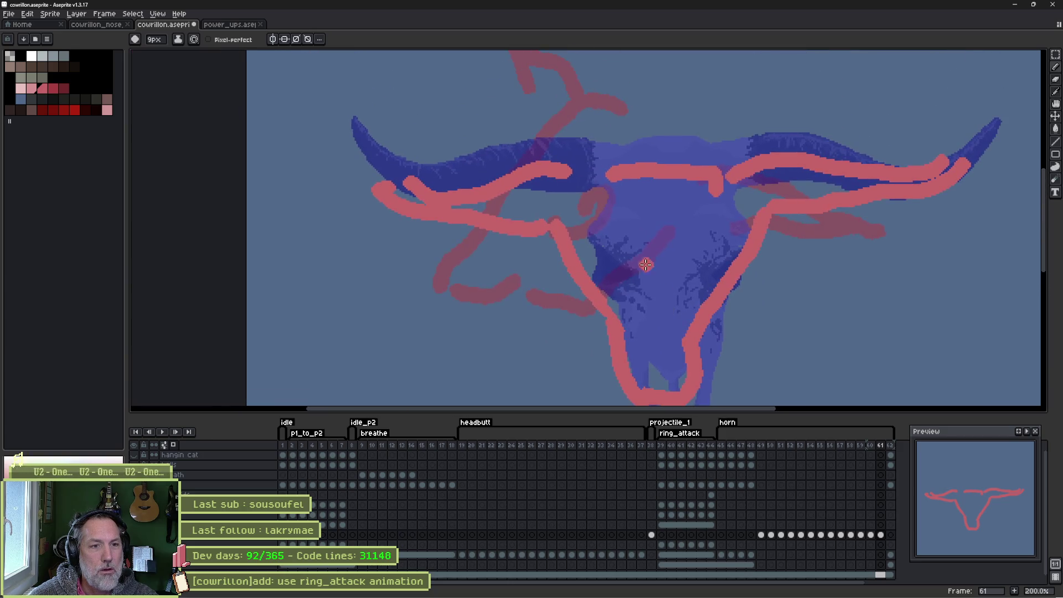
Add red loops at both eye sockets, nostrils, and lines down both sides of the skull.
mouse_move(615, 253)
left_mouse_down()
mouse_move(582, 244)
mouse_move(612, 288)
left_mouse_up()
left_click_drag(739, 246, 709, 307)
left_click_drag(655, 372, 670, 347)
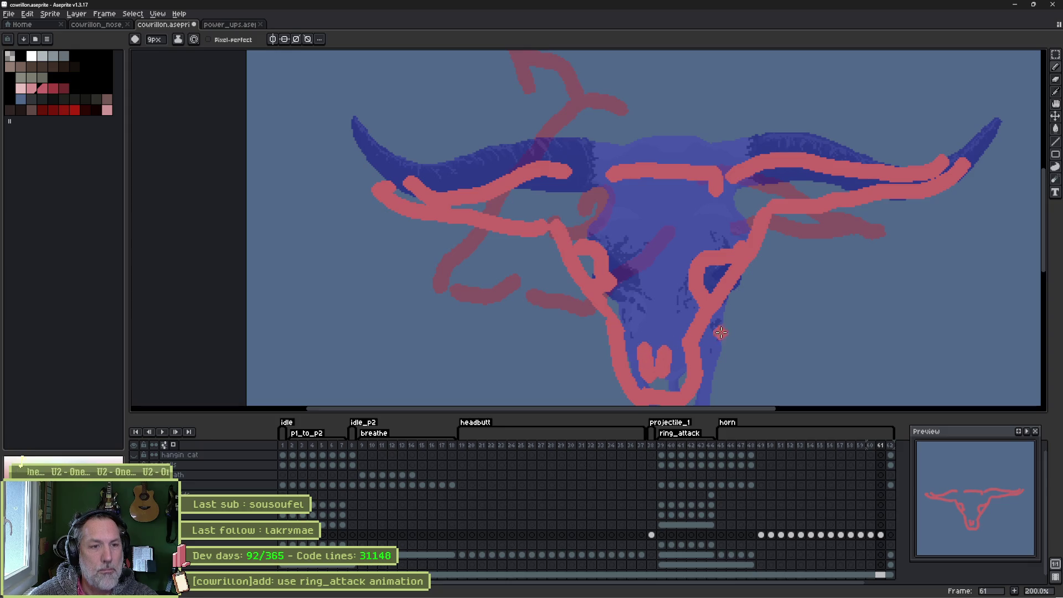
mouse_move(576, 179)
left_mouse_down()
mouse_move(567, 214)
mouse_move(554, 222)
left_mouse_up()
left_click_drag(748, 166, 754, 238)
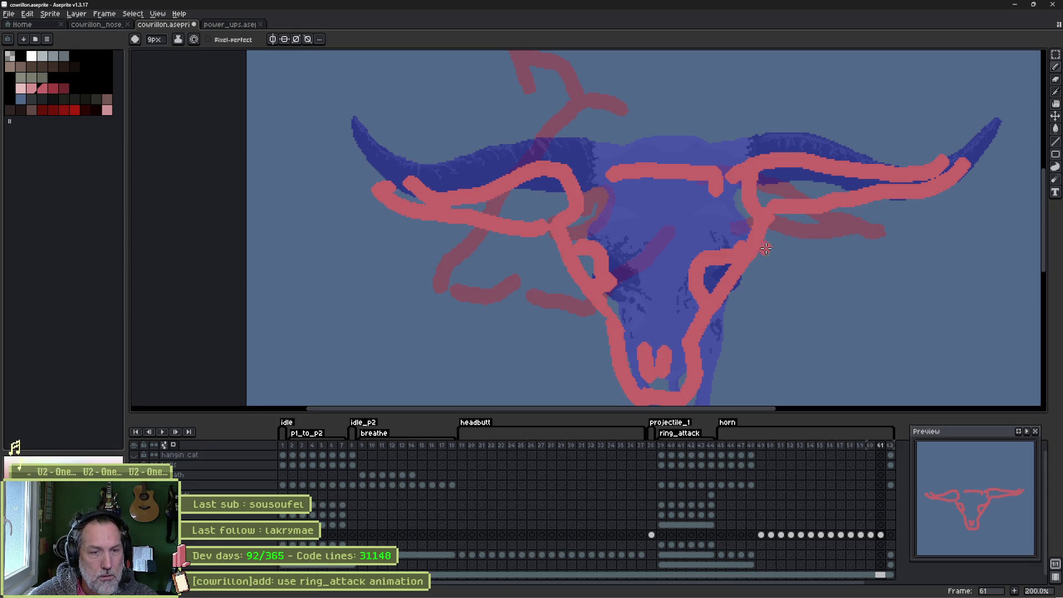
Play the animation from frame 45 and stop it.
left_click(721, 445)
key("Return")
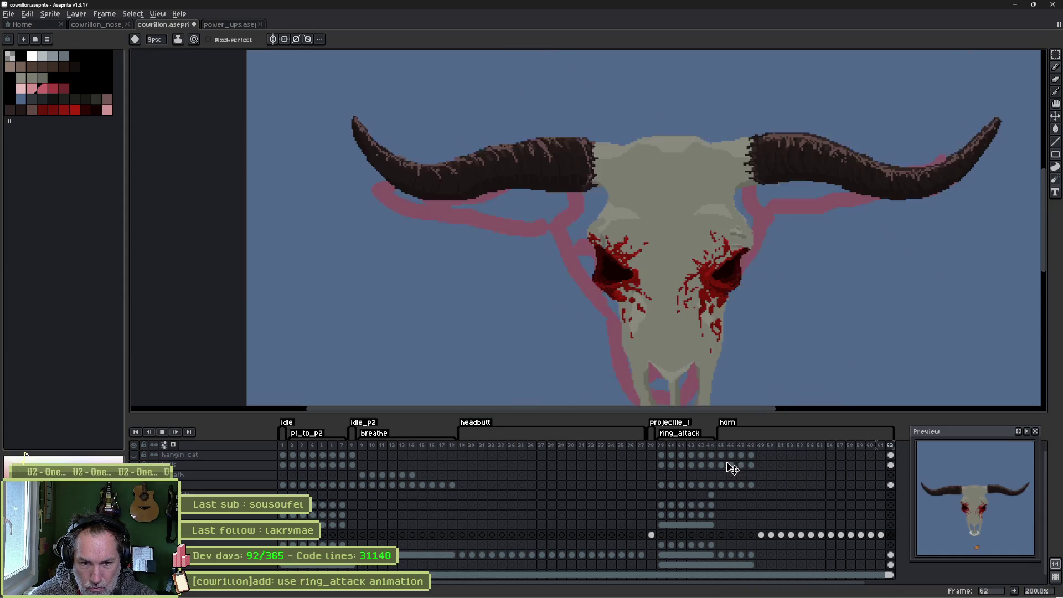
key("Return")
Lasso frame 58's left stroke and right horn and move them down about 45 px.
left_click(840, 535)
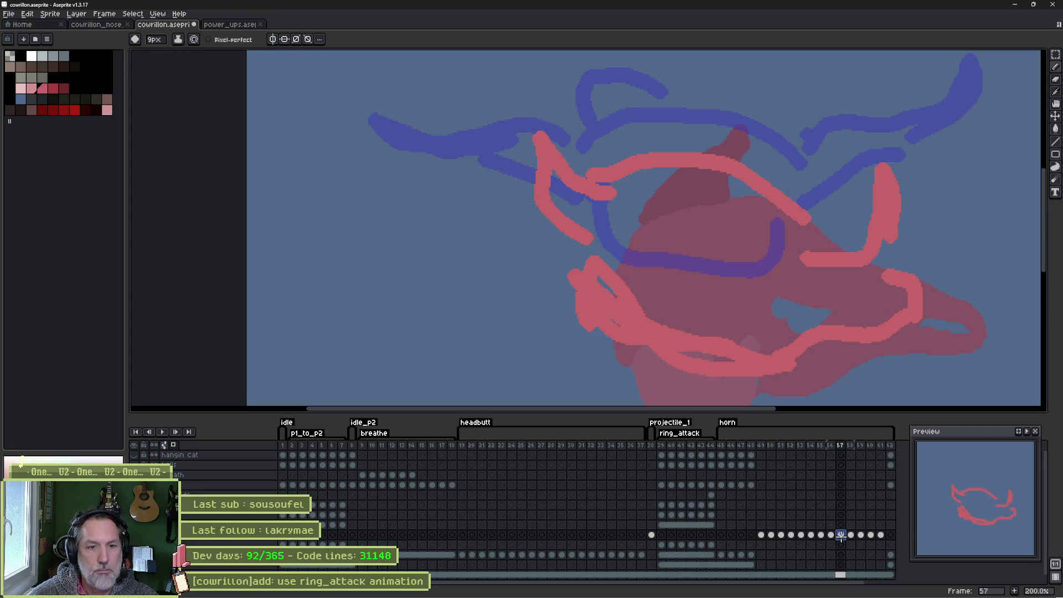
left_click(851, 535, "shift")
scroll(667, 134, "down", 1)
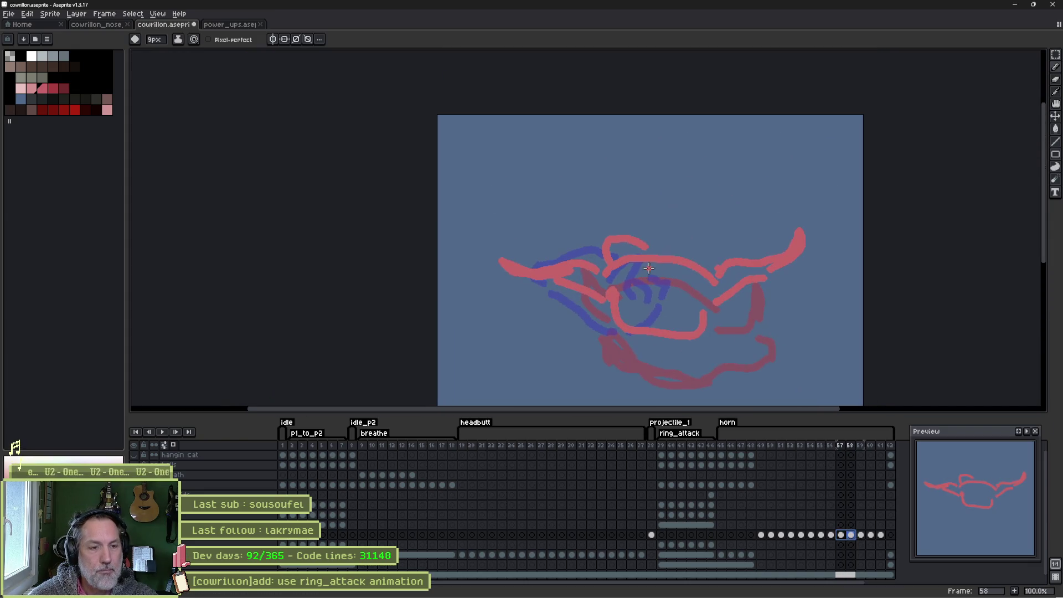
key("m")
mouse_move(592, 255)
left_mouse_down()
mouse_move(606, 323)
mouse_move(483, 223)
left_mouse_up()
left_click_drag(791, 209, 715, 321)
left_click_drag(759, 294, 765, 320)
key("ctrl+d")
Draw a taller peaked outline above the head on frame 58.
key("b")
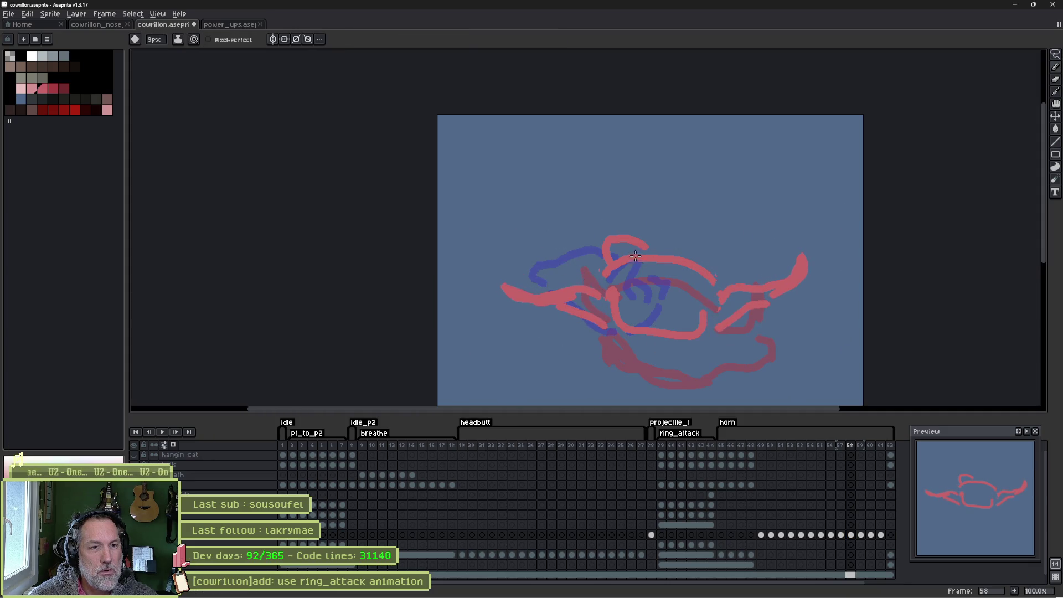
key("ctrl+z")
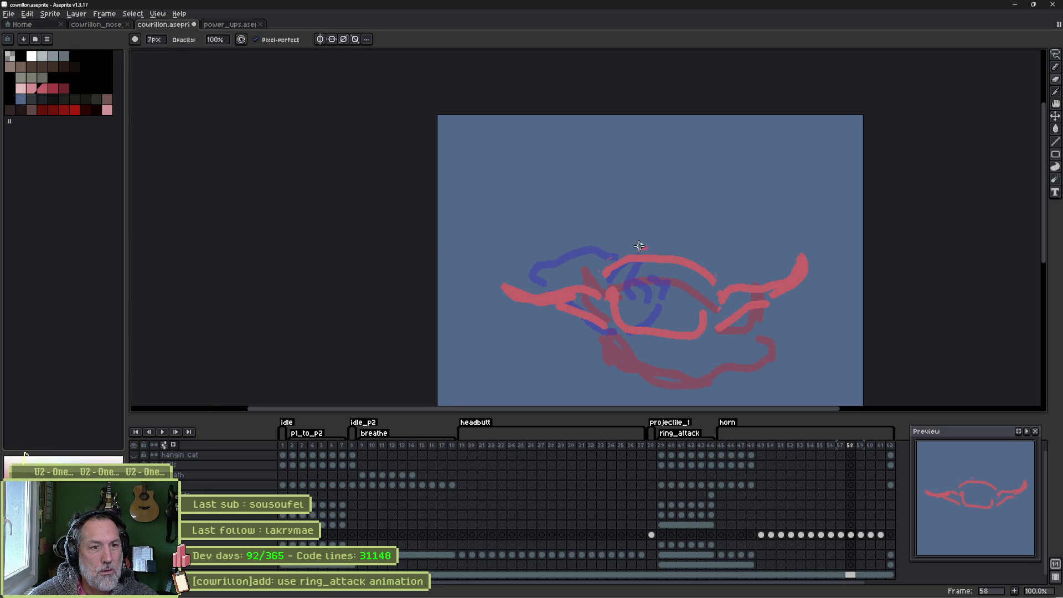
key("b")
mouse_move(608, 274)
left_mouse_down()
mouse_move(637, 197)
mouse_move(693, 256)
left_mouse_up()
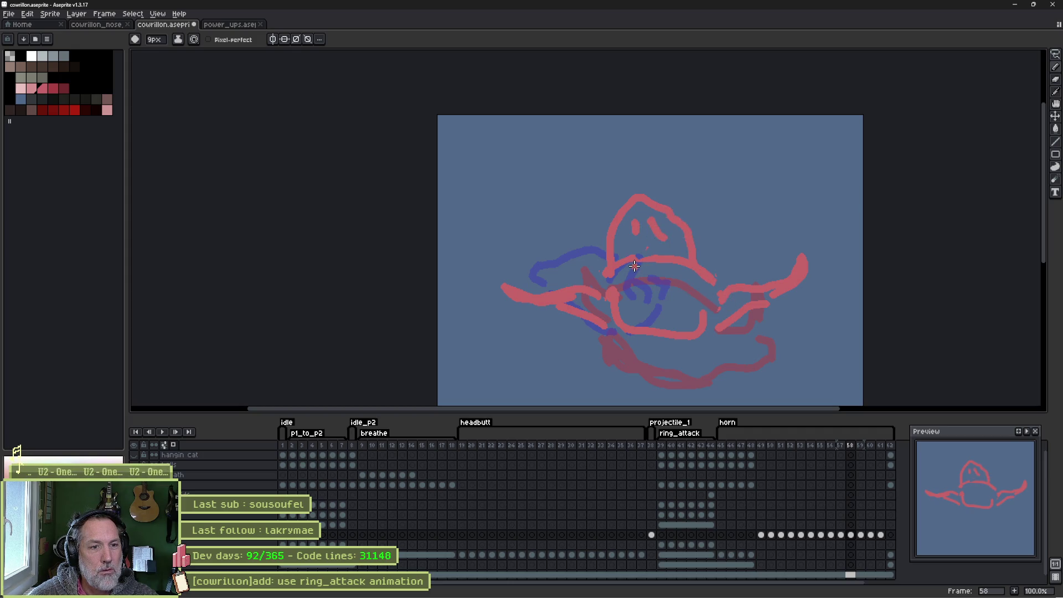
key("b")
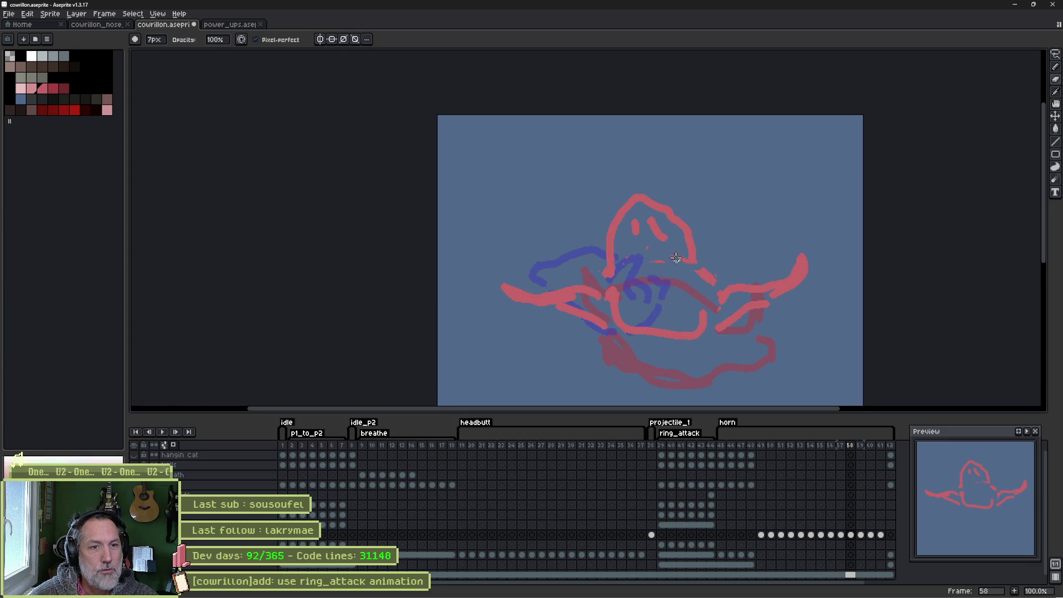
key("ctrl+z")
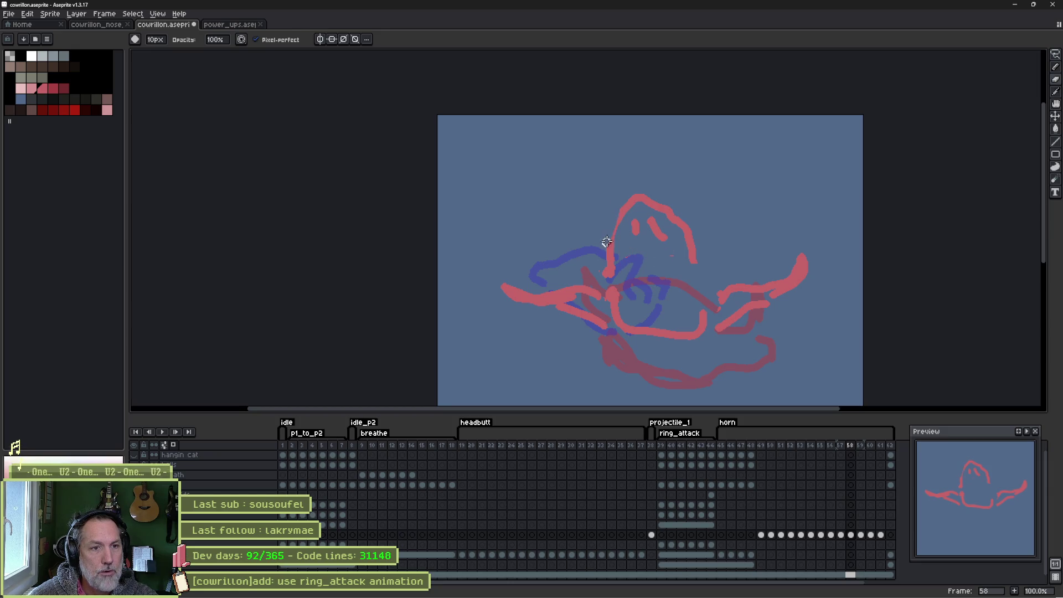
Erase the outline's right side and redraw the head's right edge and a stroke across the lower ring.
mouse_move(667, 224)
left_mouse_down()
mouse_move(689, 221)
mouse_move(693, 256)
left_mouse_up()
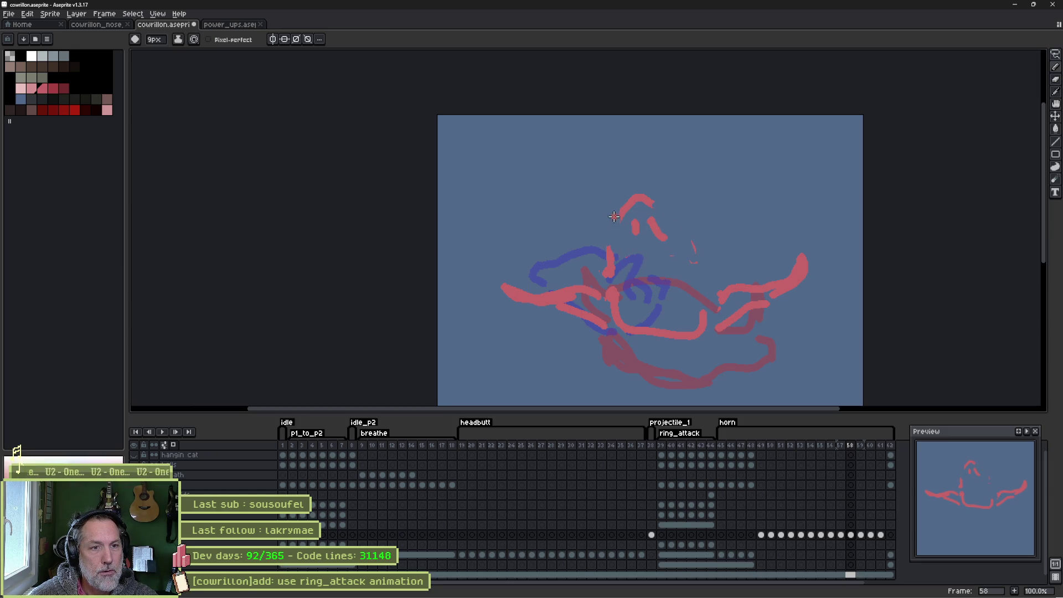
left_click_drag(658, 204, 699, 284)
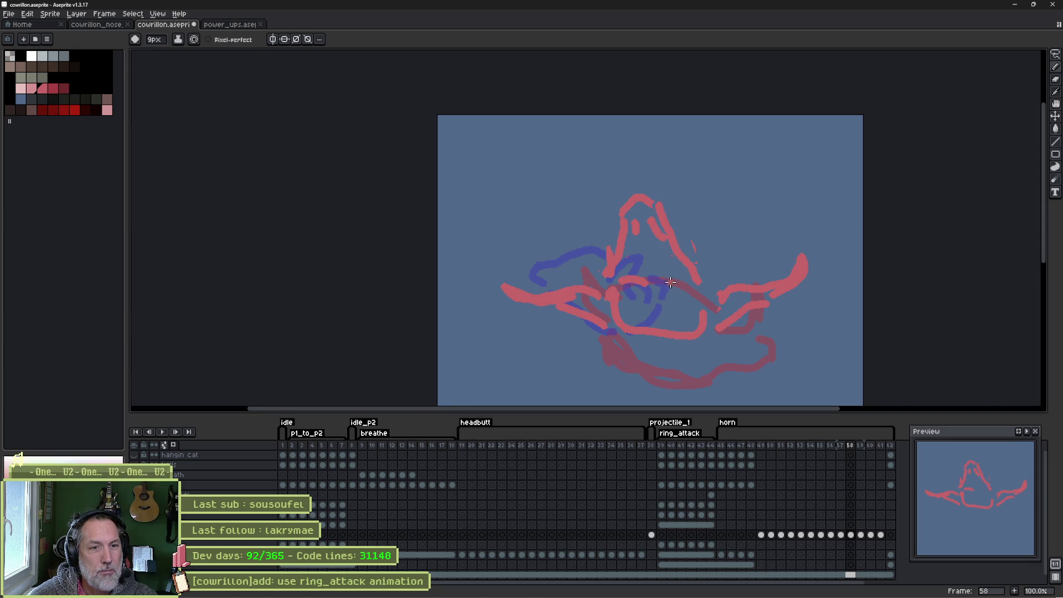
mouse_move(604, 272)
left_mouse_down()
mouse_move(601, 288)
mouse_move(704, 325)
mouse_move(687, 339)
left_mouse_up()
key("b")
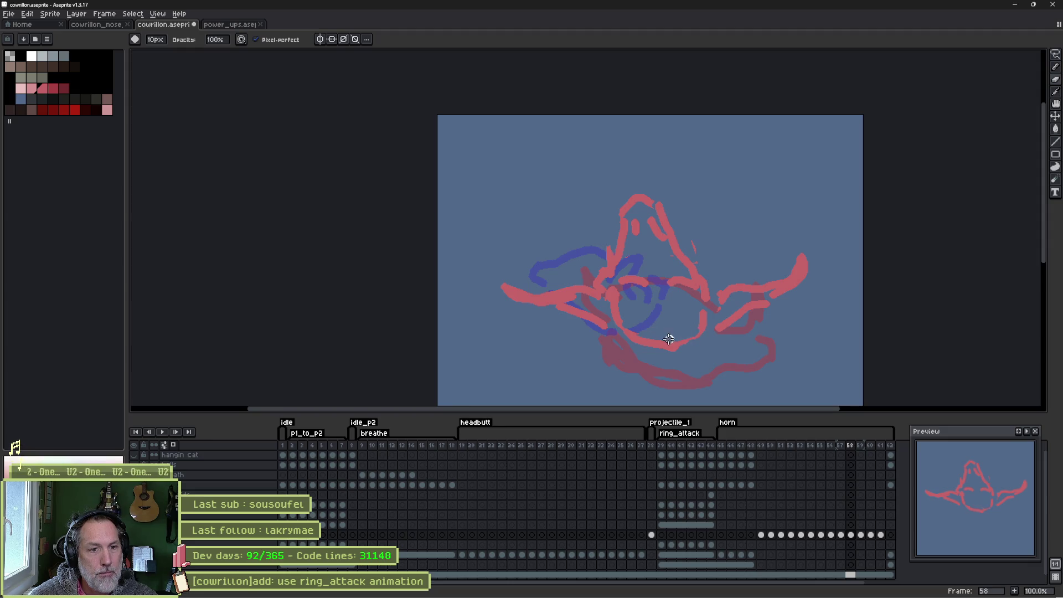
Play the horn animation from frame 49, stop it, and step back to frame 57.
left_click(762, 446)
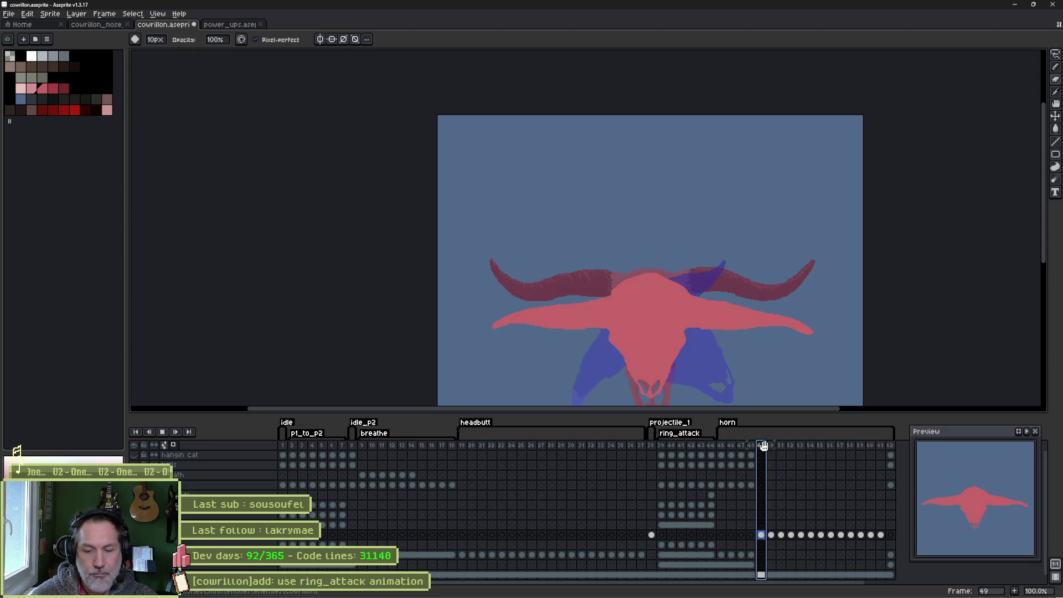
key("Return")
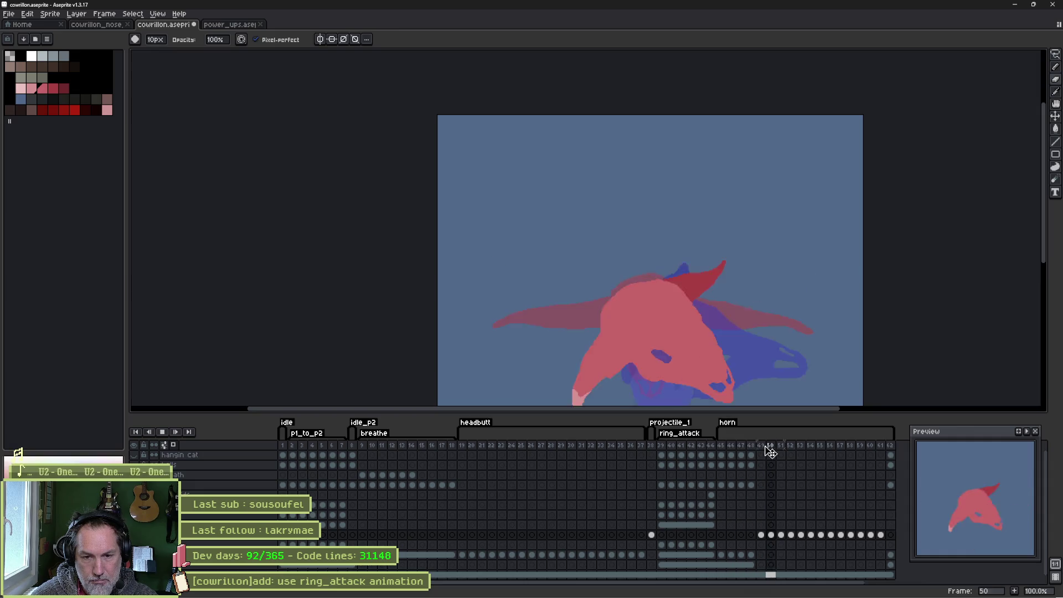
key("Return")
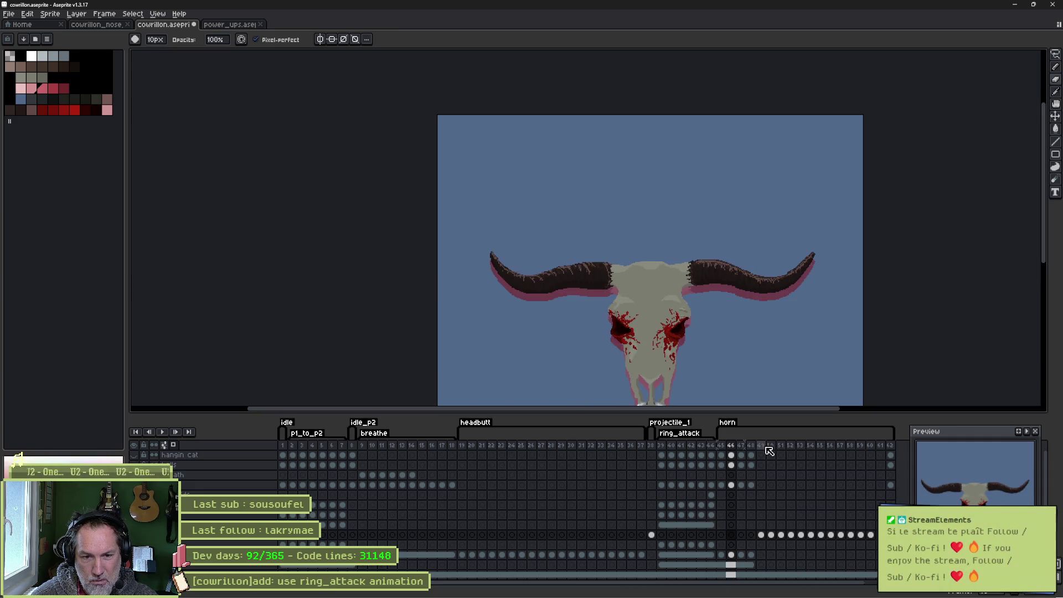
key("Return")
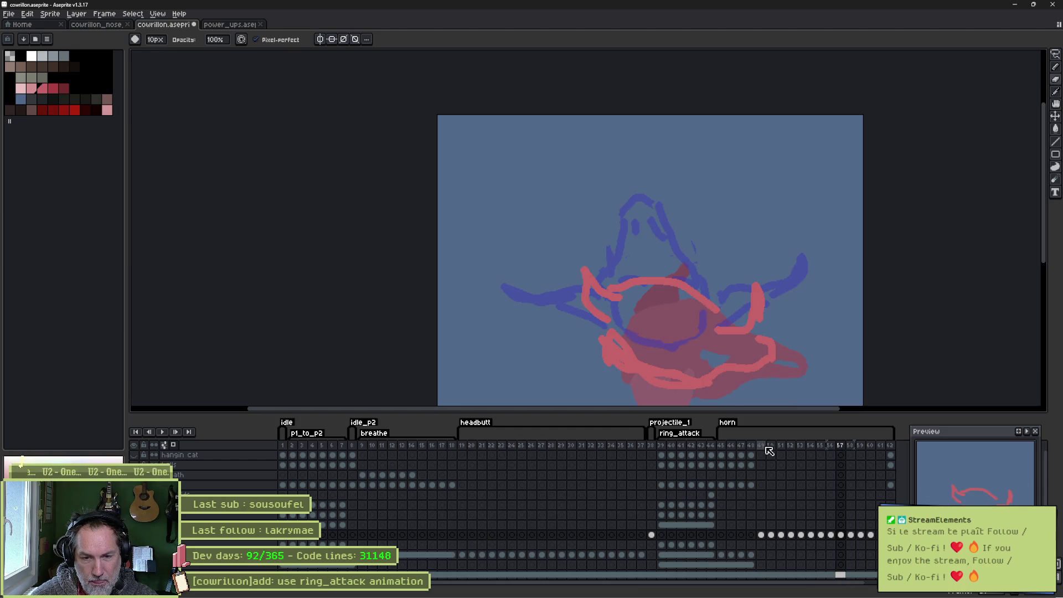
Retouch frame 57's red horn strokes with pencil and eraser, adding a stroke toward the right horn.
key("e")
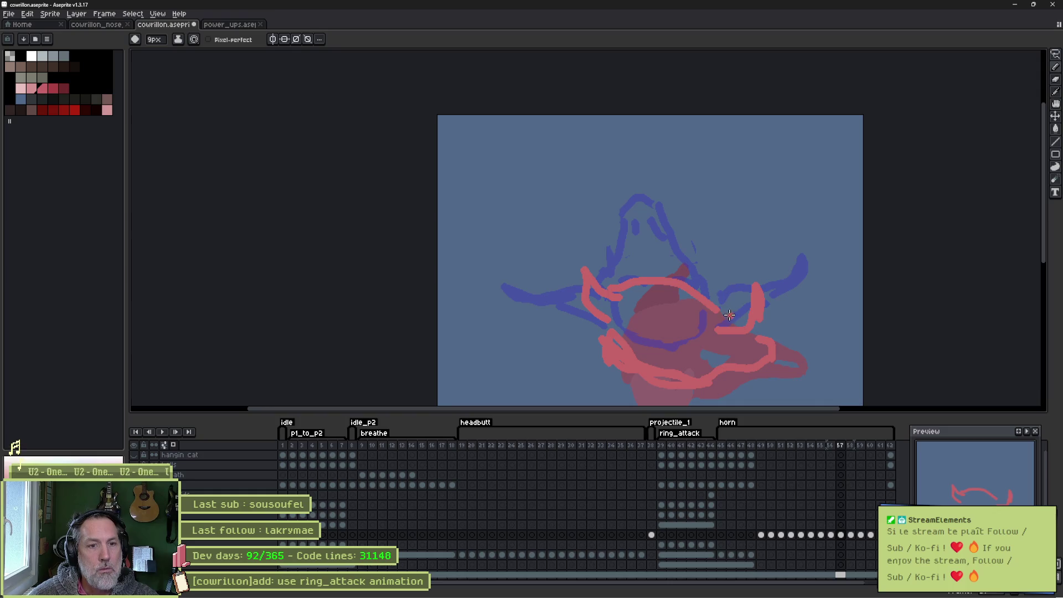
mouse_move(771, 284)
left_mouse_down()
mouse_move(762, 317)
mouse_move(759, 306)
left_mouse_up()
key("b")
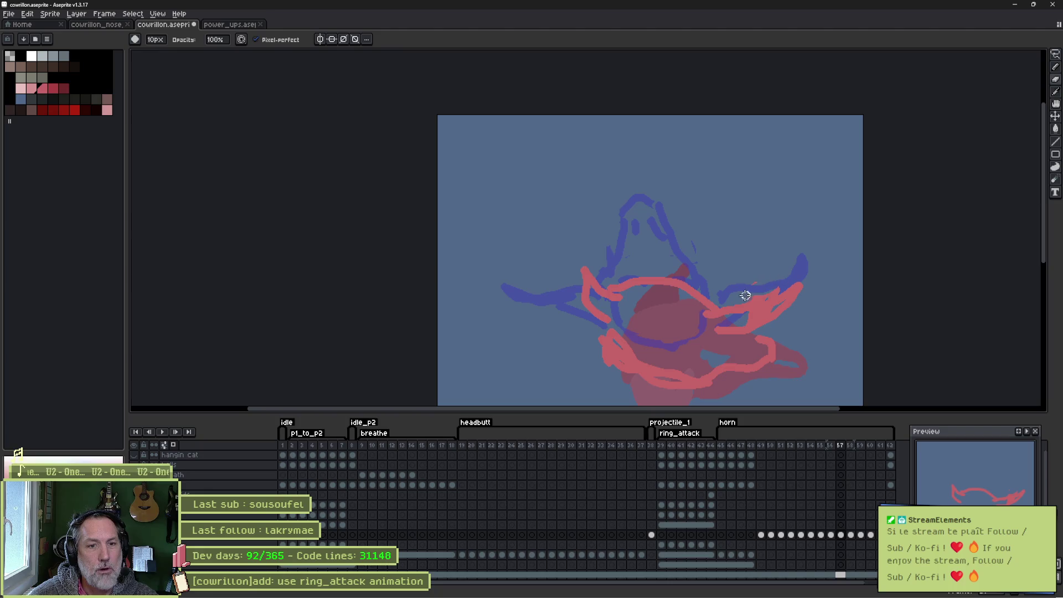
key("e")
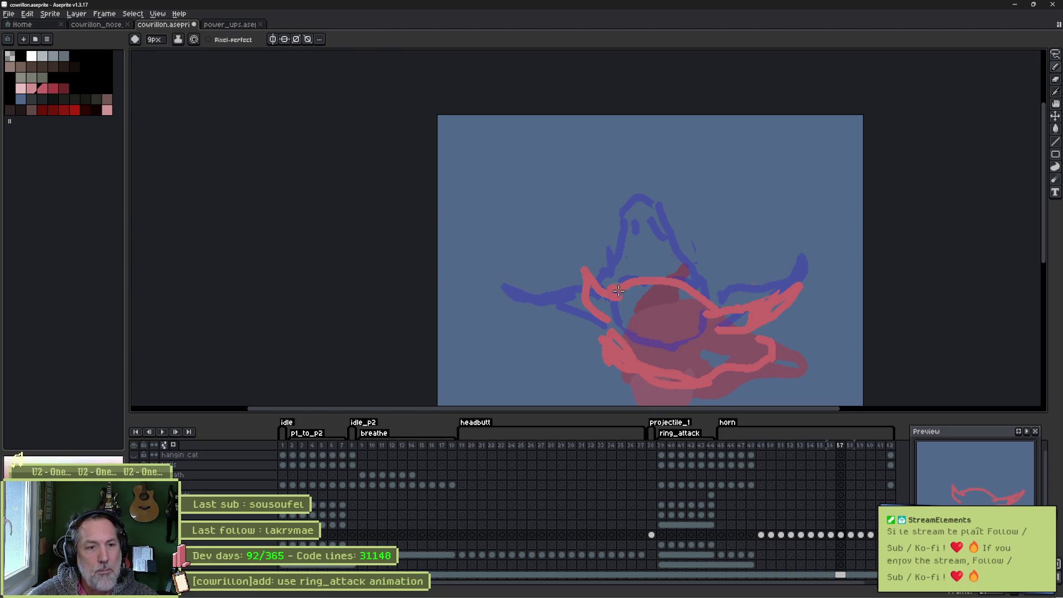
key("b")
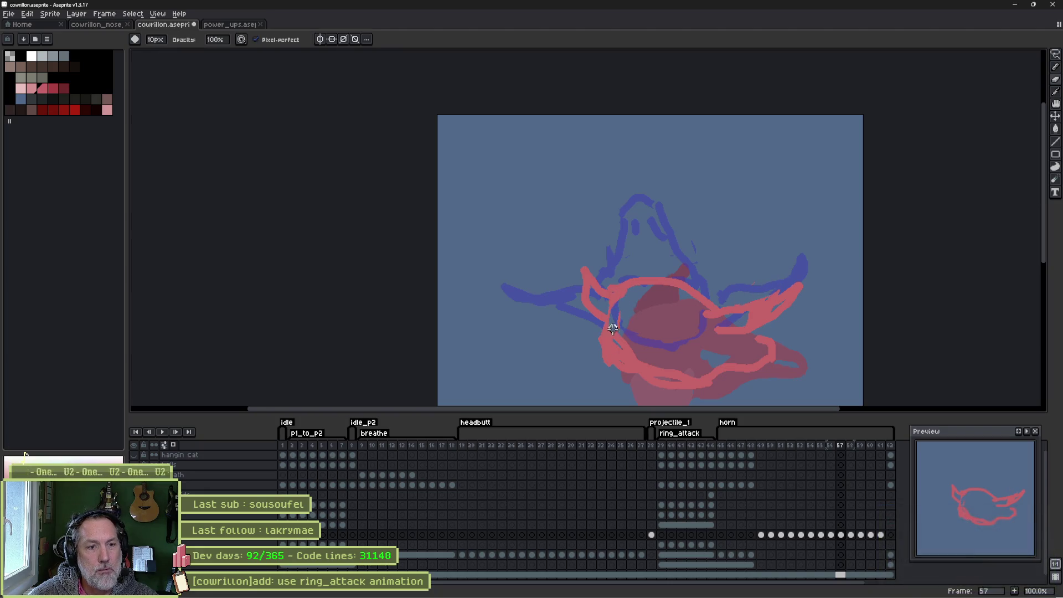
left_click_drag(633, 356, 717, 360)
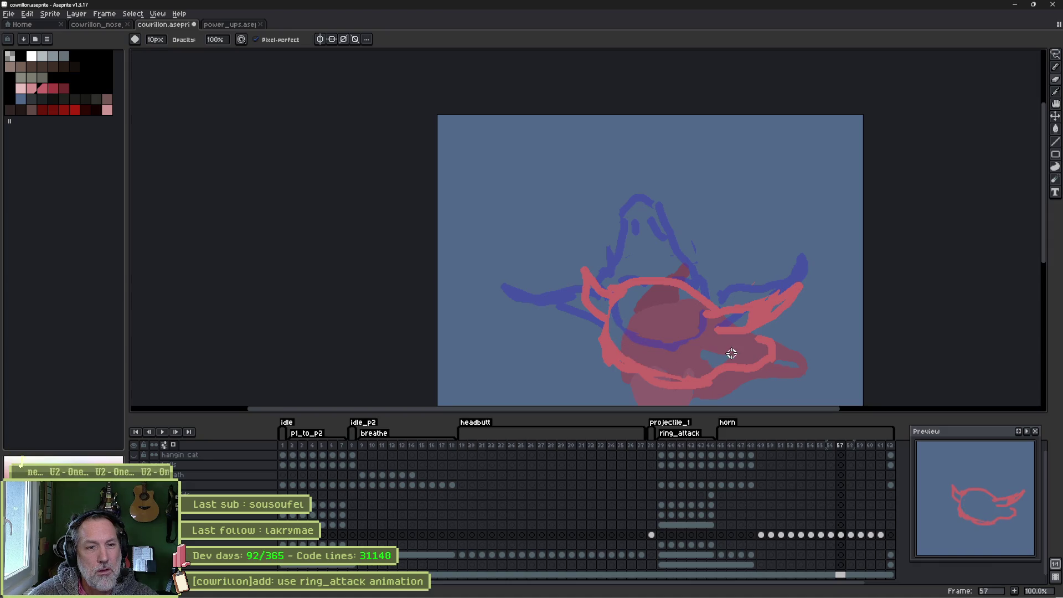
key("e")
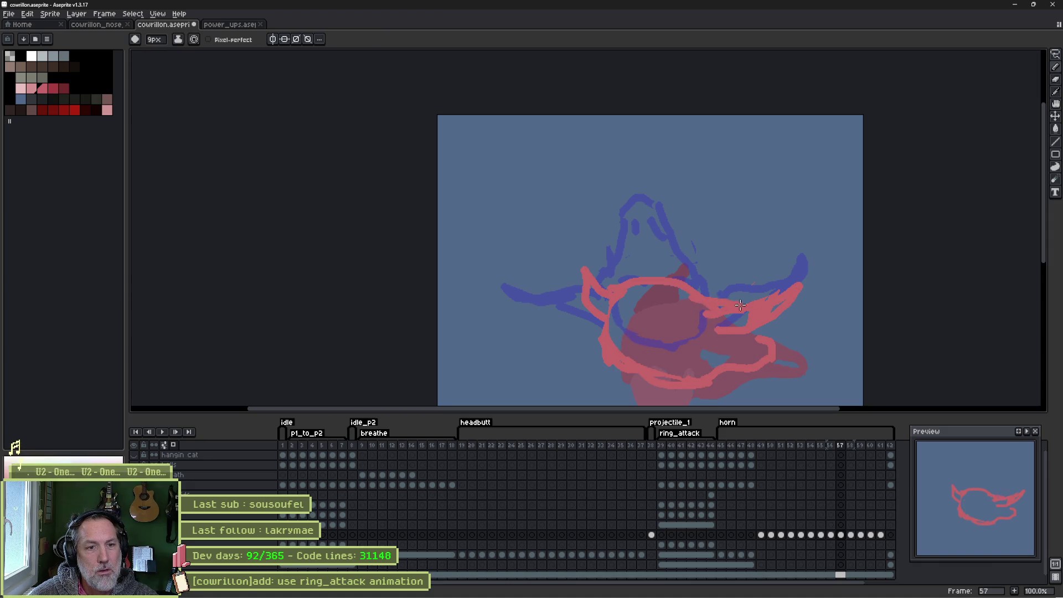
key("b")
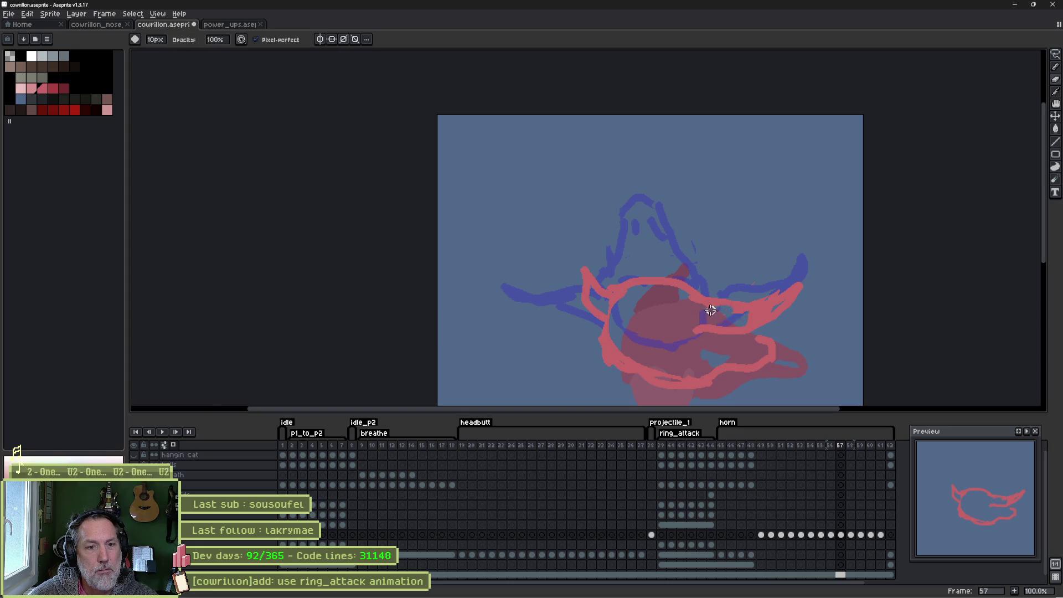
key("e")
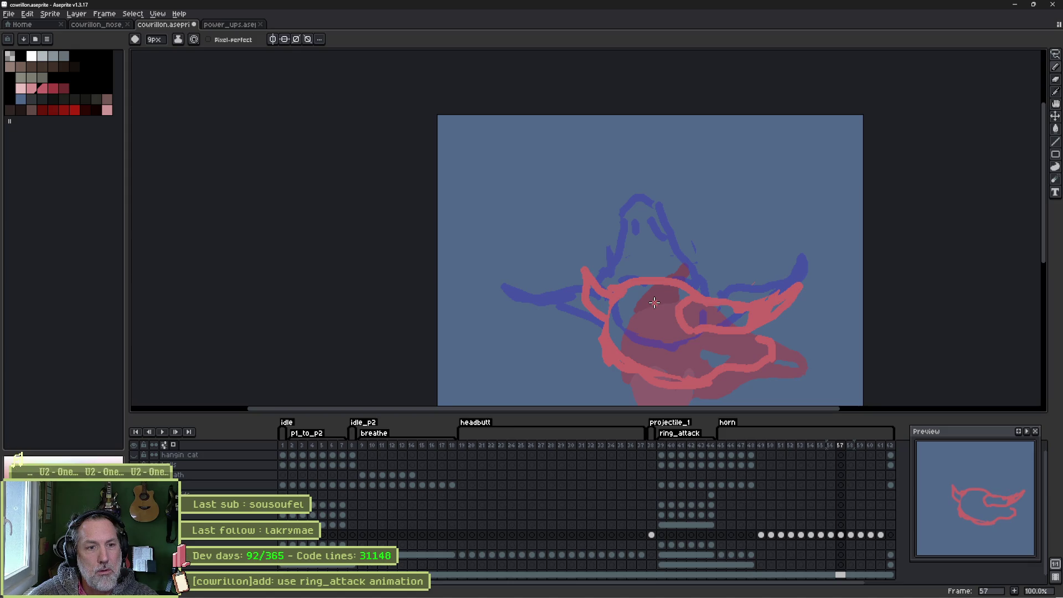
key("Right")
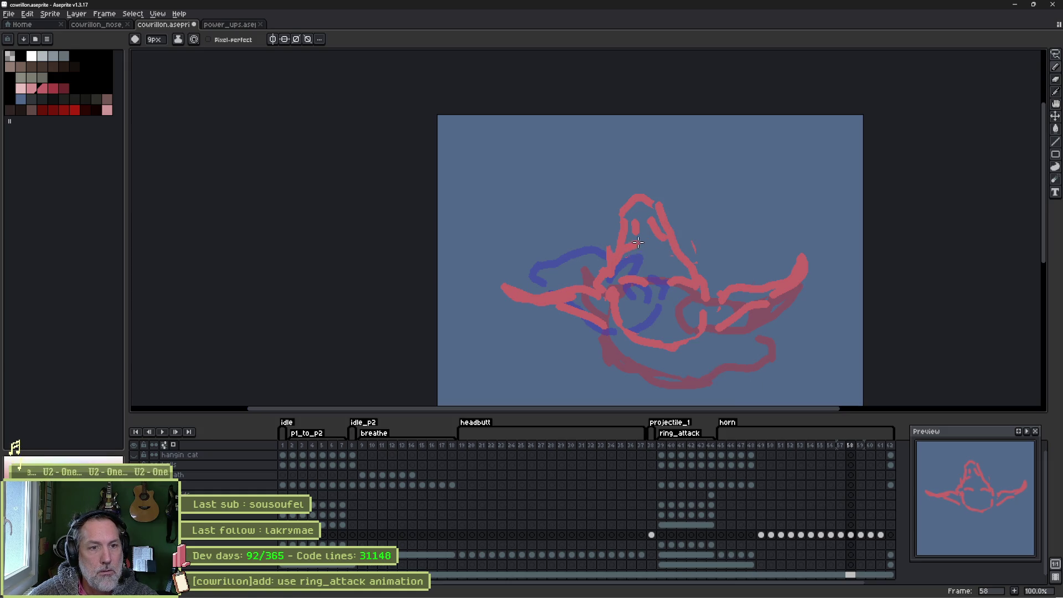
On frame 58, undo the head's top loop and draw a new arc for the head top.
key("b")
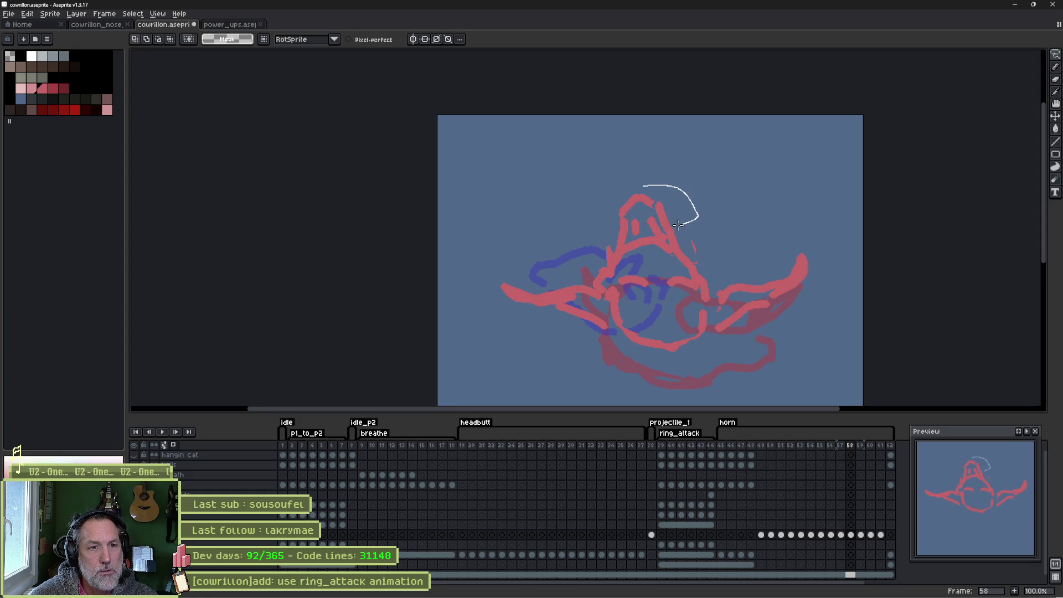
key("ctrl+z")
key("ctrl+z")
key("ctrl+z")
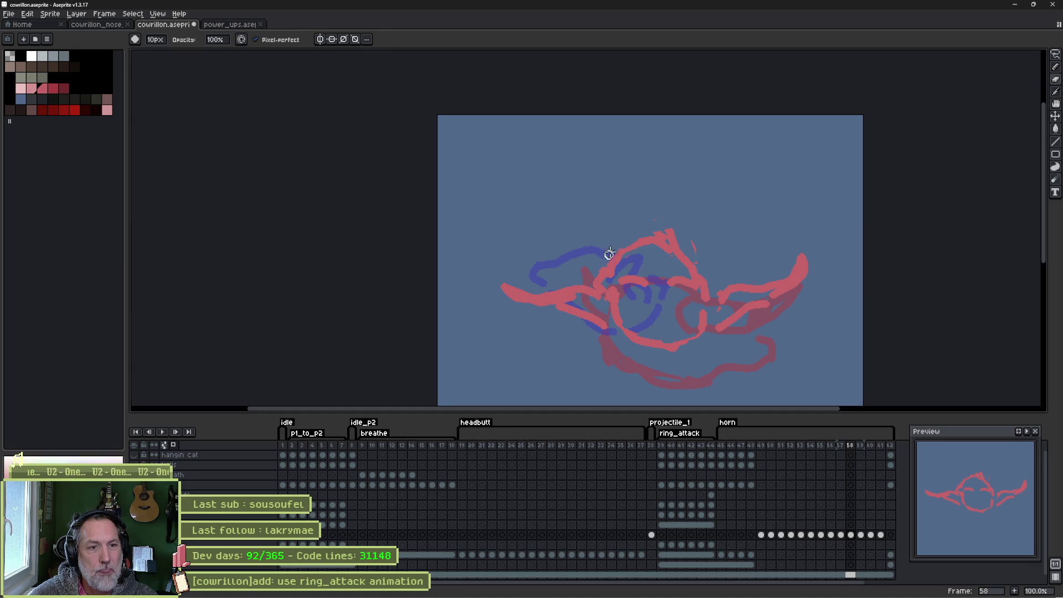
key("ctrl+z")
key("e")
mouse_move(624, 245)
left_mouse_down()
mouse_move(647, 213)
mouse_move(679, 248)
left_mouse_up()
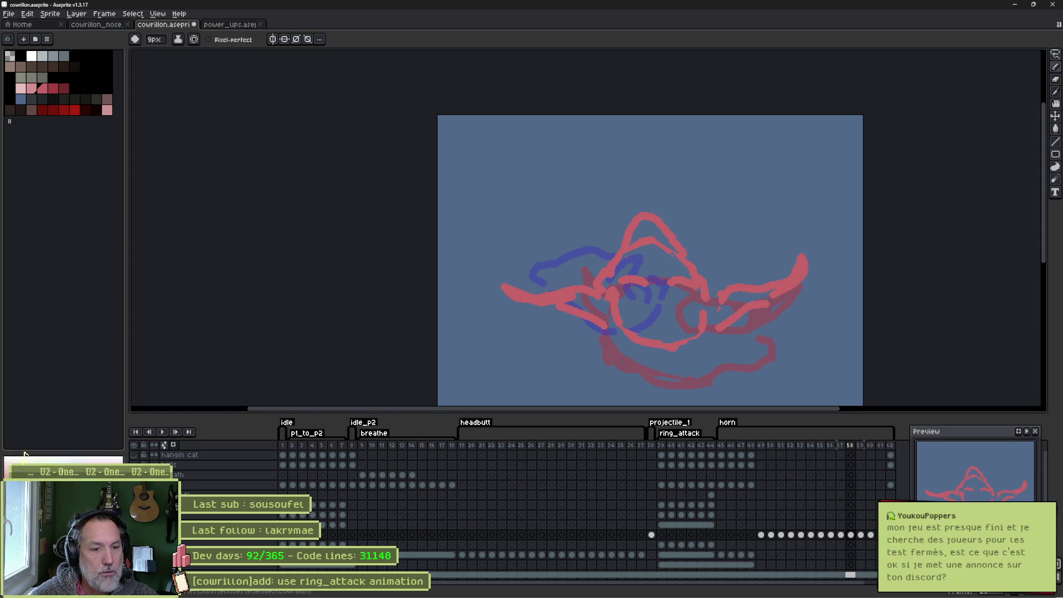
mouse_move(655, 593)
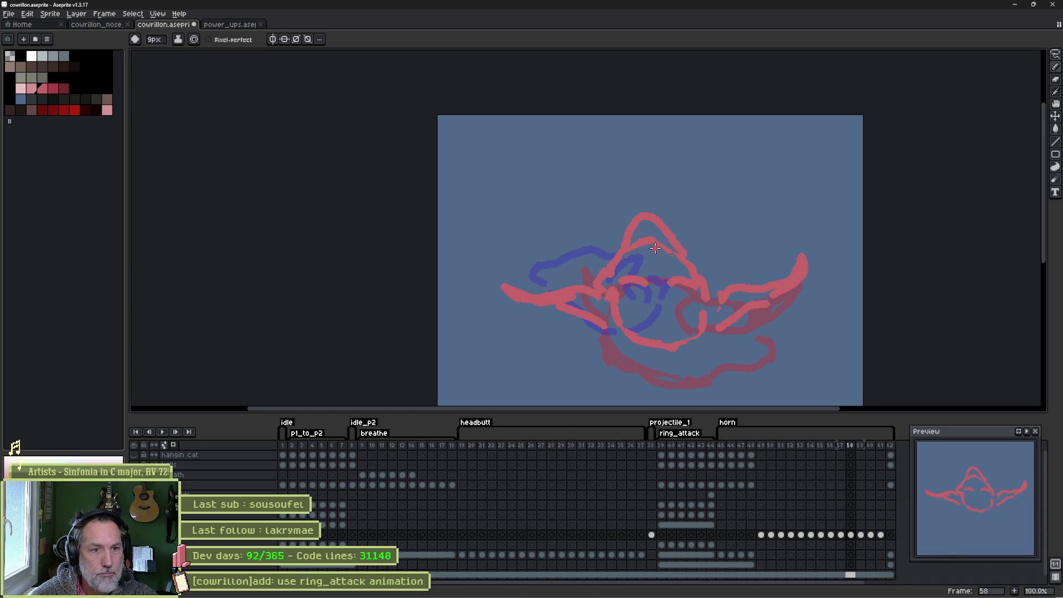
Draw a curled red left horn stroke beside the head.
key("b")
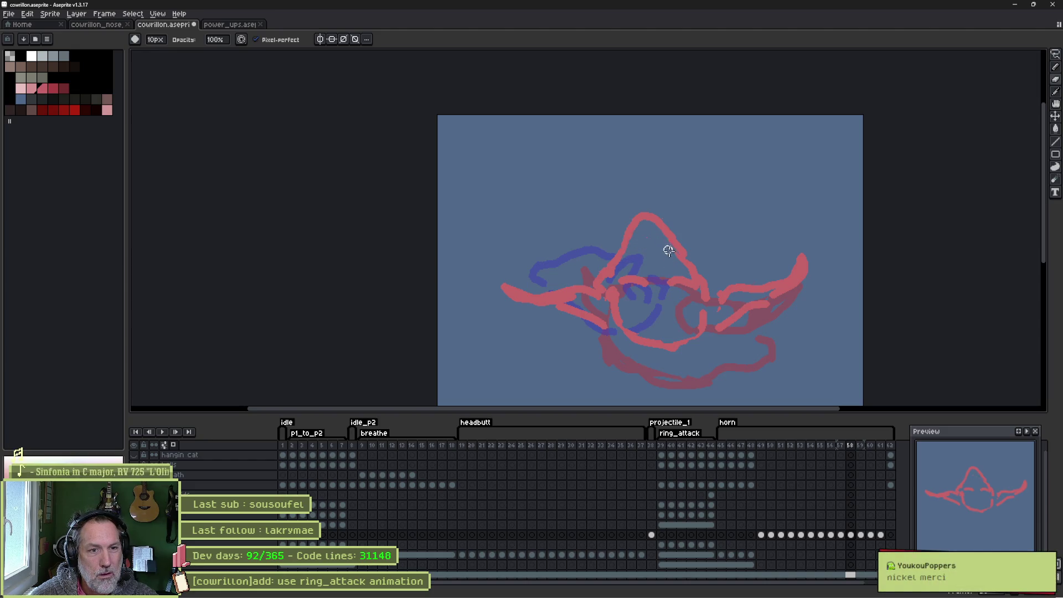
key("e")
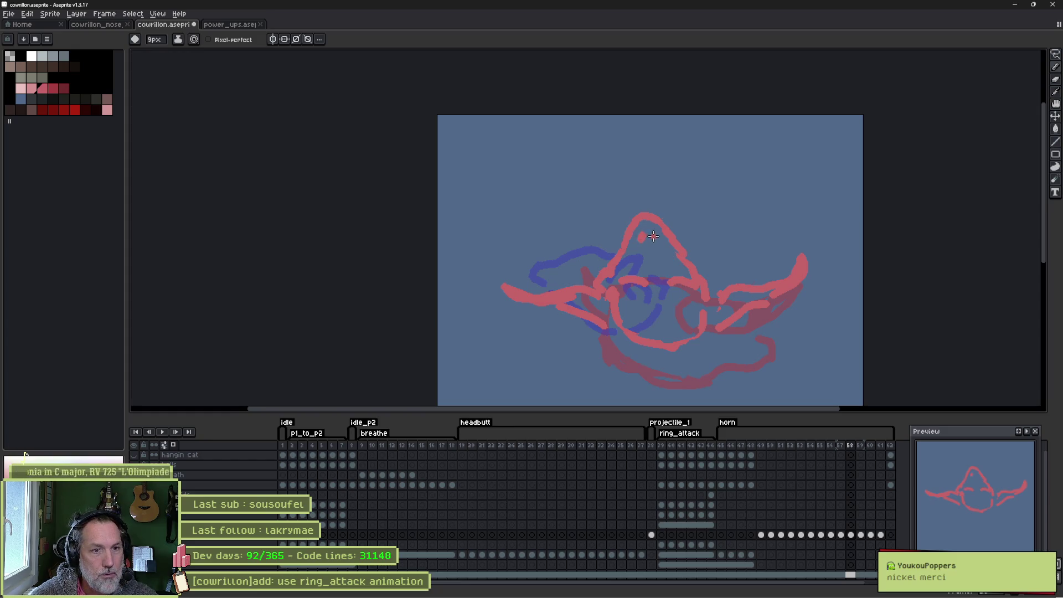
key("b")
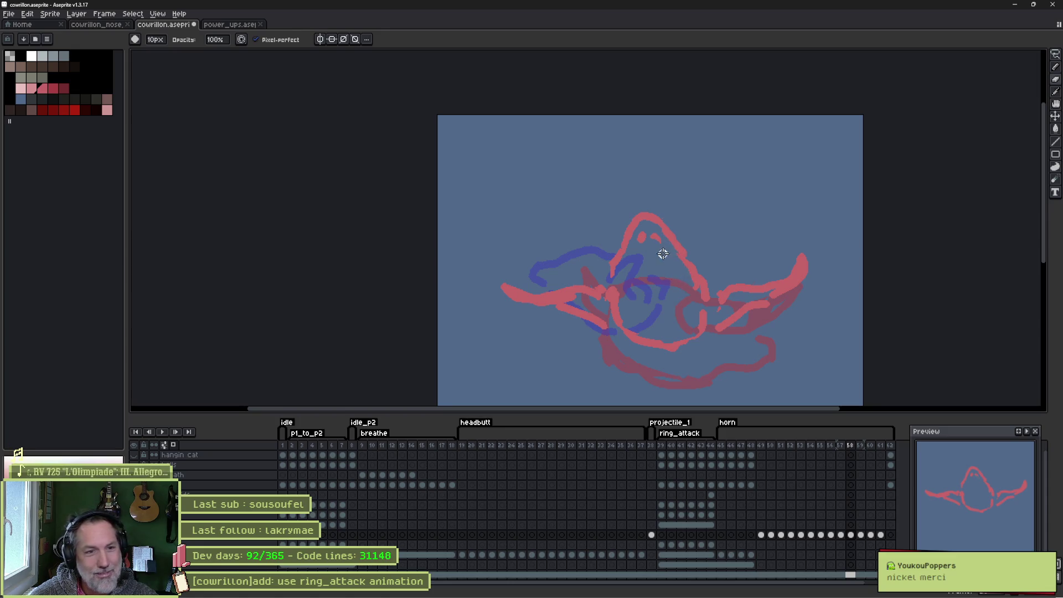
key("e")
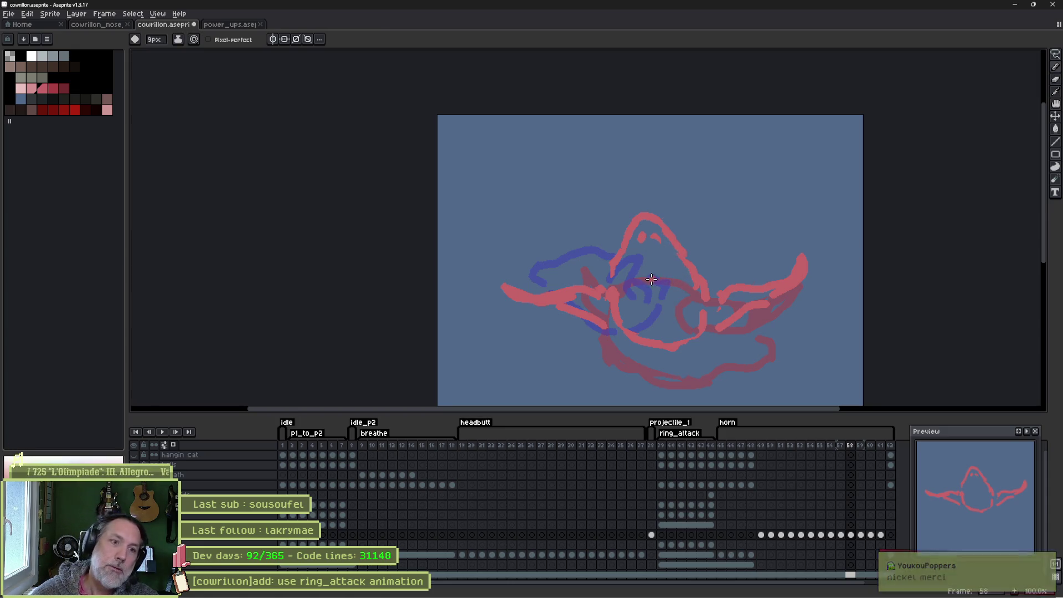
key("b")
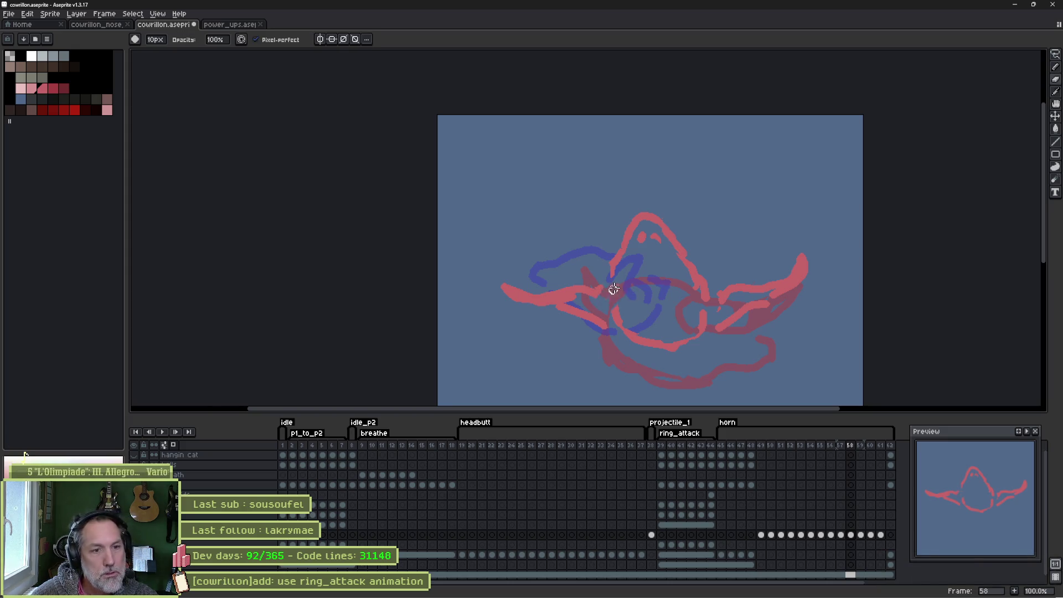
key("e")
mouse_move(615, 294)
left_mouse_down()
mouse_move(625, 319)
mouse_move(589, 318)
left_mouse_up()
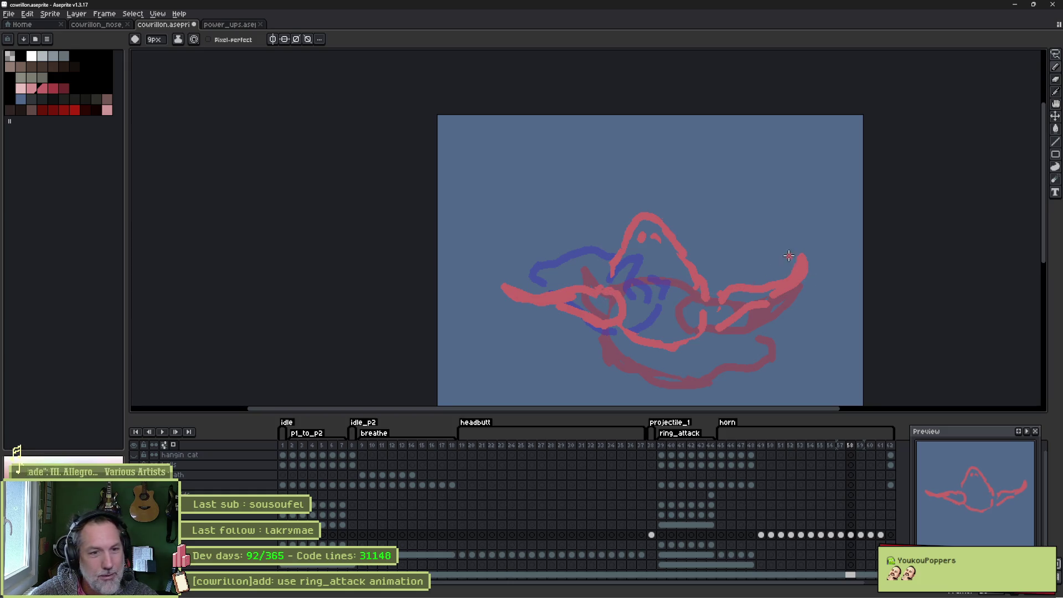
Erase the old right horn marks and redraw it as one long flat stroke.
key("e")
mouse_move(796, 266)
left_mouse_down()
mouse_move(809, 264)
mouse_move(731, 308)
mouse_move(719, 297)
mouse_move(742, 330)
left_mouse_up()
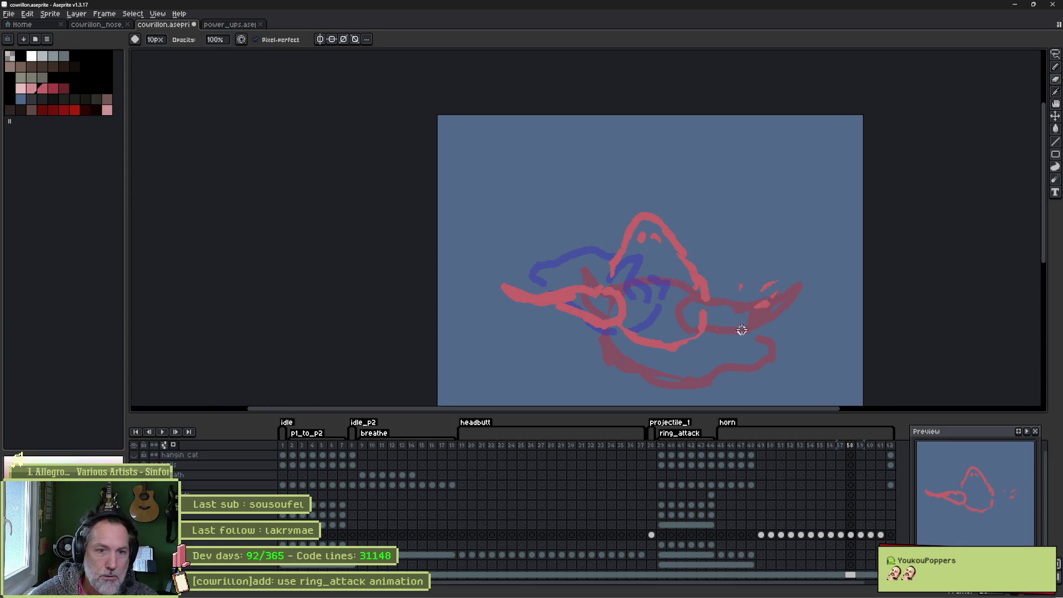
mouse_move(791, 272)
left_mouse_down()
mouse_move(744, 304)
mouse_move(787, 306)
left_mouse_up()
key("b")
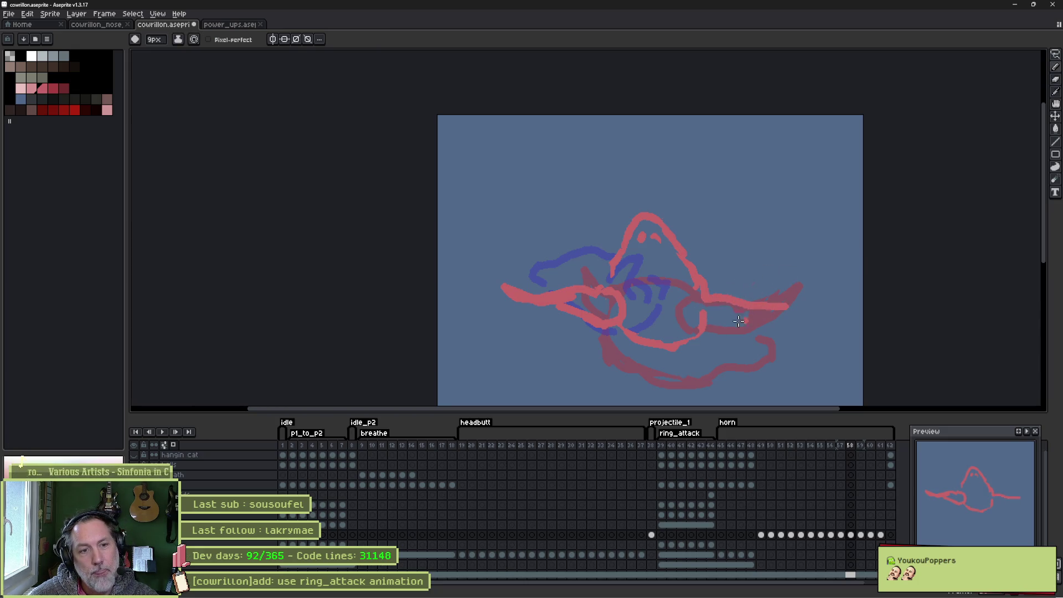
mouse_move(704, 305)
left_mouse_down()
mouse_move(701, 321)
mouse_move(806, 312)
left_mouse_up()
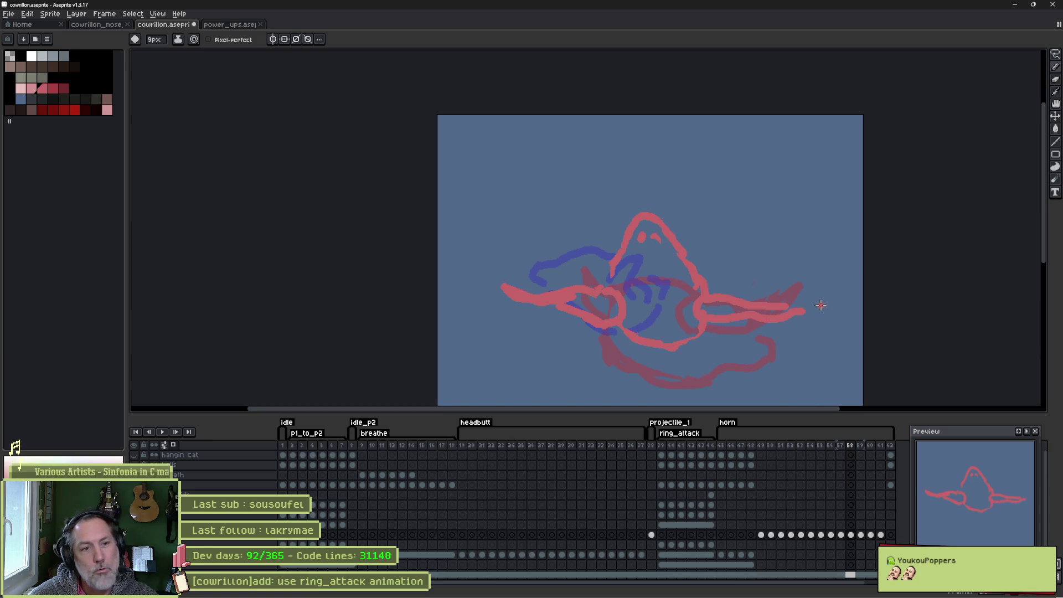
left_click(840, 447)
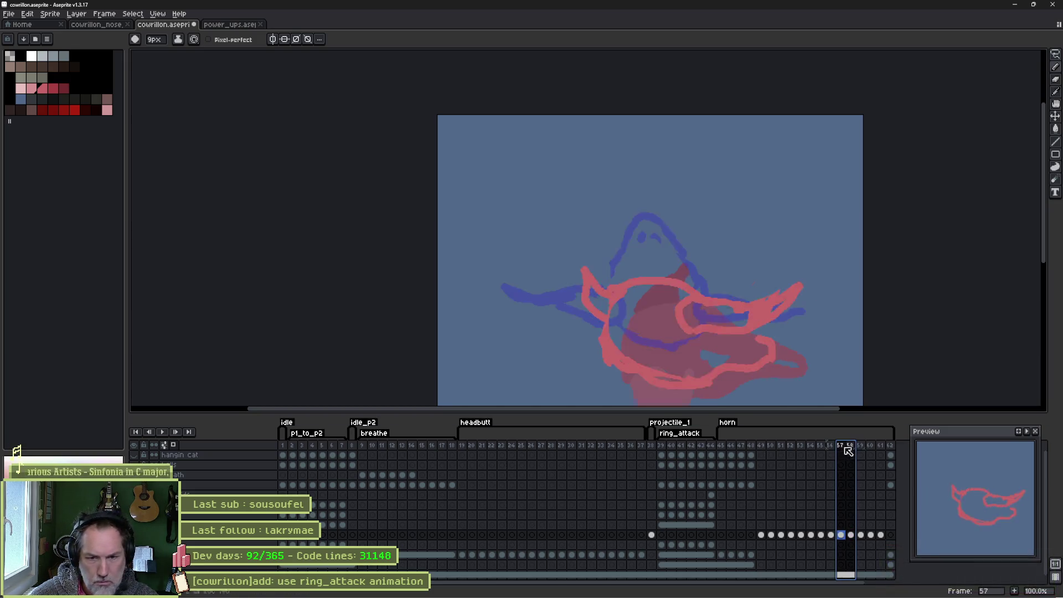
Flip between frames 57 and 58 to compare the horn poses.
key("Right")
key("Left")
key("Left")
key("Right")
key("Right")
key("Left")
left_click(852, 448)
left_click(840, 447)
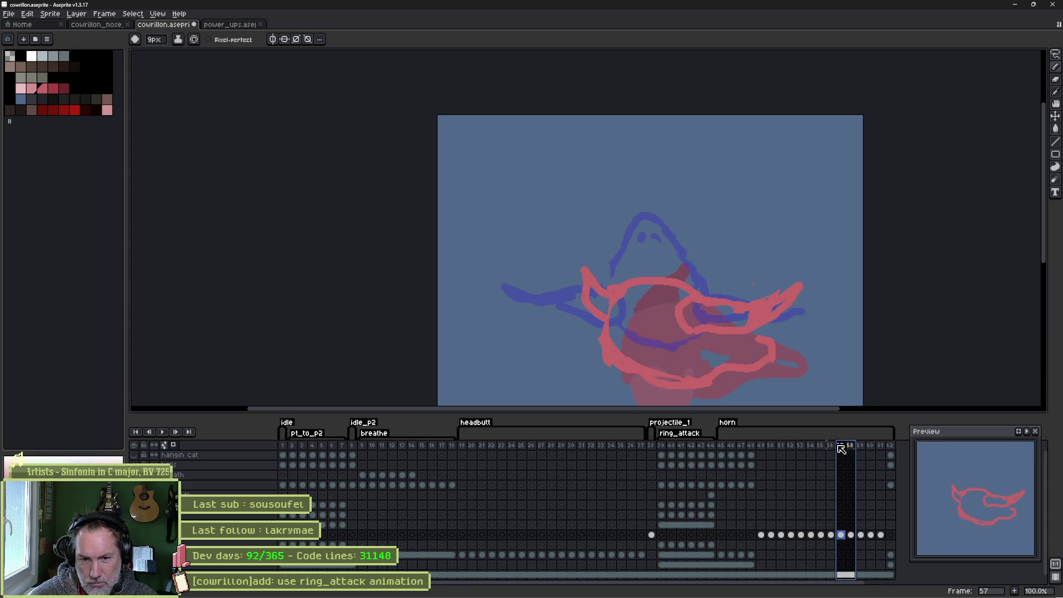
left_click(852, 448)
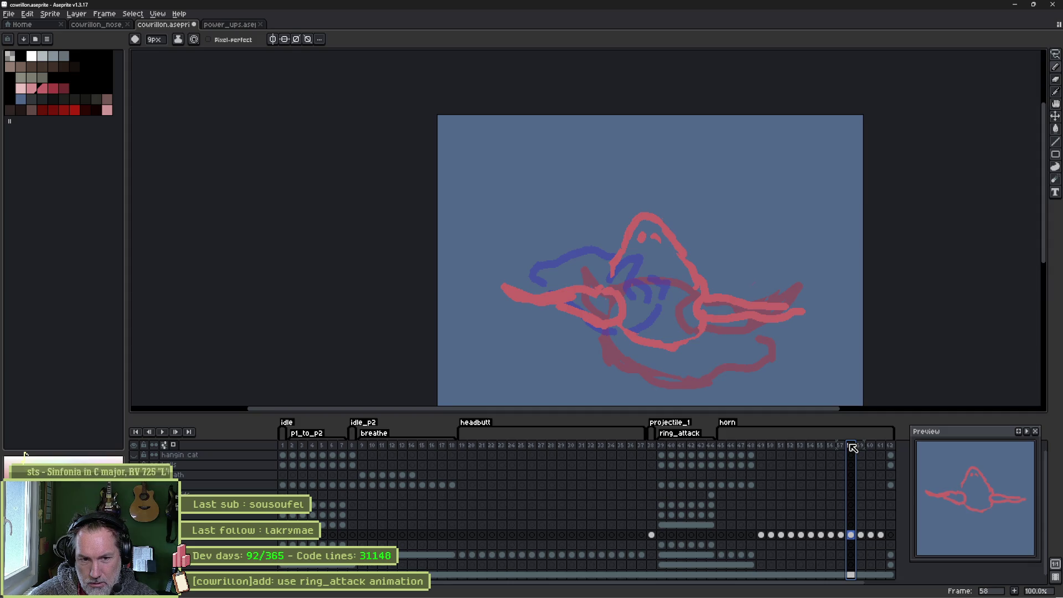
Insert a new frame after frame 57 and clear its copied drawing.
left_click(842, 535)
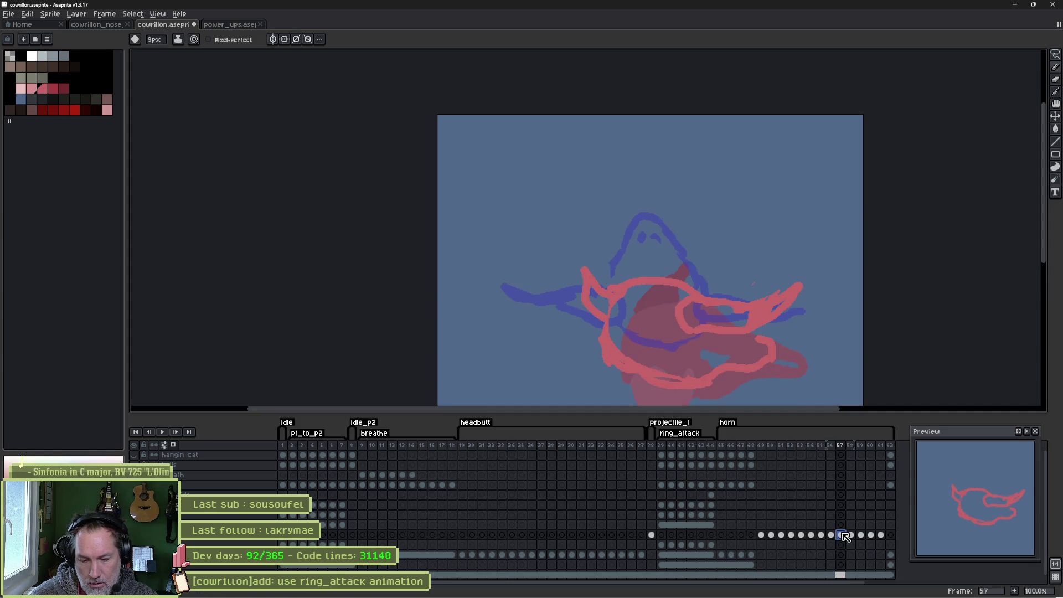
key("alt+n")
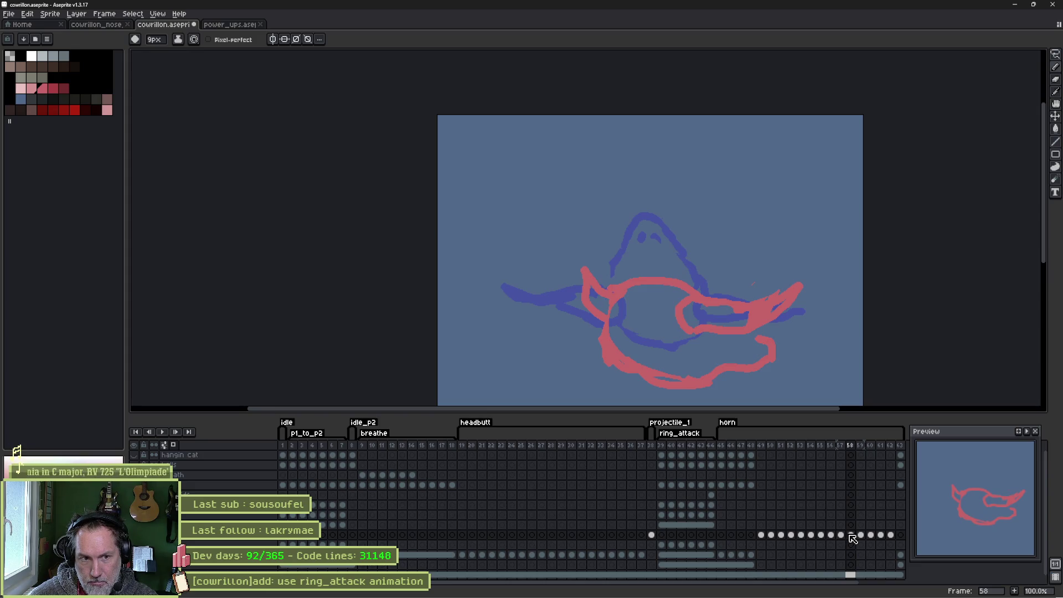
key("Delete")
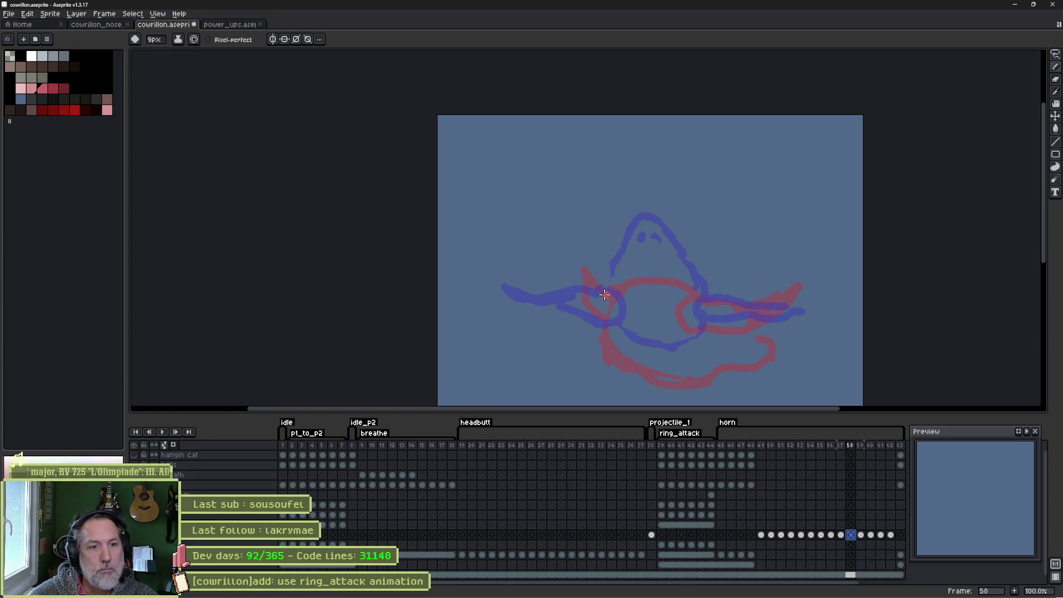
Sketch red left and right horn strokes, redrawing the left horn tip pointing upward.
mouse_move(599, 295)
left_mouse_down()
mouse_move(536, 275)
mouse_move(591, 315)
left_mouse_up()
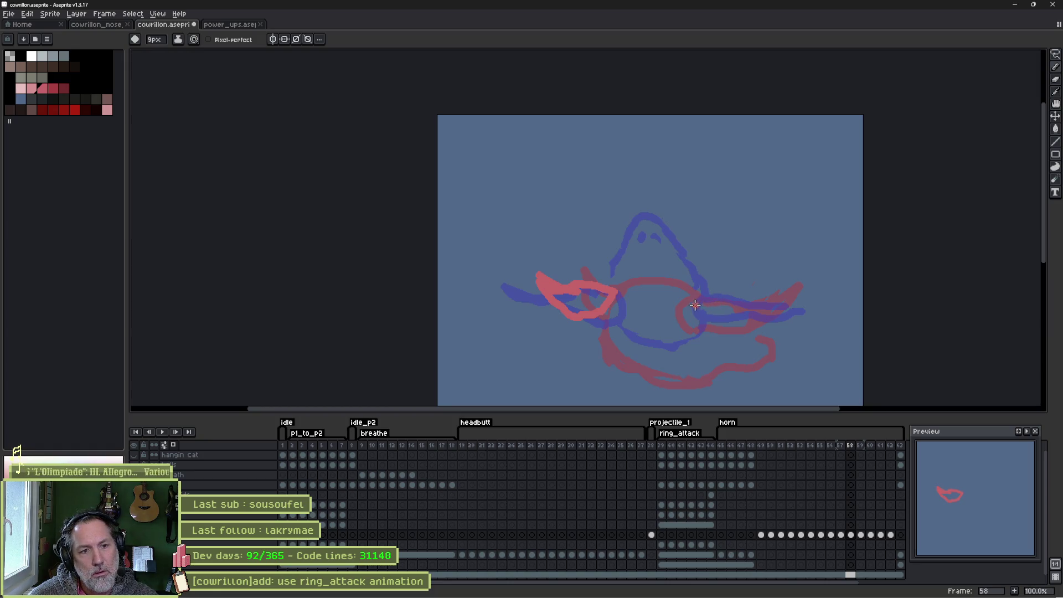
mouse_move(713, 292)
left_mouse_down()
mouse_move(766, 293)
mouse_move(720, 325)
mouse_move(681, 286)
left_mouse_up()
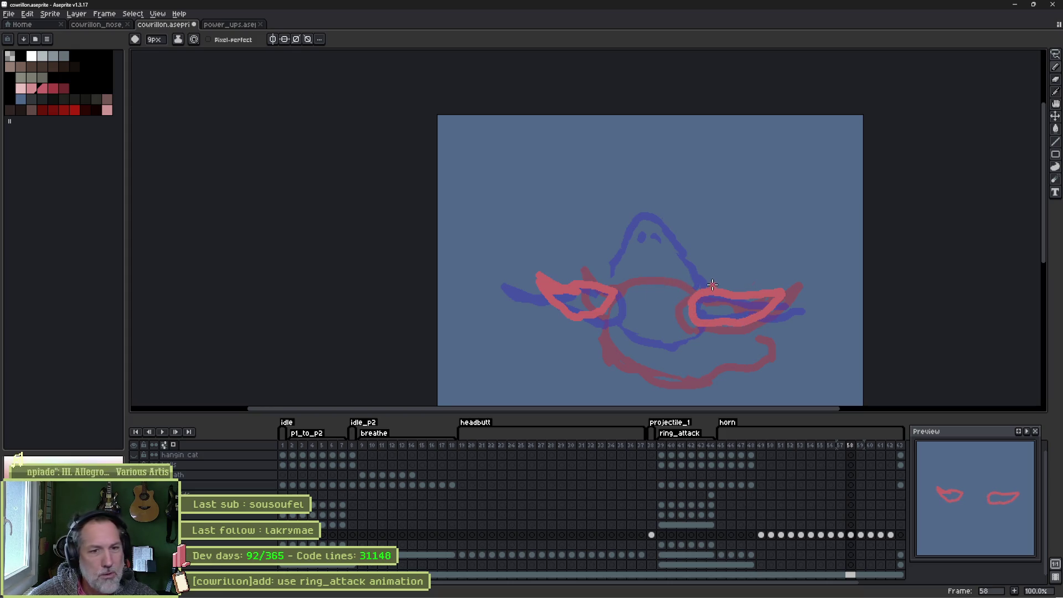
key("e")
mouse_move(532, 280)
left_mouse_down()
mouse_move(552, 283)
mouse_move(550, 302)
mouse_move(569, 297)
mouse_move(583, 289)
mouse_move(562, 266)
mouse_move(560, 305)
mouse_move(593, 304)
left_mouse_up()
key("b")
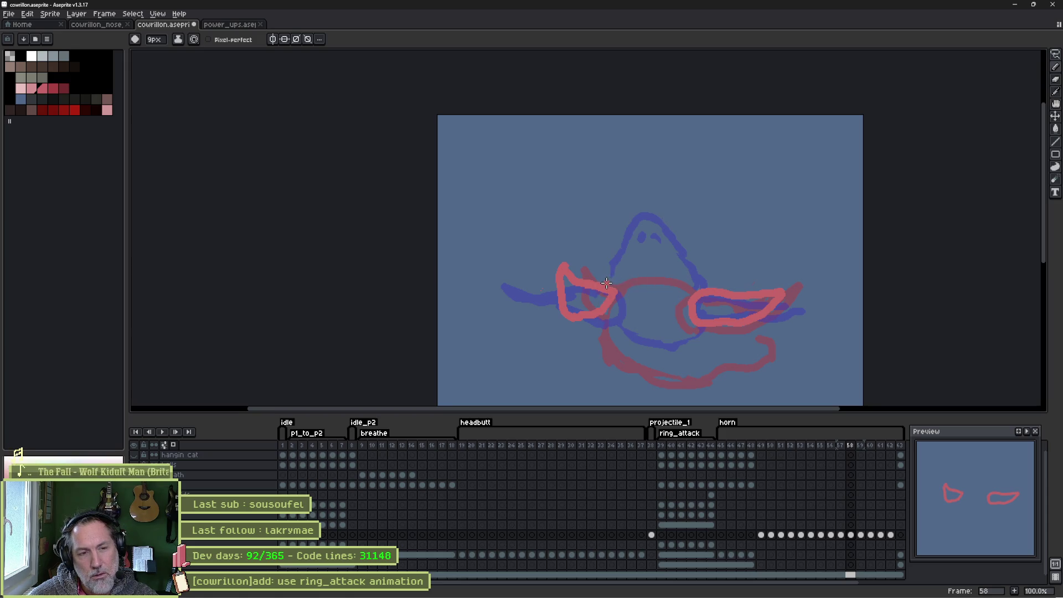
mouse_move(606, 284)
left_mouse_down()
mouse_move(701, 255)
mouse_move(734, 265)
mouse_move(726, 303)
mouse_move(632, 356)
mouse_move(590, 310)
left_mouse_up()
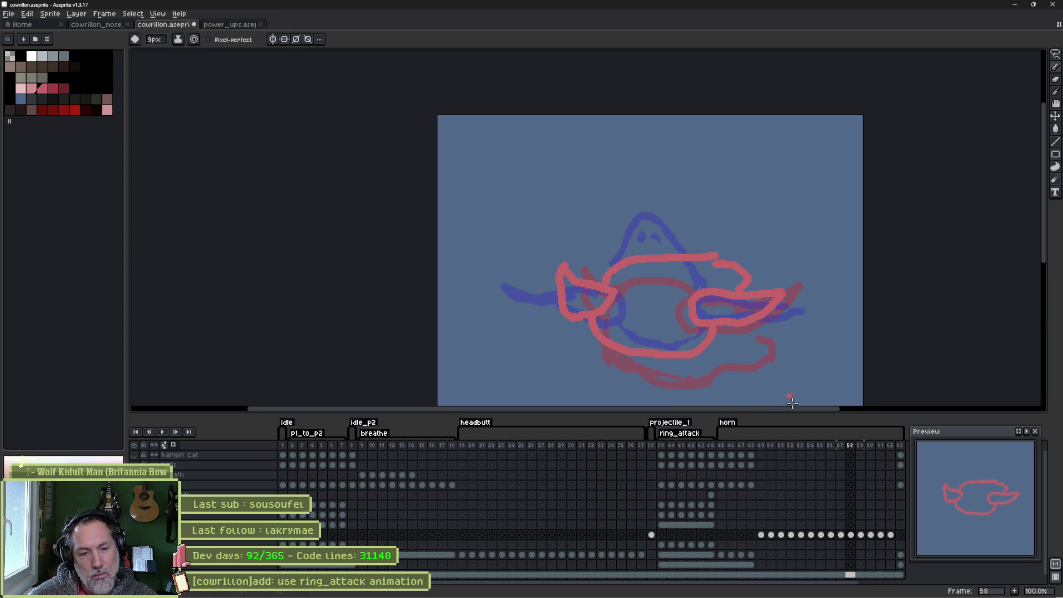
Preview the horn motion across frames 57–59.
left_click(835, 446)
left_click_drag(840, 447, 867, 455)
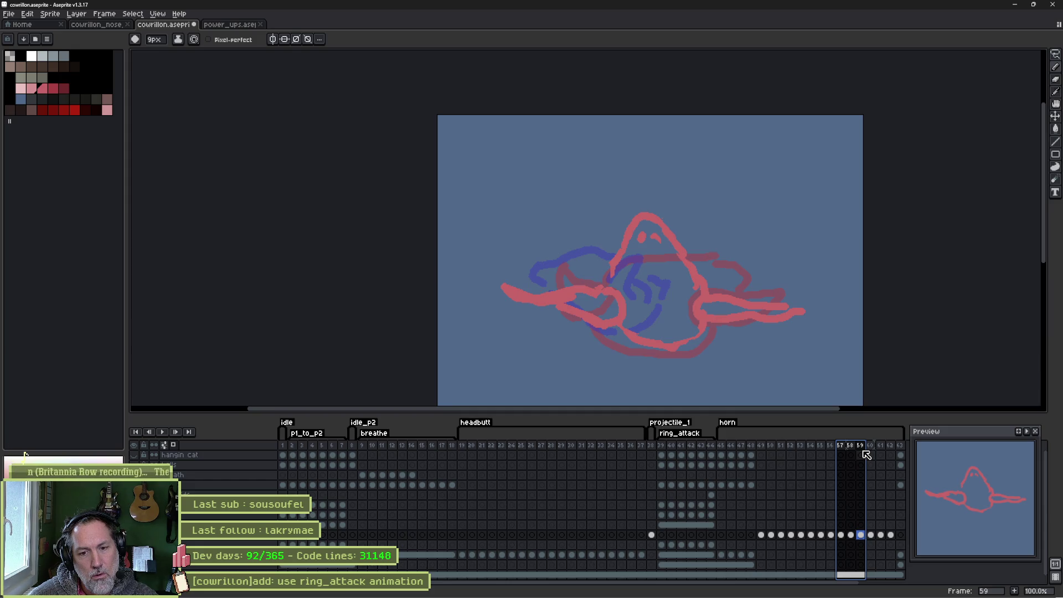
mouse_move(867, 454)
left_mouse_down()
mouse_move(840, 453)
mouse_move(866, 455)
left_mouse_up()
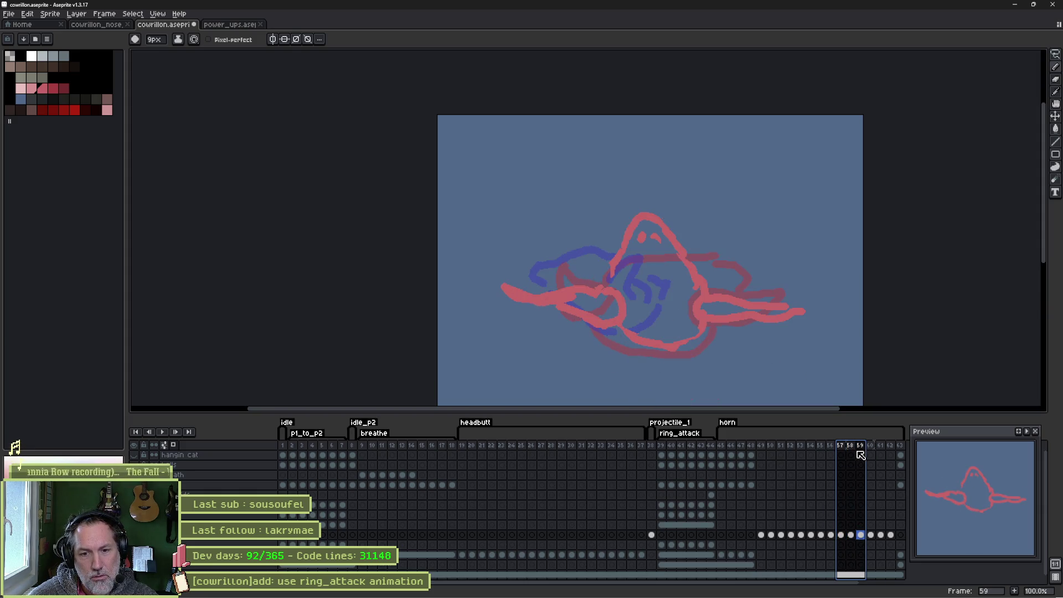
Lasso the red head and move it about 40 px down.
key("q")
mouse_move(683, 211)
left_mouse_down()
mouse_move(672, 259)
mouse_move(601, 252)
left_mouse_up()
left_click_drag(663, 236, 664, 259)
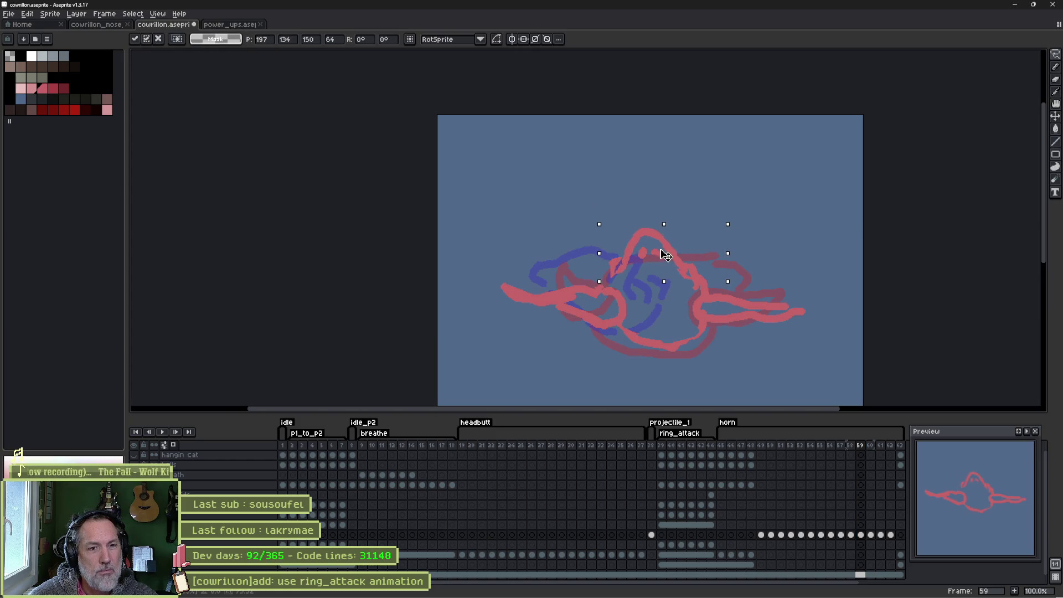
key("Return")
Erase strokes across the head while keeping its top outline.
key("b")
key("e")
mouse_move(616, 285)
left_mouse_down()
mouse_move(639, 263)
mouse_move(691, 272)
left_mouse_up()
left_click_drag(671, 235, 641, 239)
key("ctrl+z")
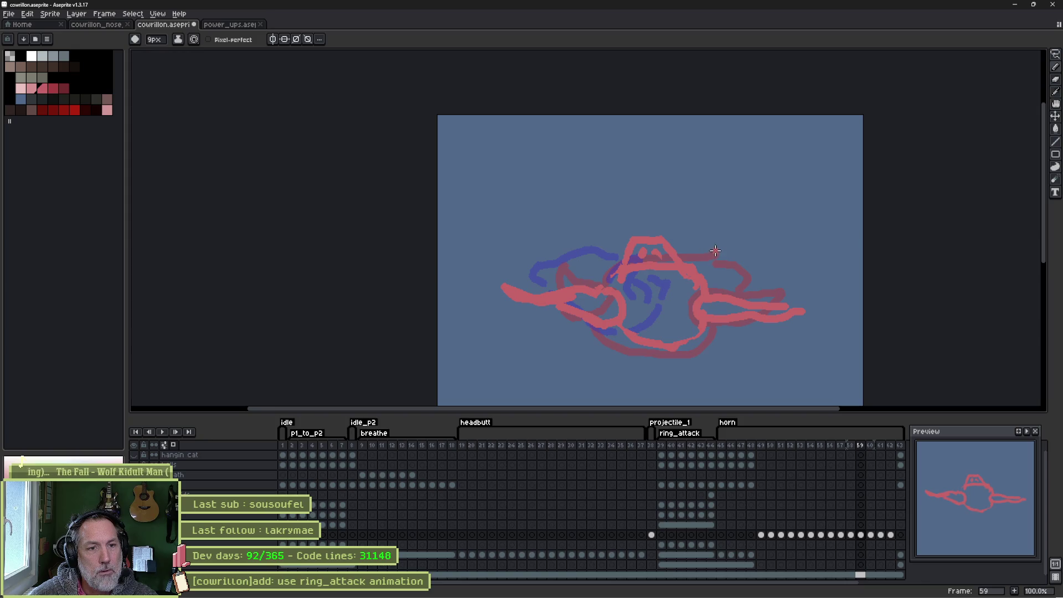
left_click(831, 448)
Shift the red sketch on frames 58–60 slightly, then move frame 60's sketch right and down.
left_click_drag(850, 447, 879, 450)
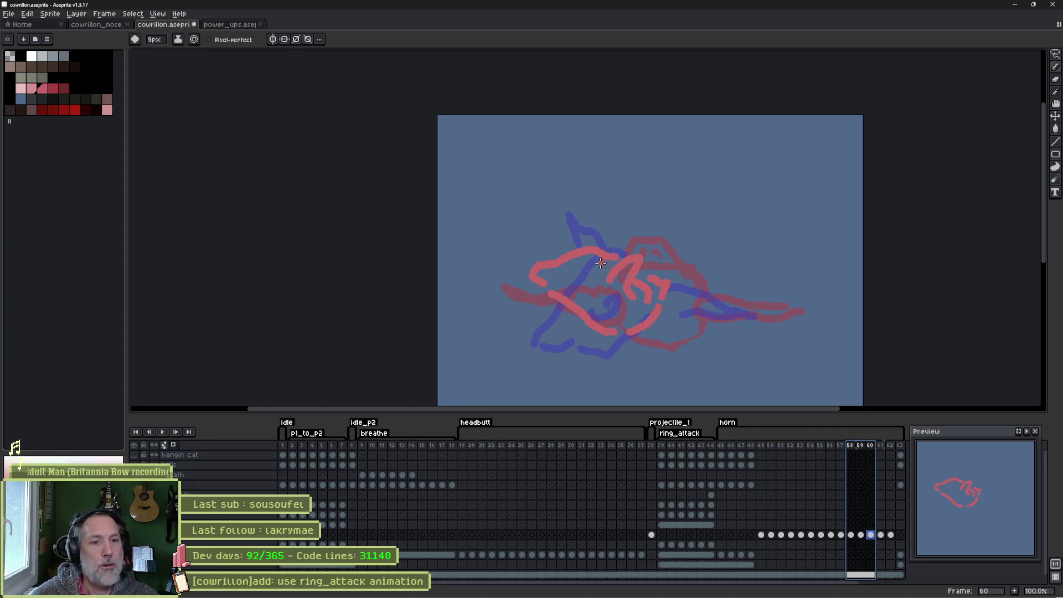
key("v")
left_click_drag(642, 313, 637, 309)
left_click(873, 535)
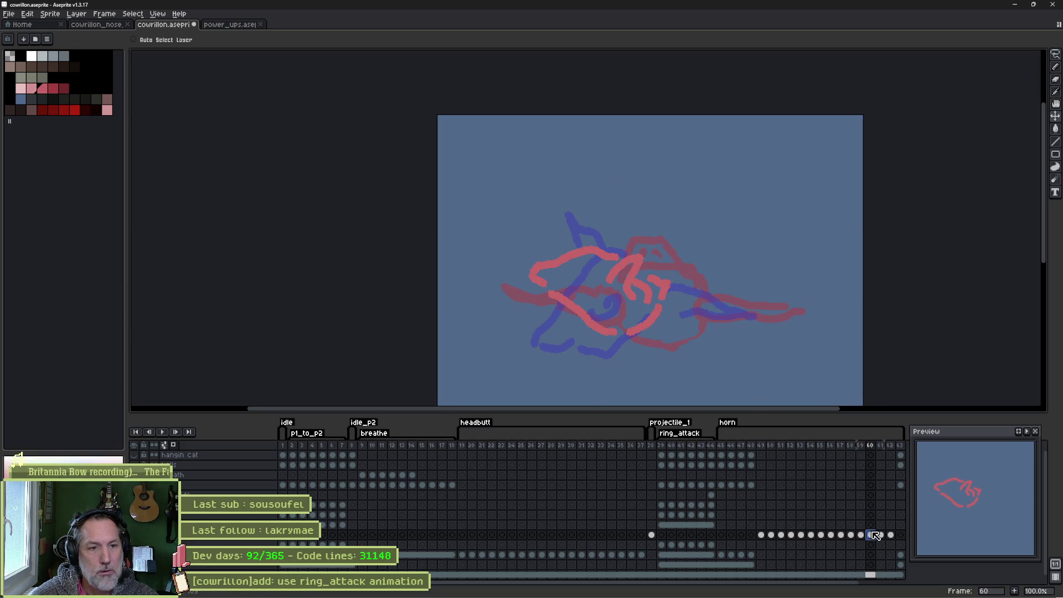
left_click_drag(641, 311, 657, 317)
Nudge frame 61's red sketch down, then play back frames 49–53 of the horn animation.
left_click(880, 536)
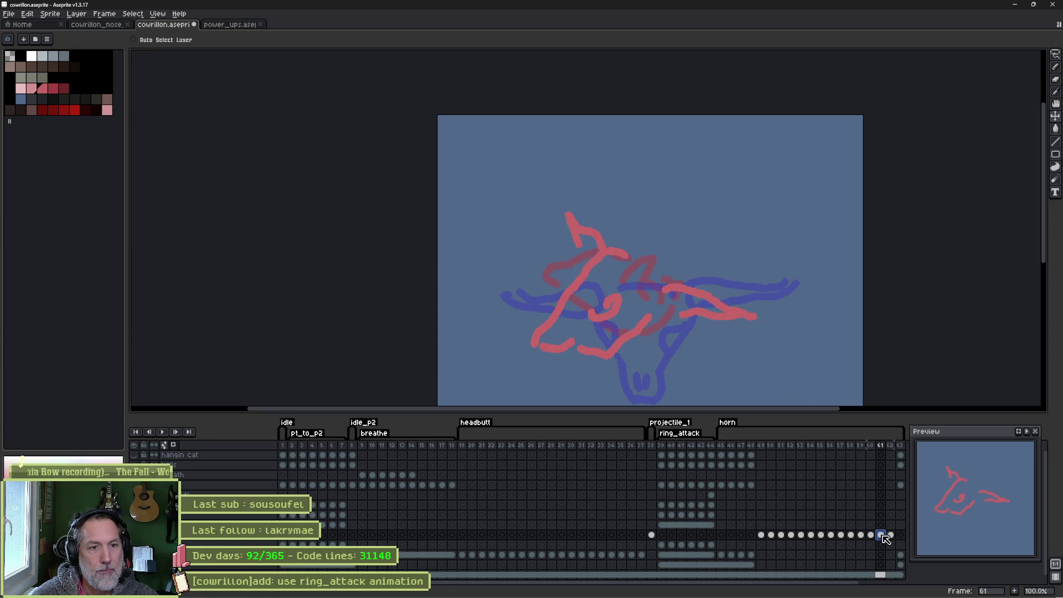
left_click_drag(643, 301, 644, 306)
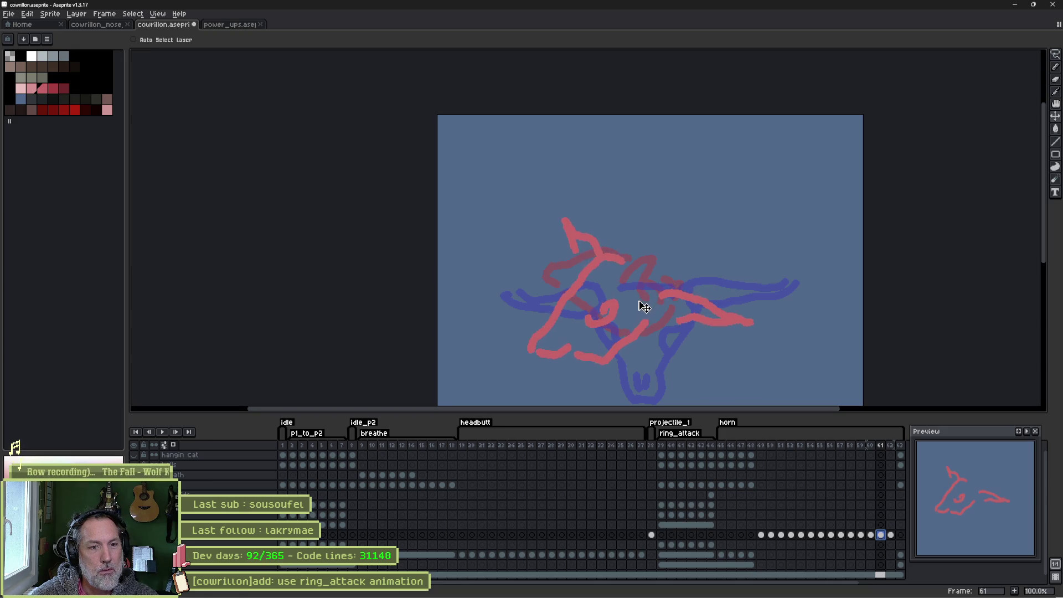
left_click_drag(761, 535, 883, 537)
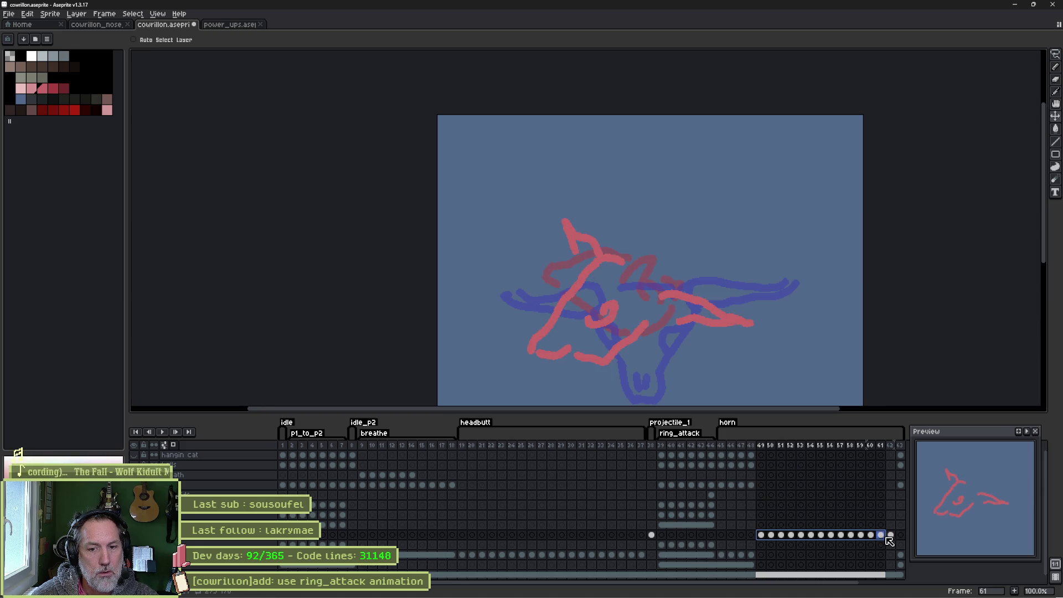
left_click(767, 542)
Play the horn animation over frames 49–57, then 49–55, and stop on frame 56.
key("Return")
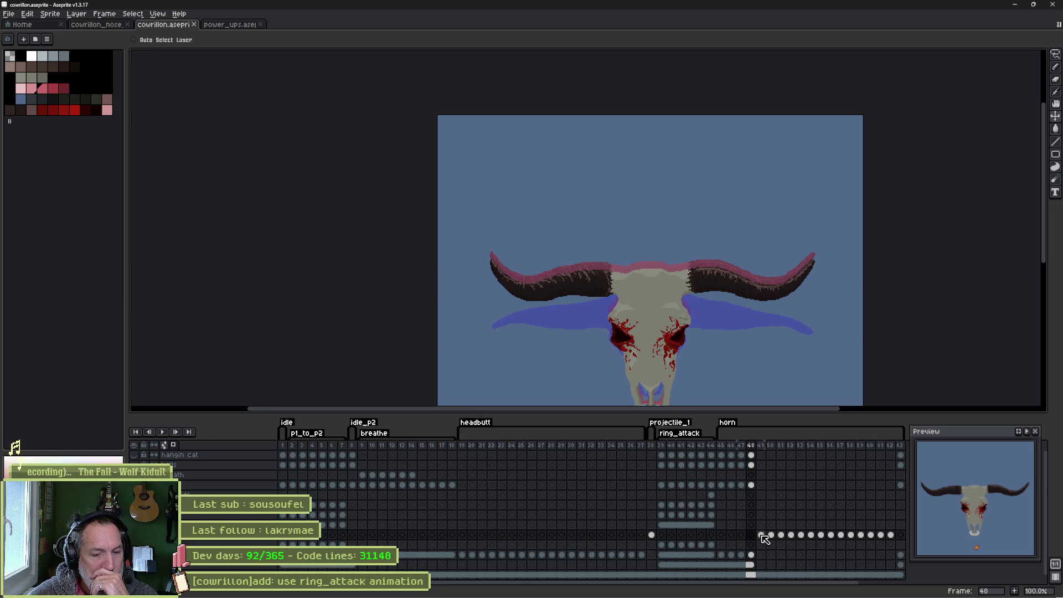
mouse_move(765, 539)
left_mouse_down()
mouse_move(853, 541)
mouse_move(840, 541)
left_mouse_up()
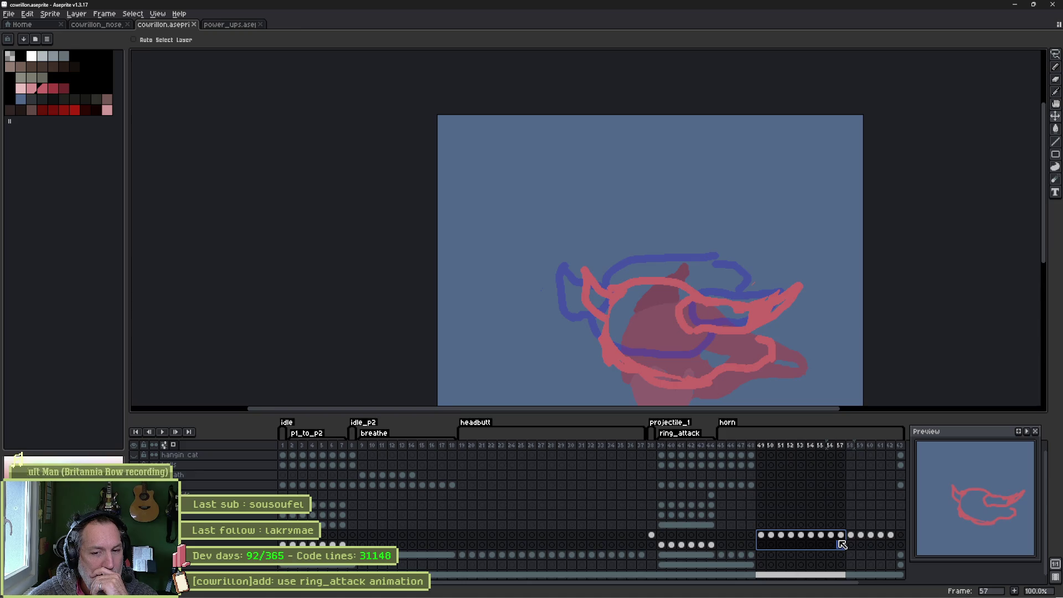
left_click_drag(841, 544, 832, 546)
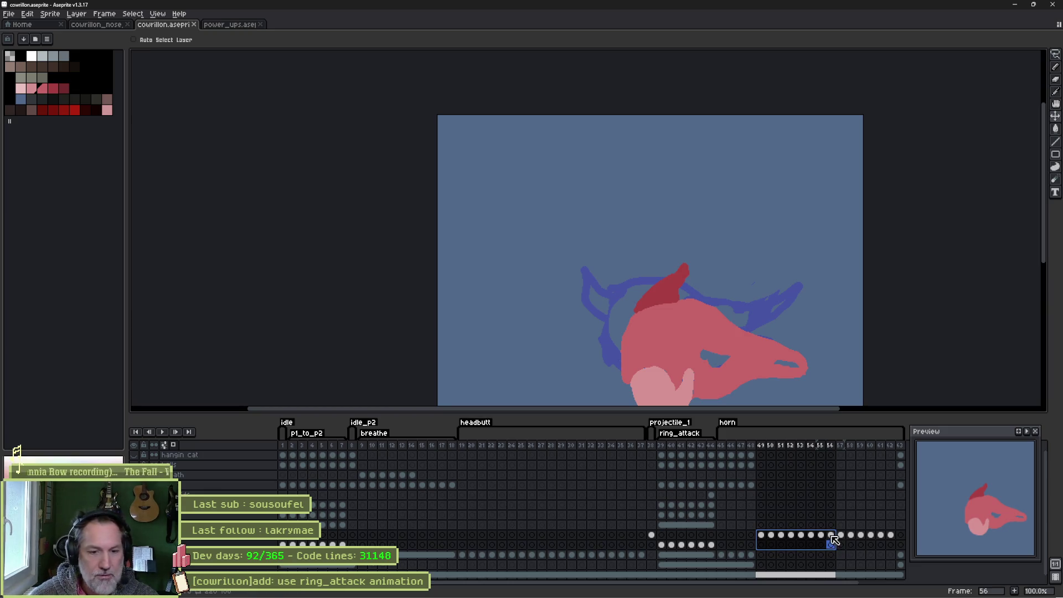
left_click(831, 535)
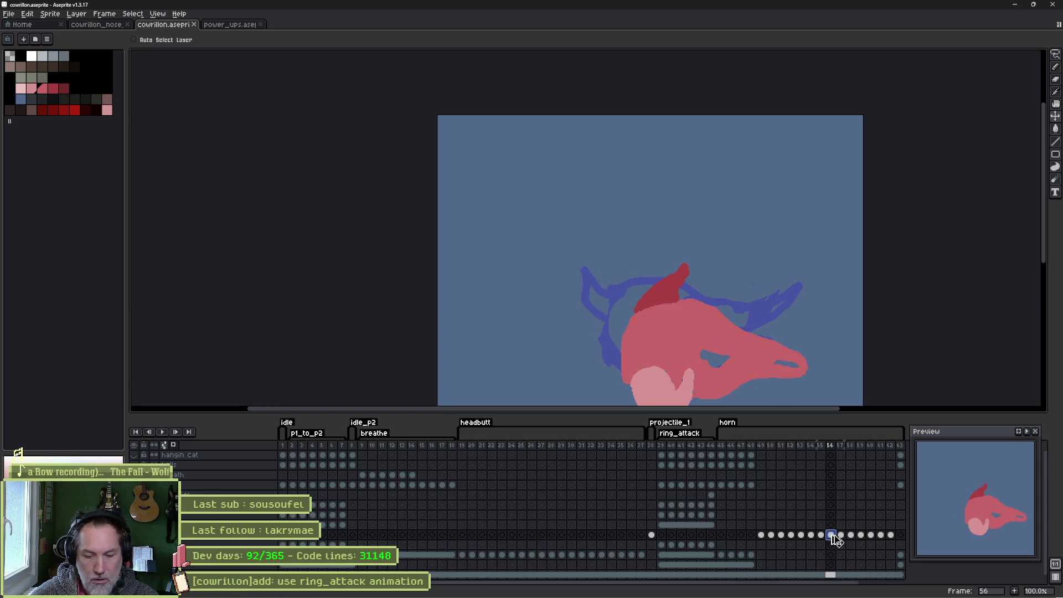
Add frame 57 as a copy of frame 56 and move its pale pink cheek to the right.
key("alt+n")
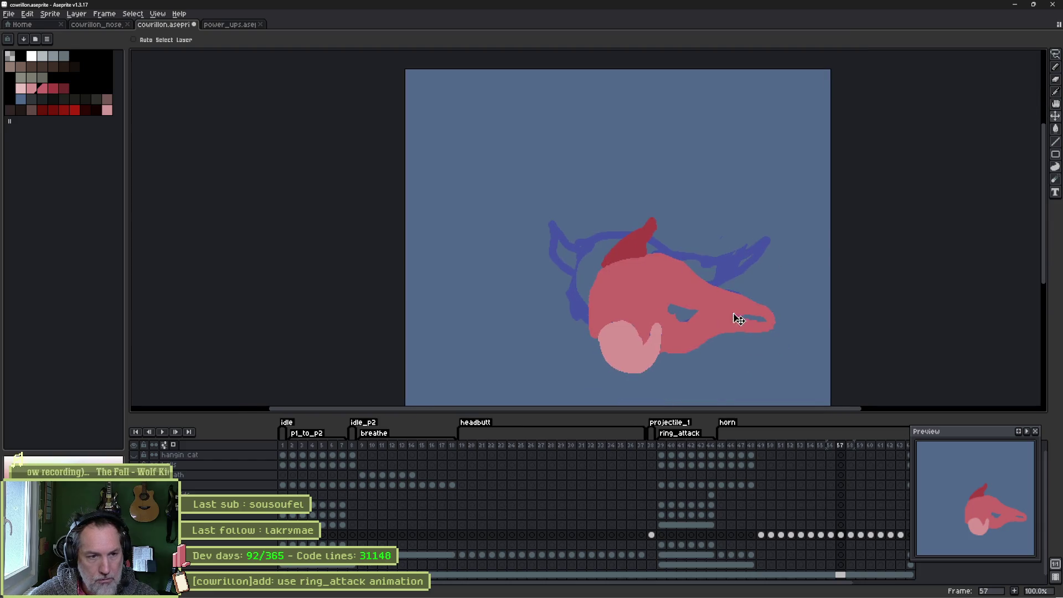
key("w")
left_click(637, 354)
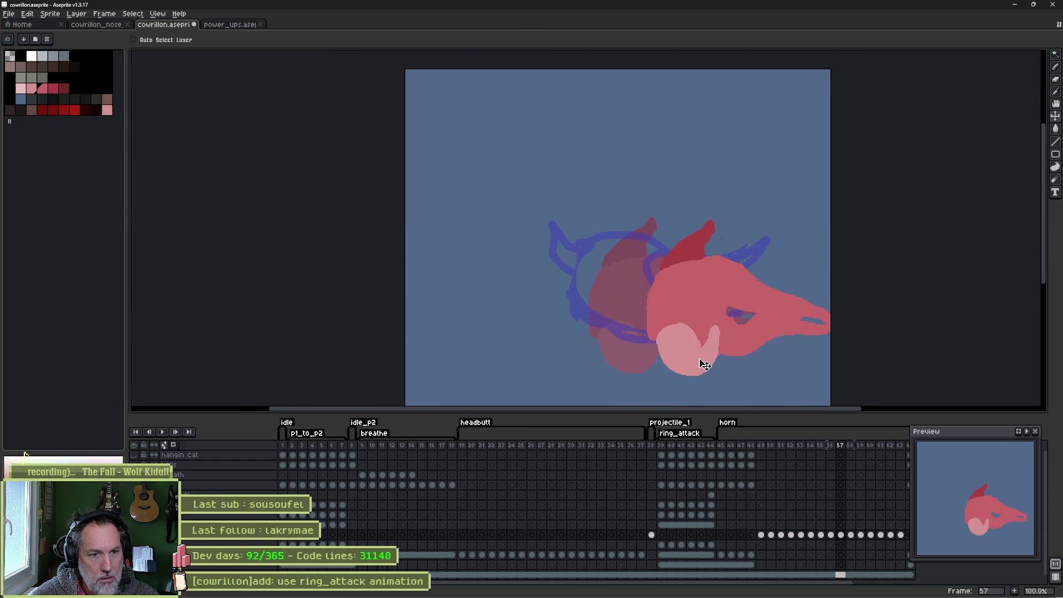
key("w")
left_click_drag(655, 359, 720, 362)
key("ctrl+d")
Extend the horn upward with the pencil in its dark red colour.
key("b")
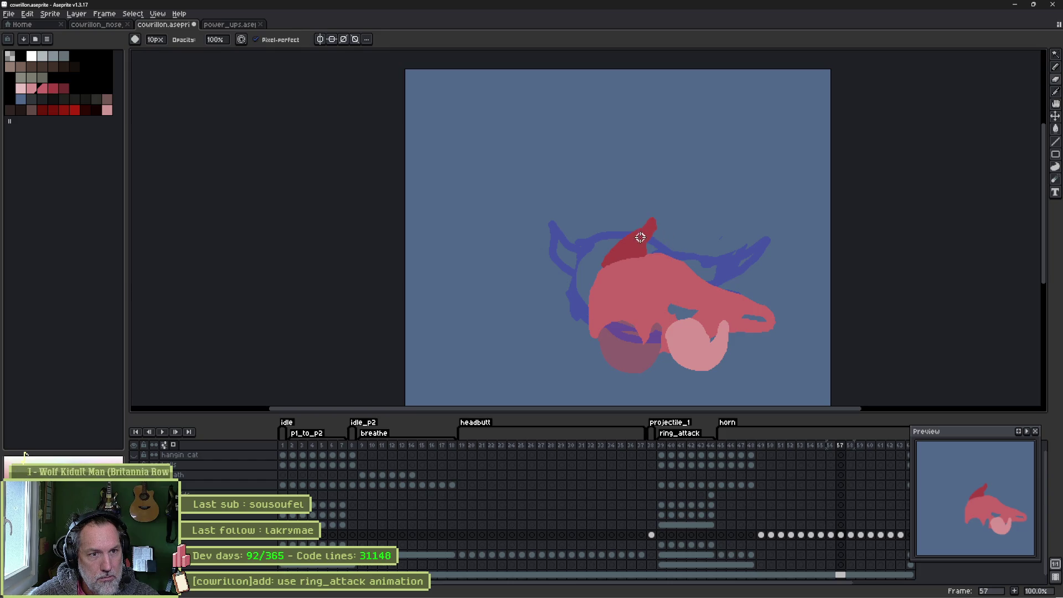
left_click(632, 248, "alt")
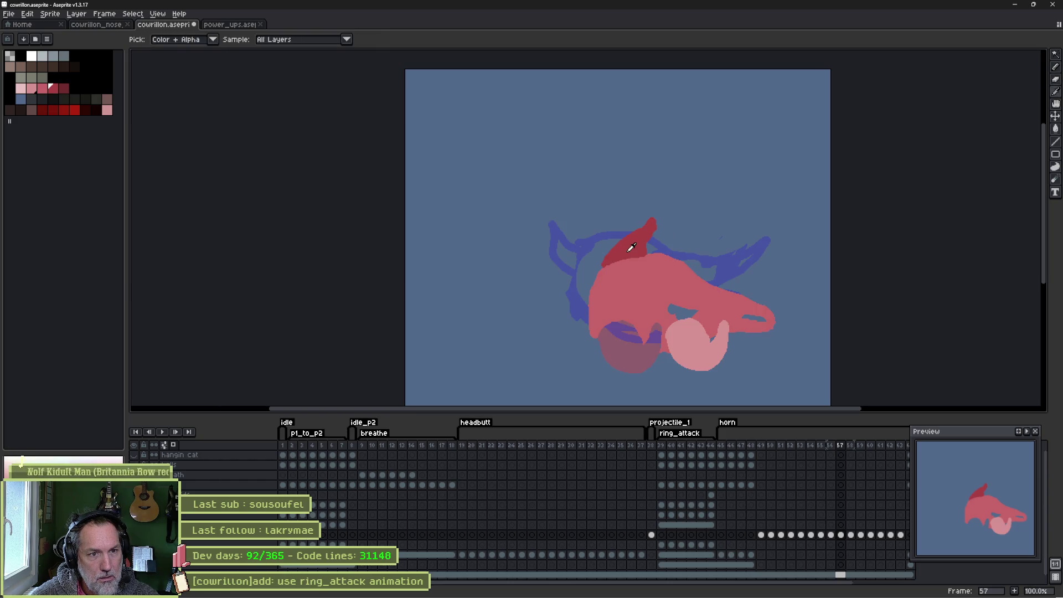
mouse_move(604, 265)
left_mouse_down()
mouse_move(593, 244)
mouse_move(612, 244)
left_mouse_up()
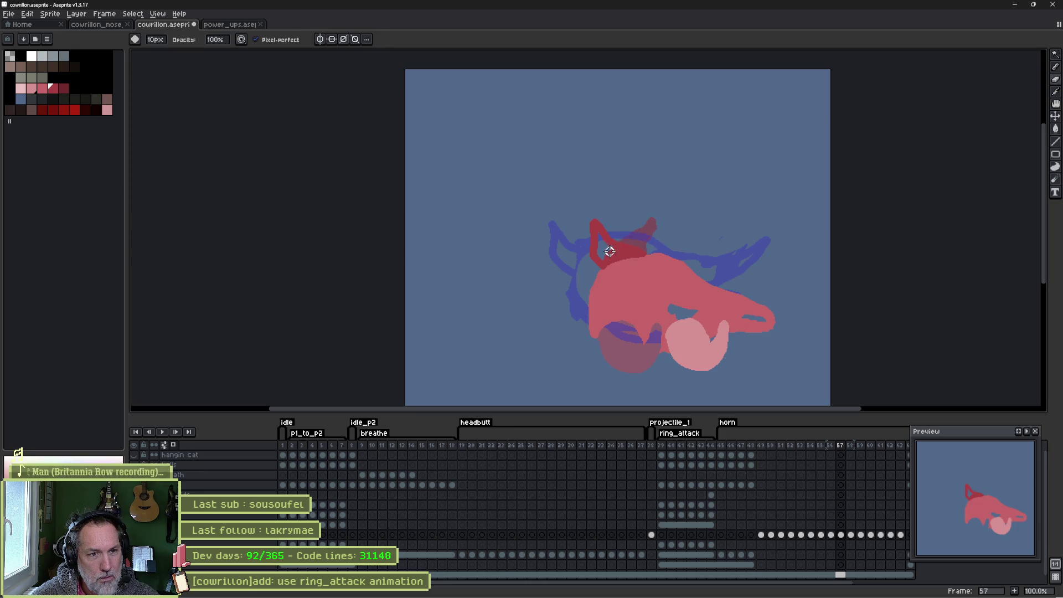
key("e")
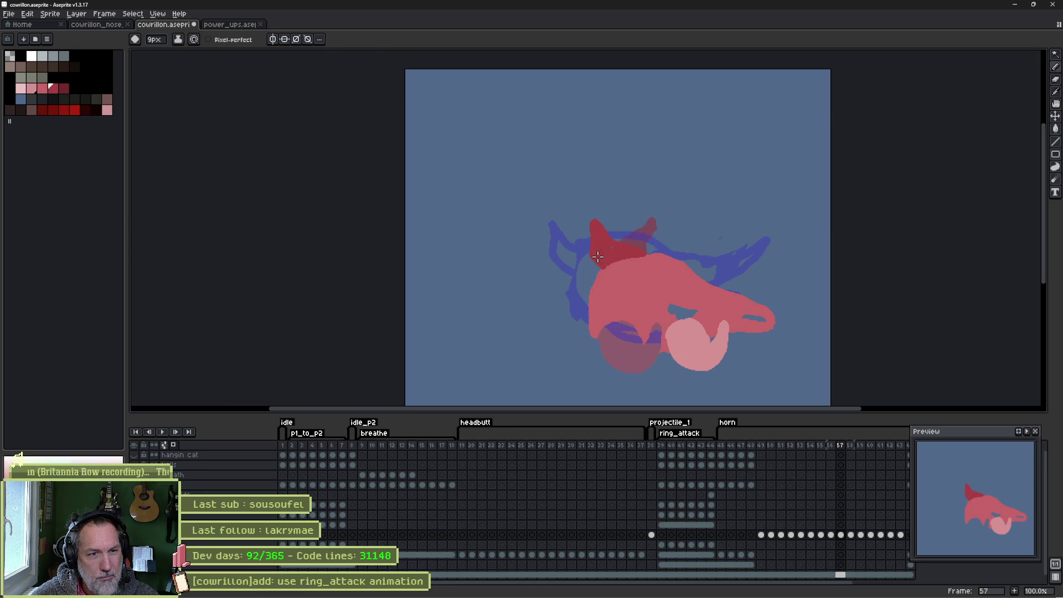
Select the red horn, move it left and down, and rotate it about 16 degrees.
key("m")
mouse_move(620, 227)
left_mouse_down()
mouse_move(587, 243)
mouse_move(563, 283)
left_mouse_up()
key("ctrl+shift+i")
key("ctrl+d")
left_click(612, 250)
left_click_drag(616, 257, 602, 265)
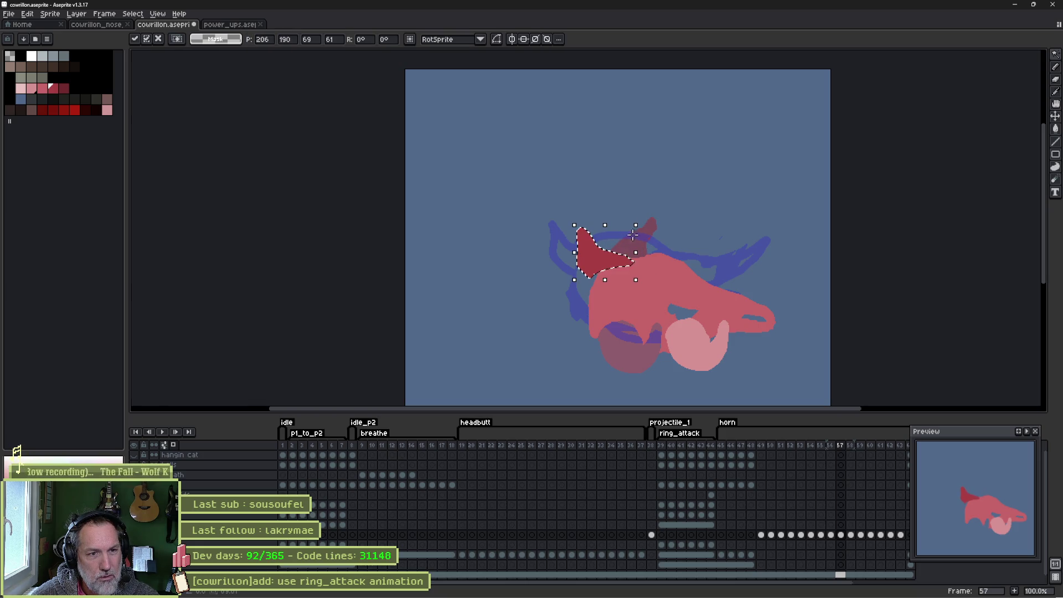
left_click_drag(642, 223, 633, 218)
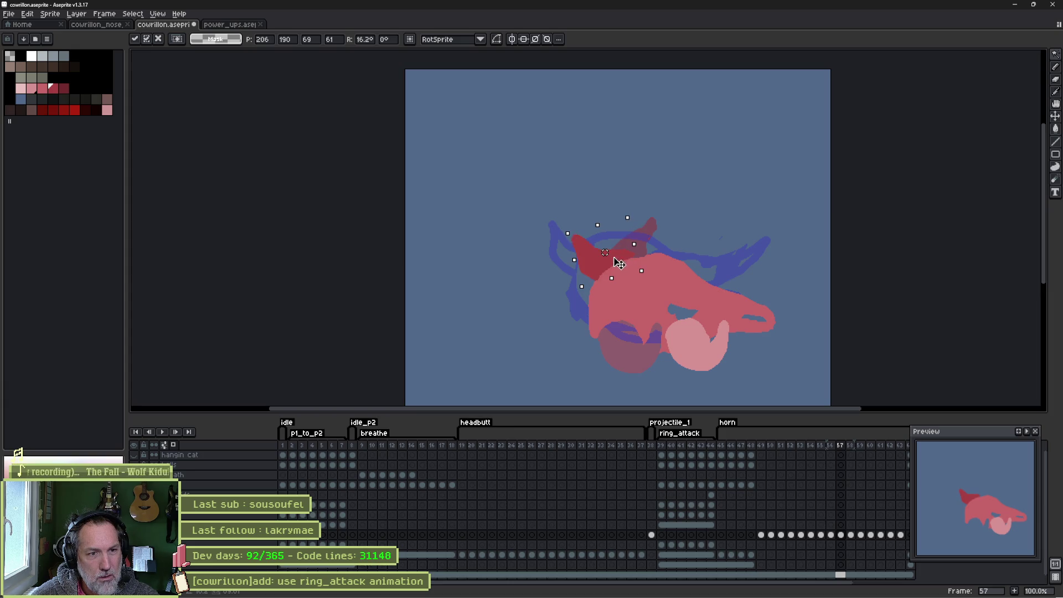
key("ctrl+d")
Erase part of the pink shape at right and paint pink over the blue-purple gap.
key("b")
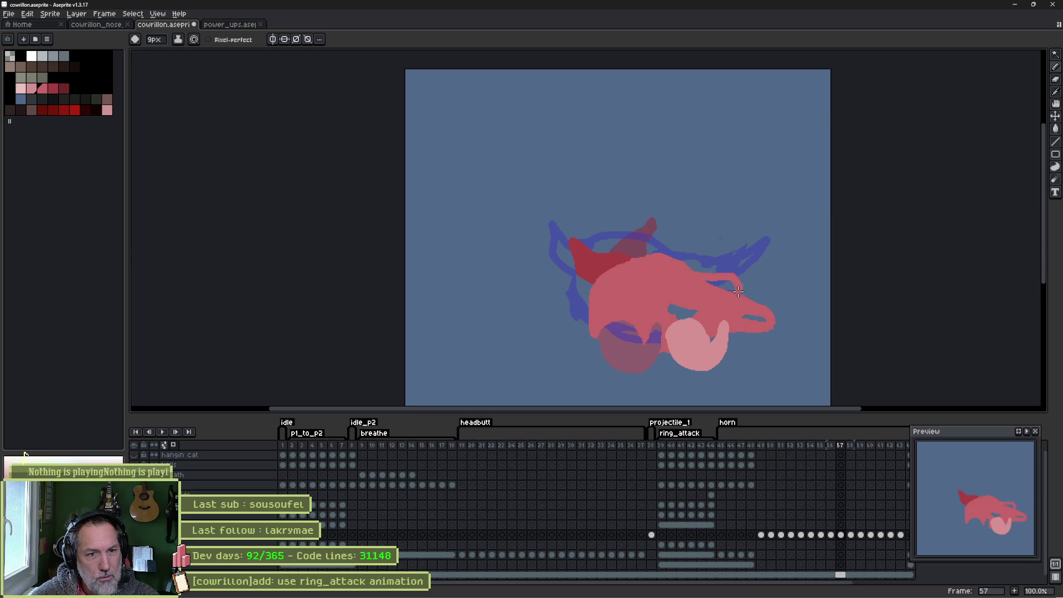
key("e")
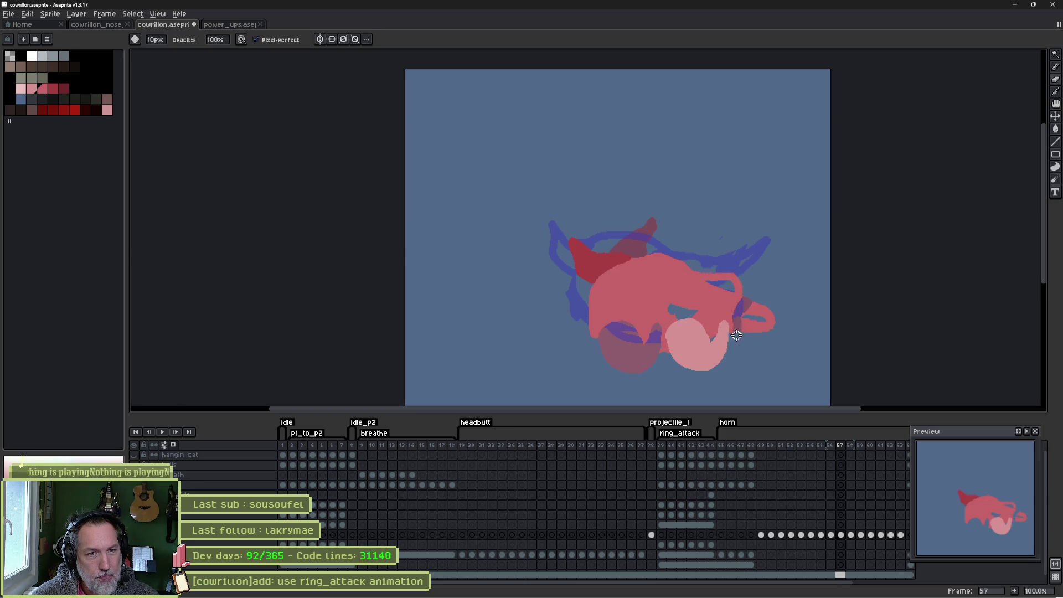
mouse_move(734, 334)
left_mouse_down()
mouse_move(738, 314)
mouse_move(753, 317)
mouse_move(762, 344)
left_mouse_up()
key("b")
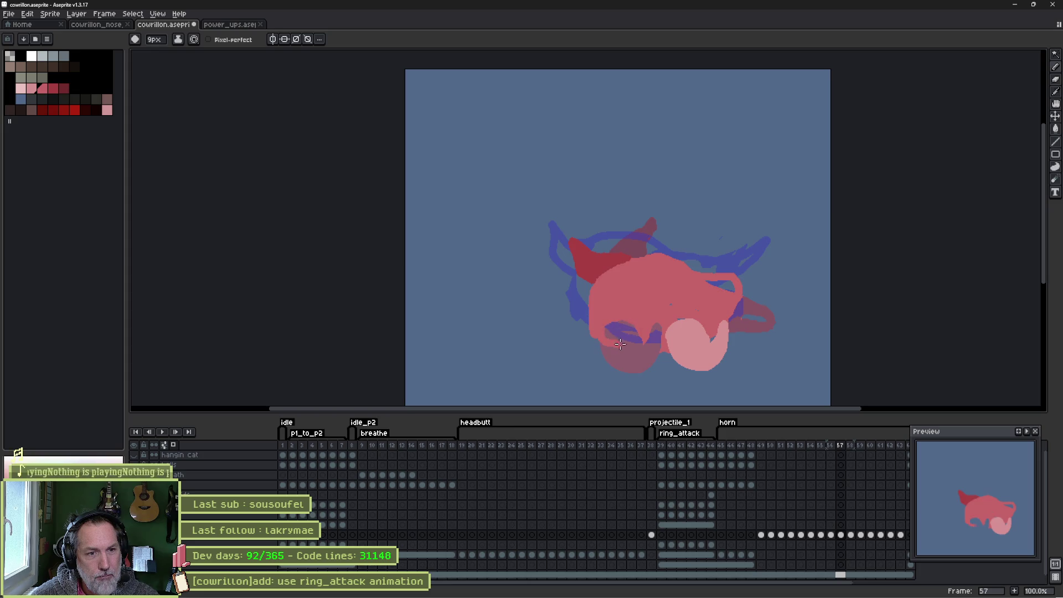
mouse_move(608, 337)
left_mouse_down()
mouse_move(645, 341)
mouse_move(618, 331)
mouse_move(652, 329)
left_mouse_up()
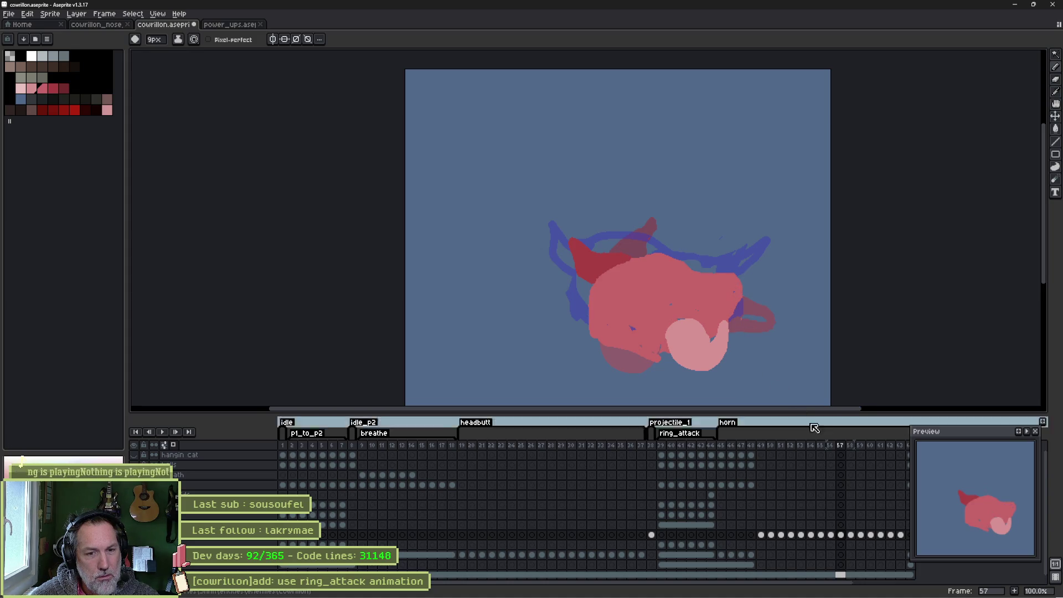
left_click_drag(830, 446, 841, 450)
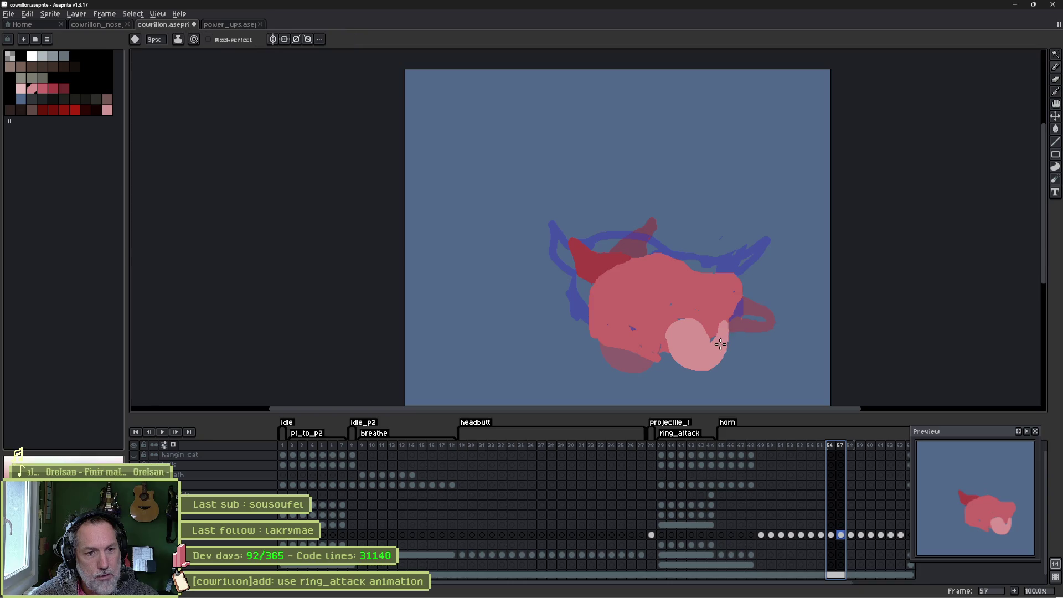
At 400% zoom, paint the pale pink cheek into a rightward lobe and trim its top edge.
scroll(720, 326, "up", 3)
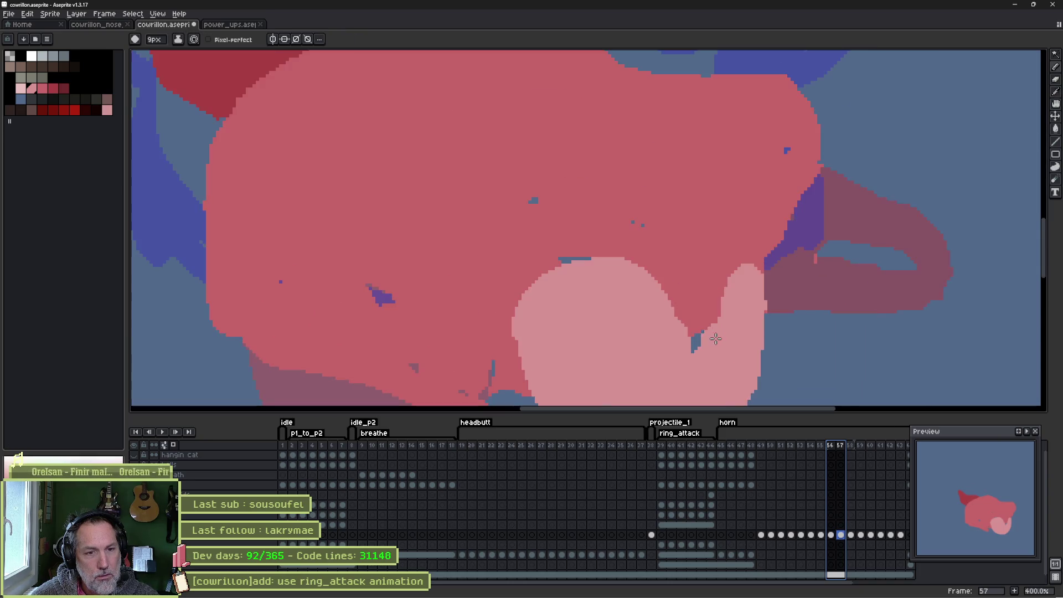
mouse_move(638, 284)
left_mouse_down()
mouse_move(772, 224)
mouse_move(781, 238)
mouse_move(674, 347)
left_mouse_up()
left_click(721, 289)
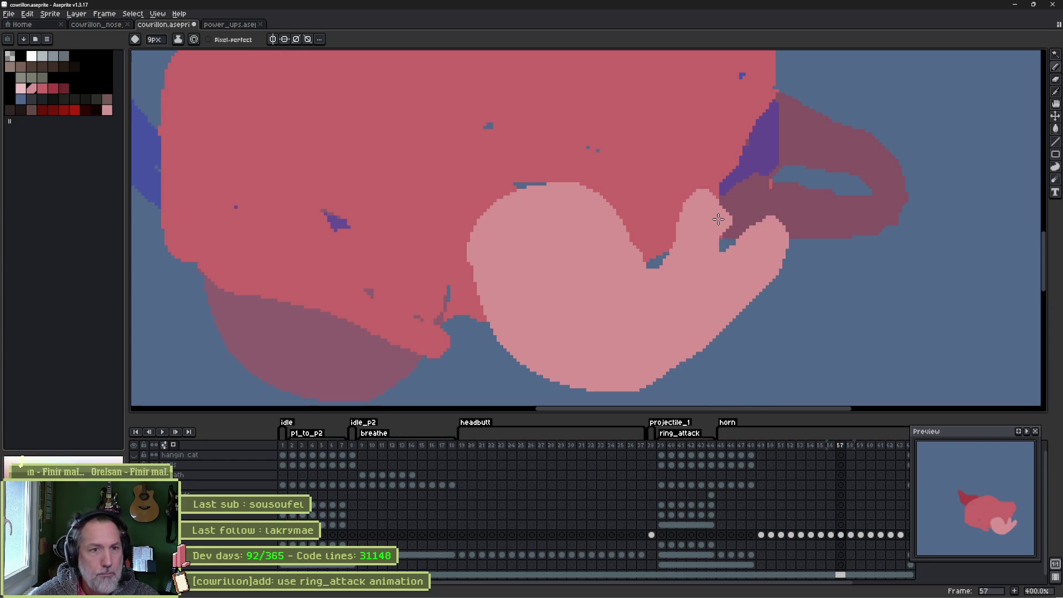
key("e")
mouse_move(690, 191)
left_mouse_down()
mouse_move(718, 209)
mouse_move(667, 244)
mouse_move(726, 221)
mouse_move(720, 183)
mouse_move(656, 244)
mouse_move(665, 225)
mouse_move(737, 306)
left_mouse_up()
Paint over stray dark pixels in red and zoom back out to 200%.
key("b")
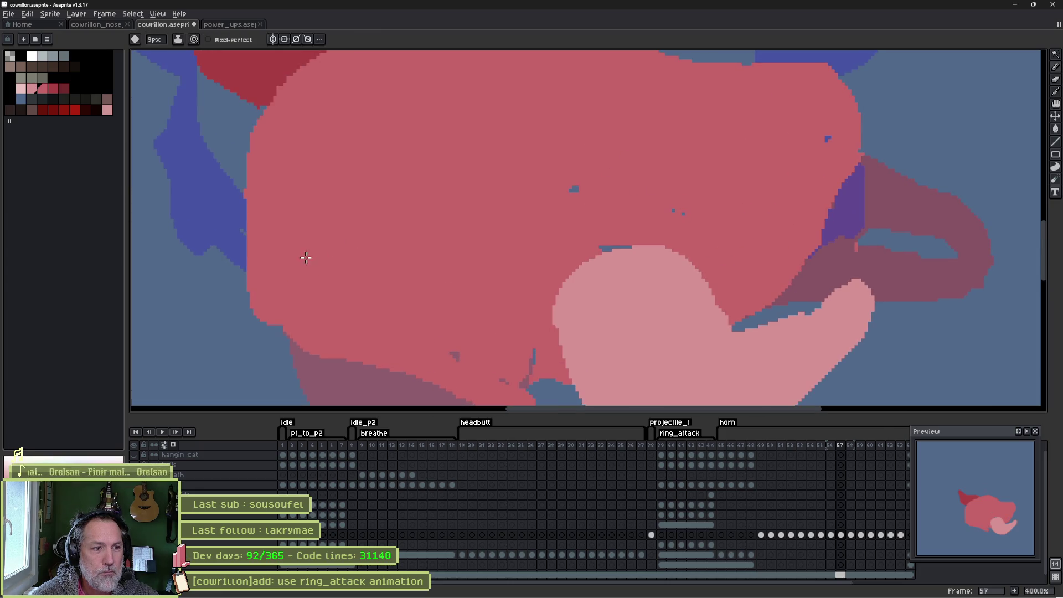
left_click(527, 381)
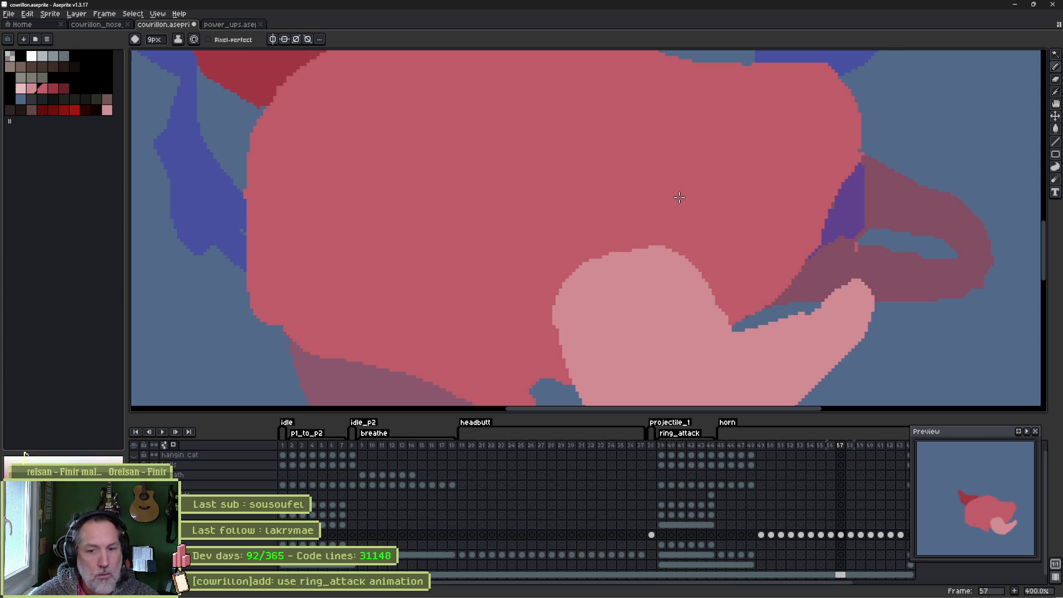
scroll(679, 349, "down", 3)
key("b")
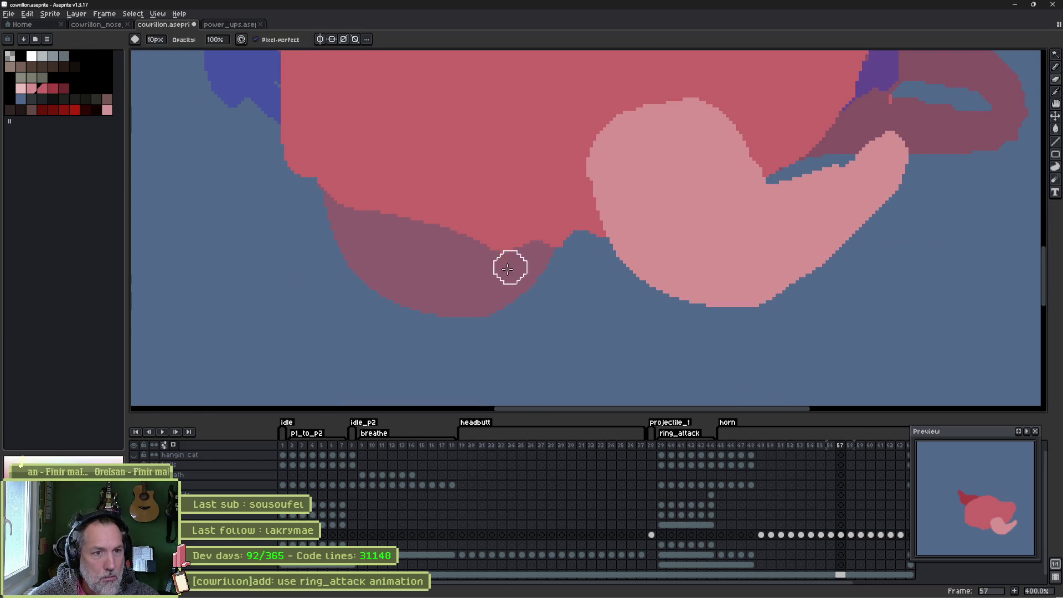
scroll(543, 238, "down", 2)
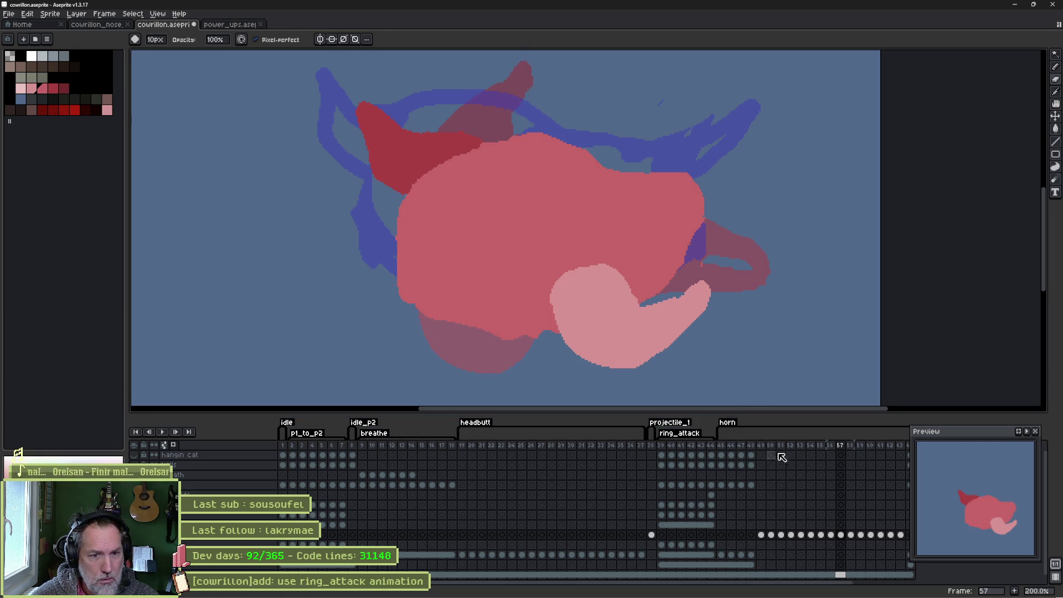
Select frame 58 on the upper layer and delete its red outline strokes.
left_click_drag(831, 535, 856, 546)
key("Escape")
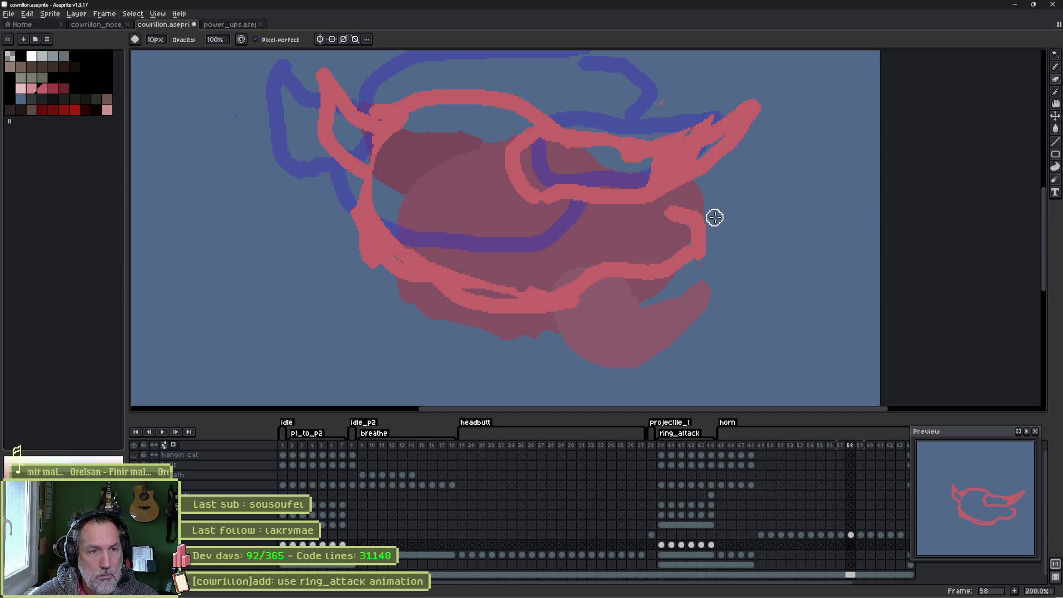
left_click(841, 545)
left_click(851, 545)
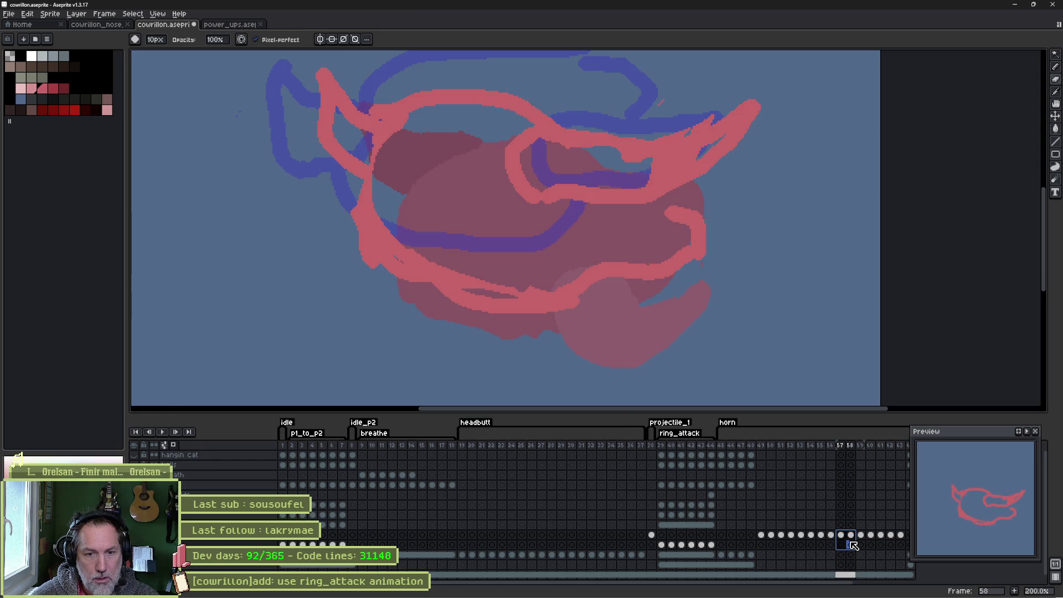
left_click(852, 536)
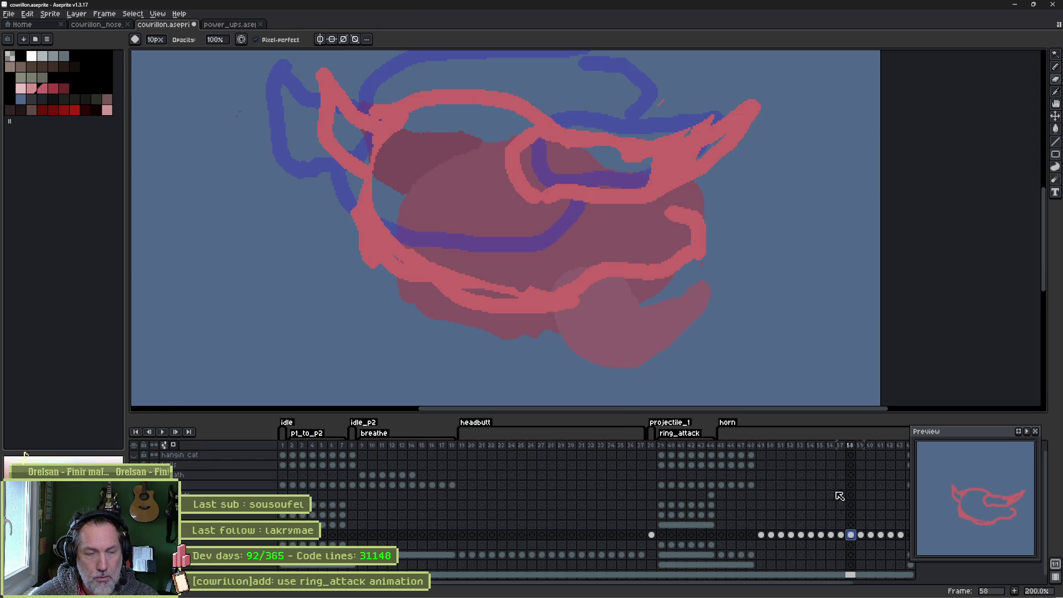
key("Delete")
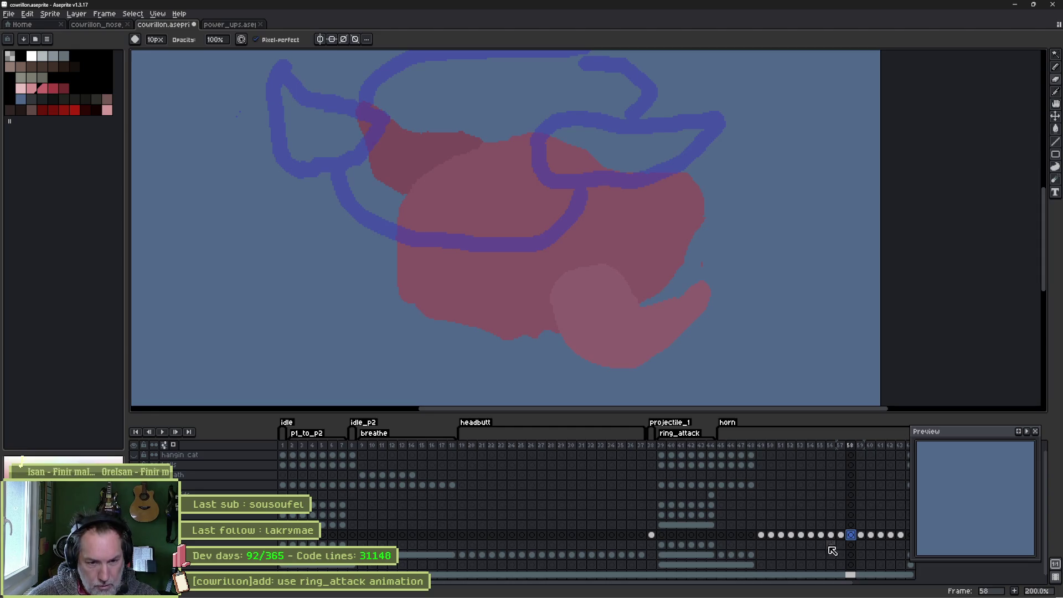
Compare with frame 57, return to frame 58 and zoom out to 100%.
left_click(841, 545)
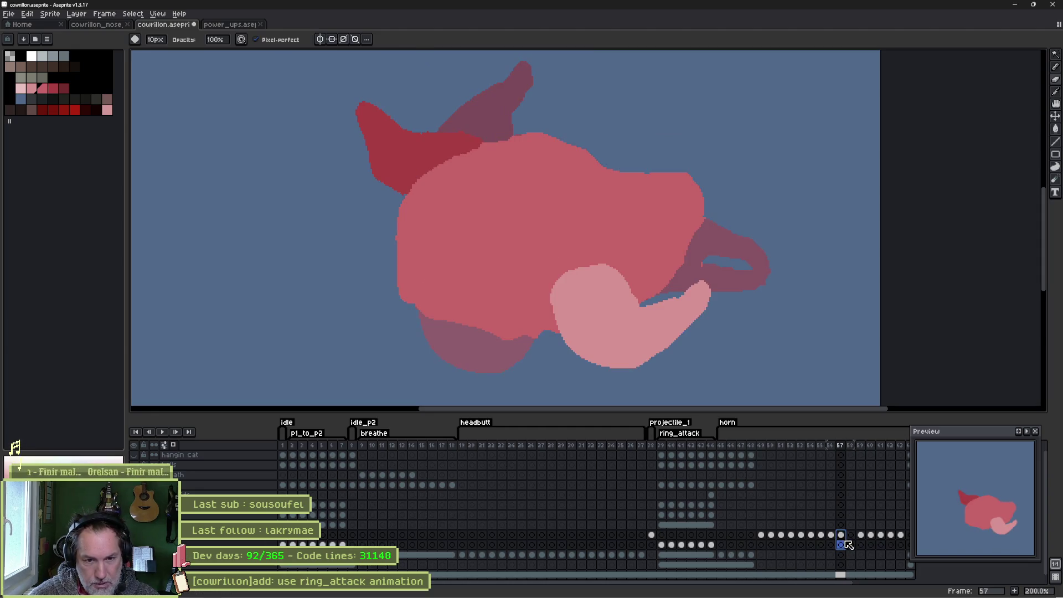
left_click(850, 536)
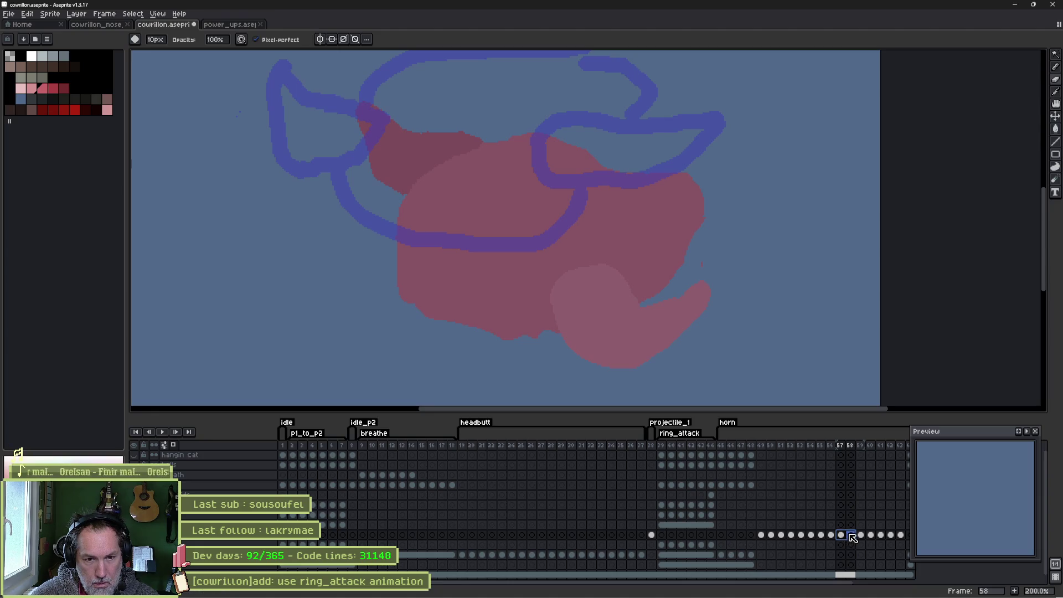
key("h")
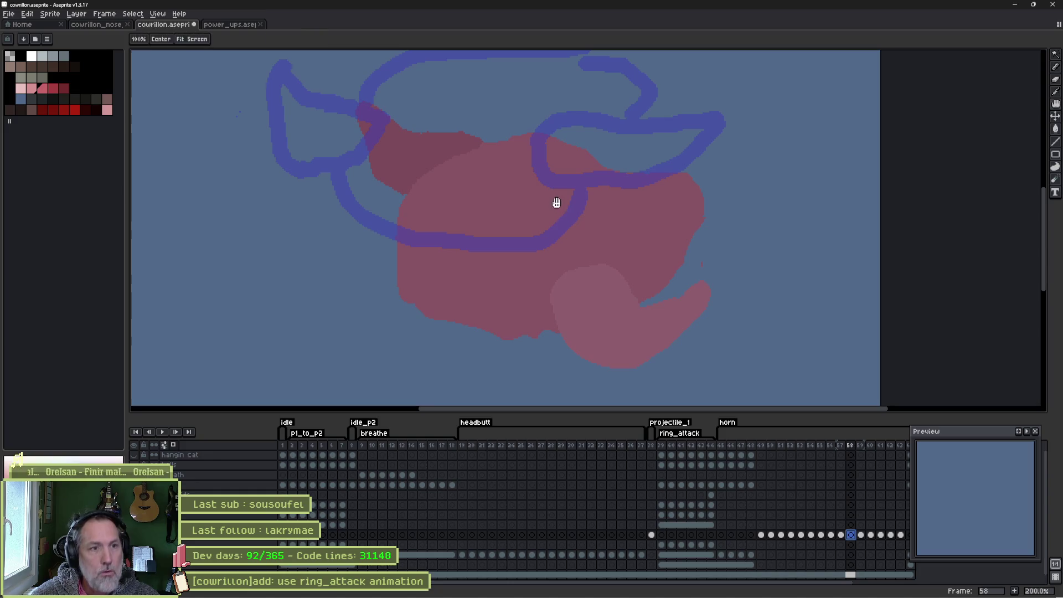
key("b")
scroll(554, 206, "down", 1)
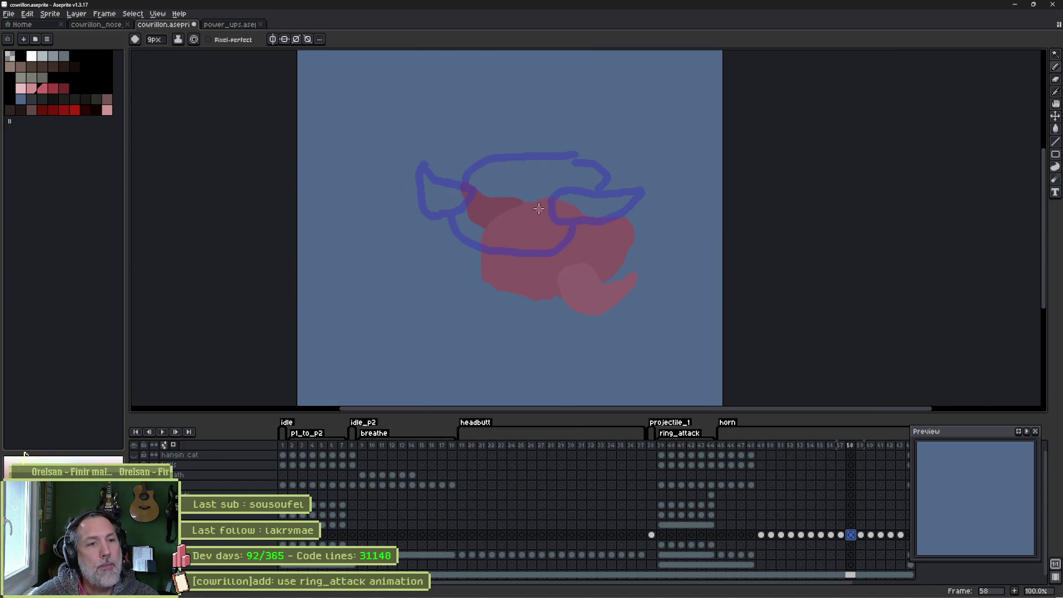
Draw red strokes for a horn and a loop around the head, then shift them up and right.
mouse_move(523, 204)
left_mouse_down()
mouse_move(581, 159)
mouse_move(608, 187)
left_mouse_up()
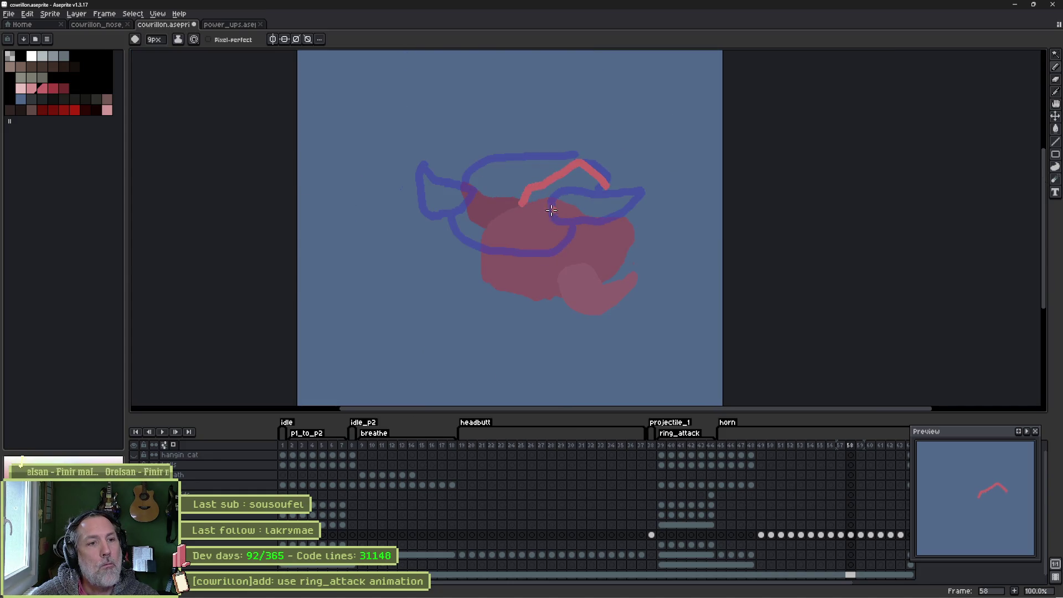
mouse_move(514, 208)
left_mouse_down()
mouse_move(487, 236)
mouse_move(583, 245)
mouse_move(596, 229)
mouse_move(585, 177)
left_mouse_up()
key("v")
mouse_move(571, 245)
left_mouse_down()
mouse_move(565, 231)
mouse_move(576, 223)
mouse_move(672, 248)
left_mouse_up()
key("b")
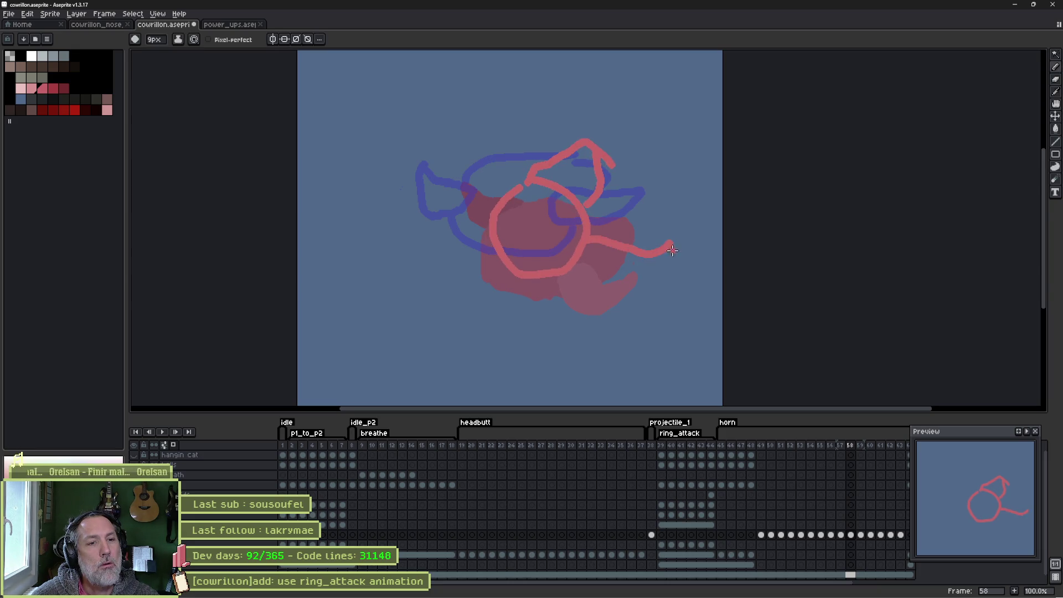
Close the right horn's lower edge and sweep the left horn out to the left.
left_click_drag(572, 267, 670, 245)
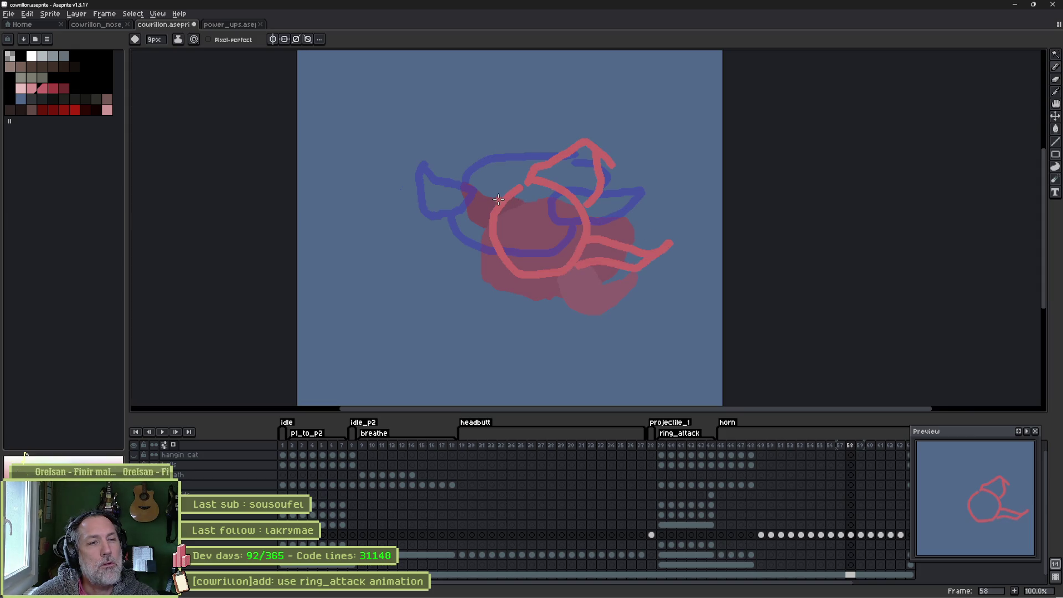
mouse_move(497, 202)
left_mouse_down()
mouse_move(423, 179)
mouse_move(461, 215)
left_mouse_up()
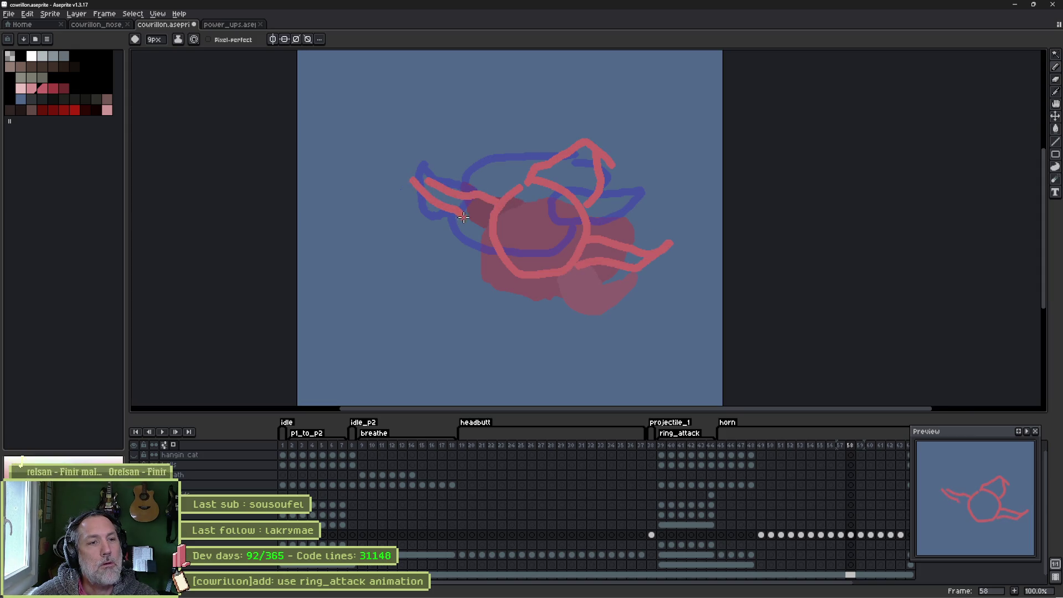
left_click(840, 535)
Compare frames 57, 58 and 59, then delete frame 59.
left_click(850, 535)
left_click(840, 535)
left_click(862, 535)
left_click(850, 535)
left_click(840, 535)
left_click(851, 535)
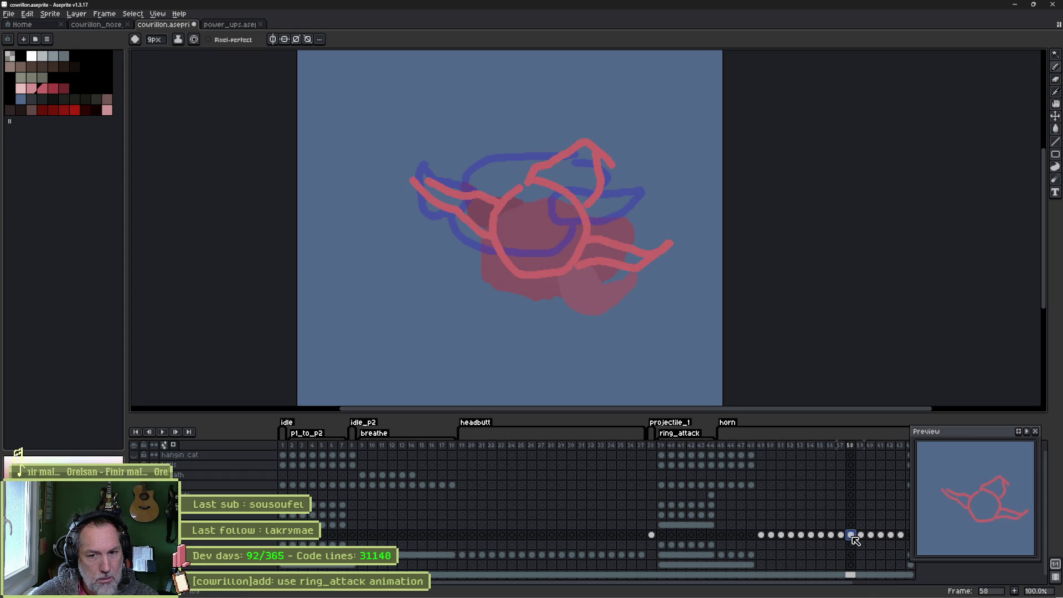
left_click(861, 535)
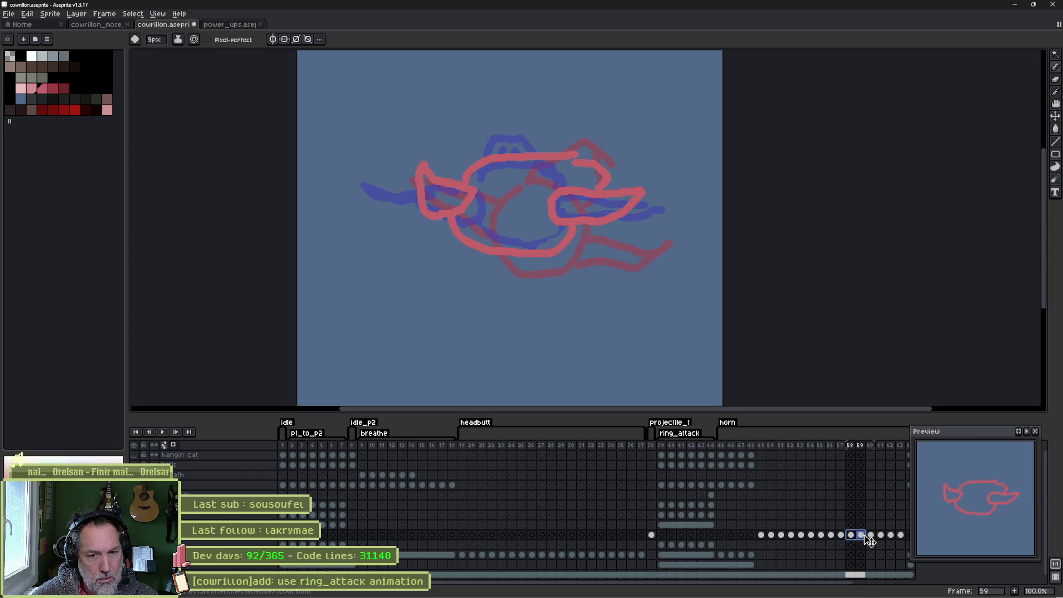
left_click(860, 445)
key("alt+c")
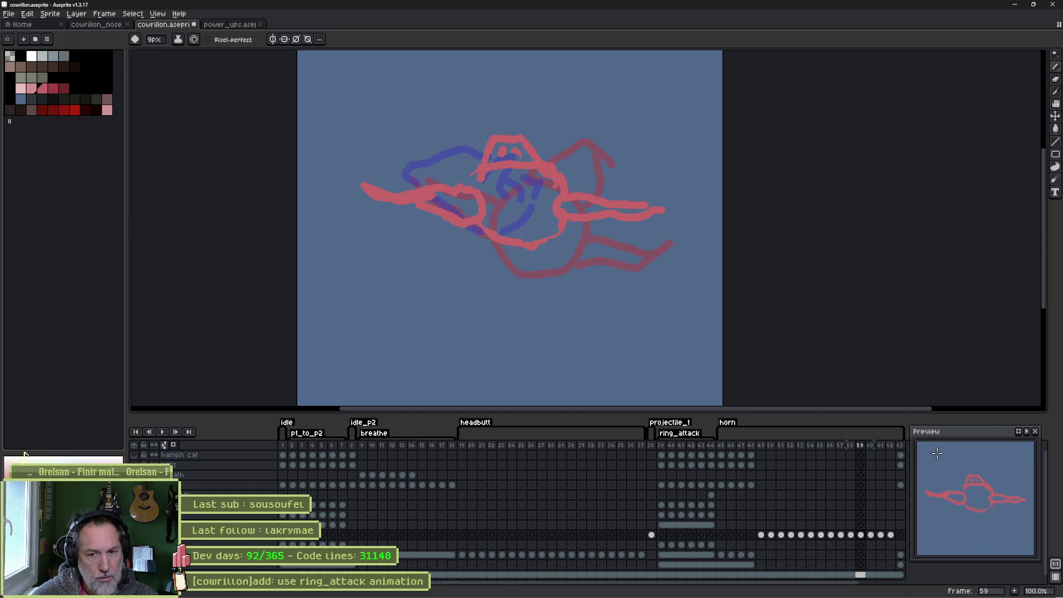
Play back frames 58–61 and step between frames 58 and 59 to check the horn motion.
left_click_drag(851, 535, 883, 536)
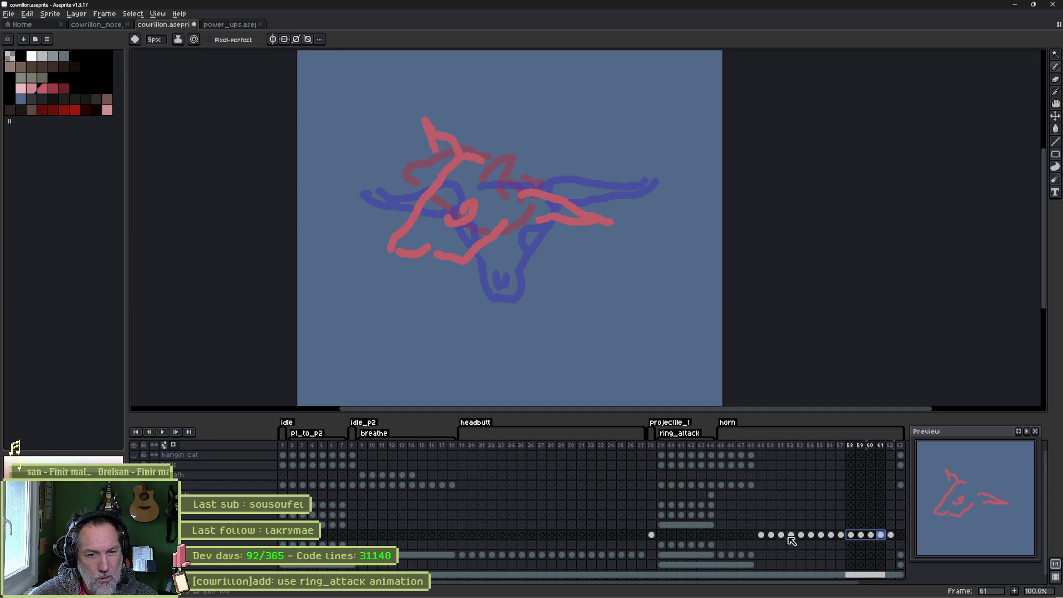
key("Return")
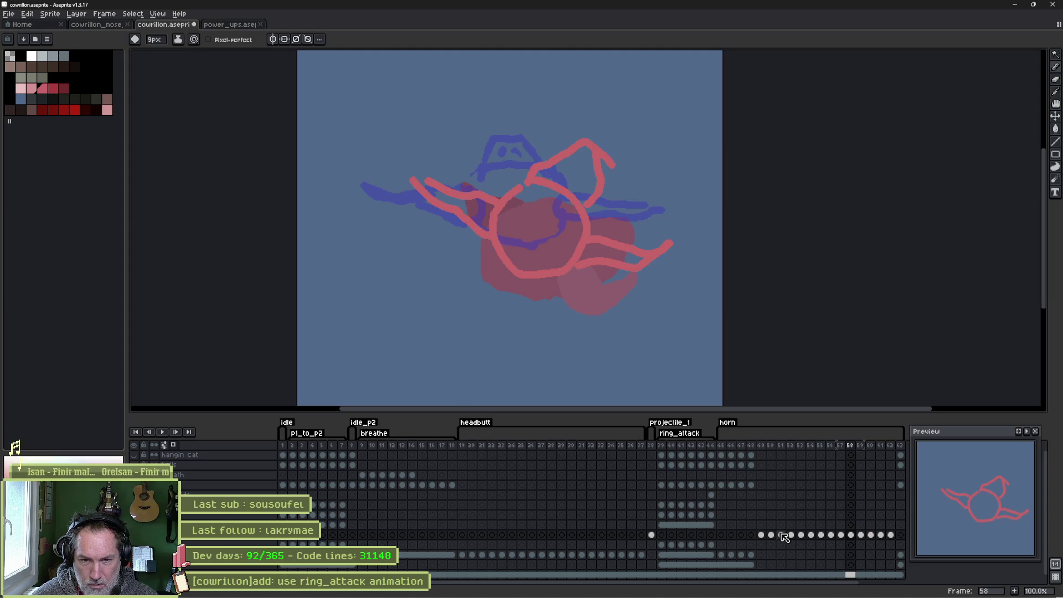
key("Left")
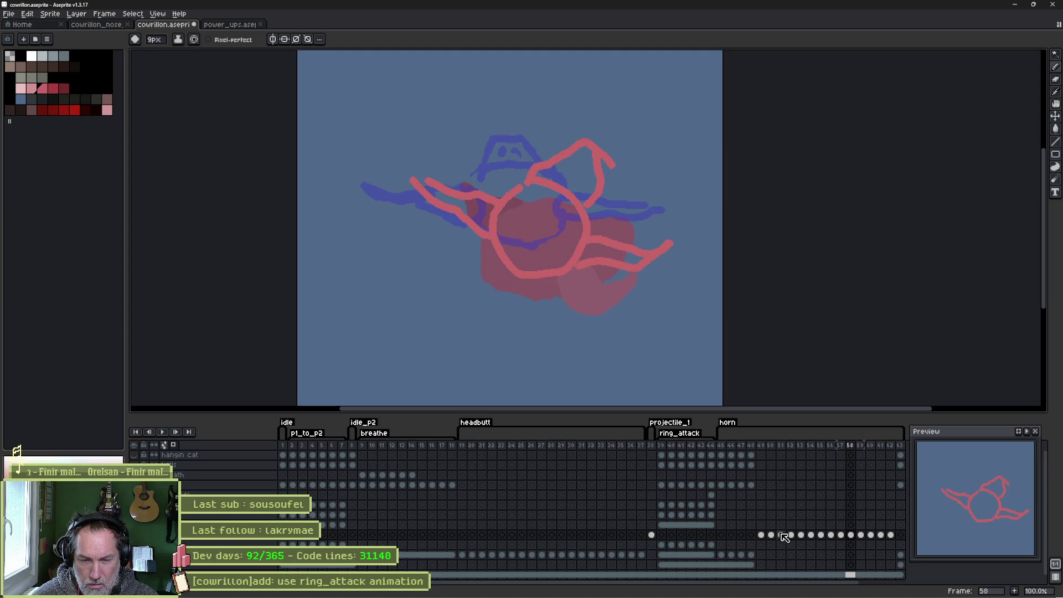
key("Right")
key("Left")
key("Right")
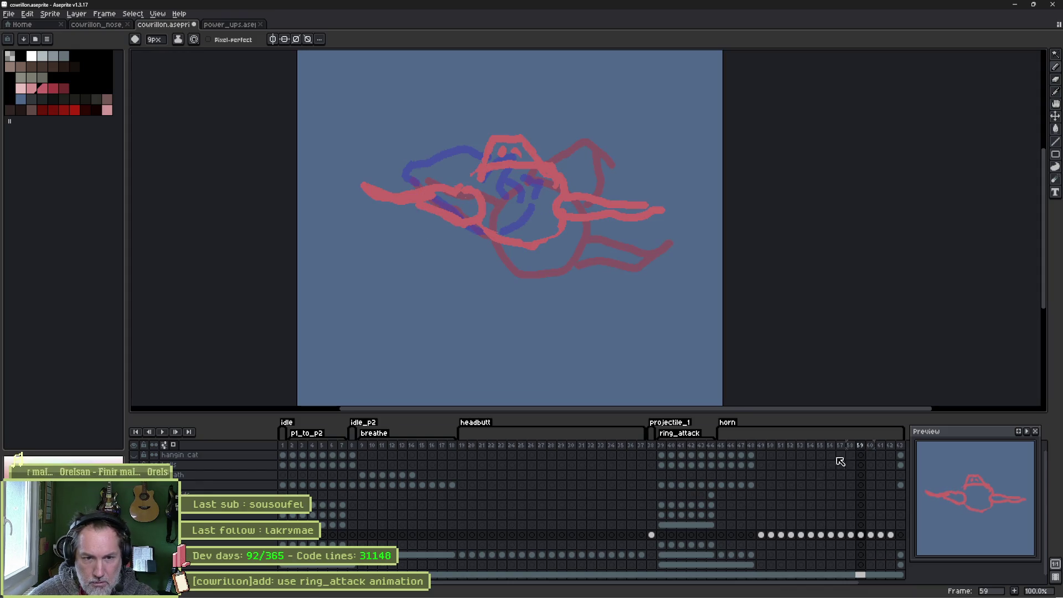
left_click(860, 446)
key("Return")
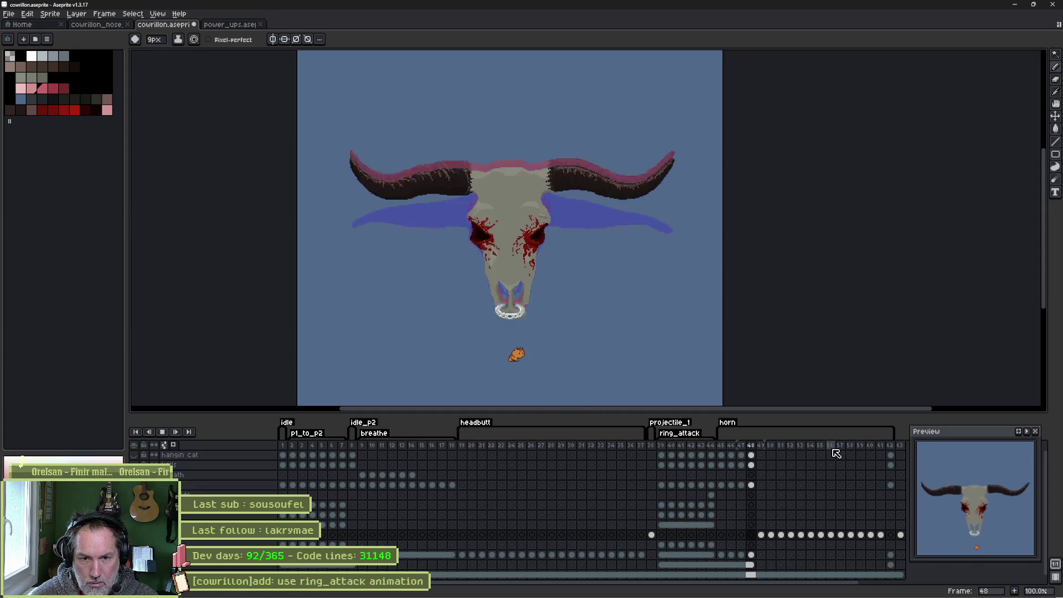
key("Return")
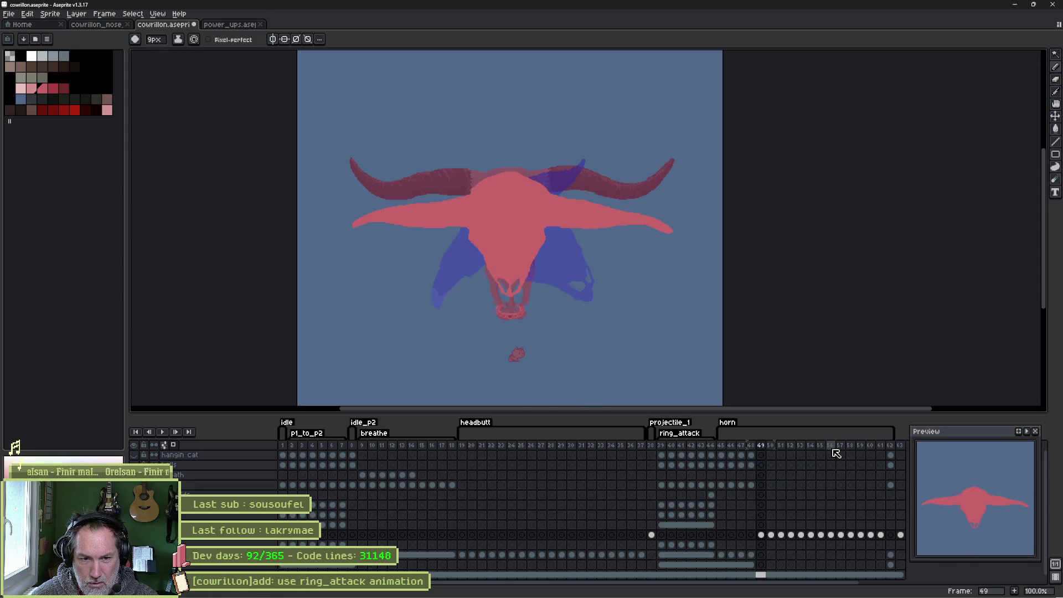
Delete frame 63 and select frames 48–55 of the horn sequence.
left_click(897, 446)
key("Delete")
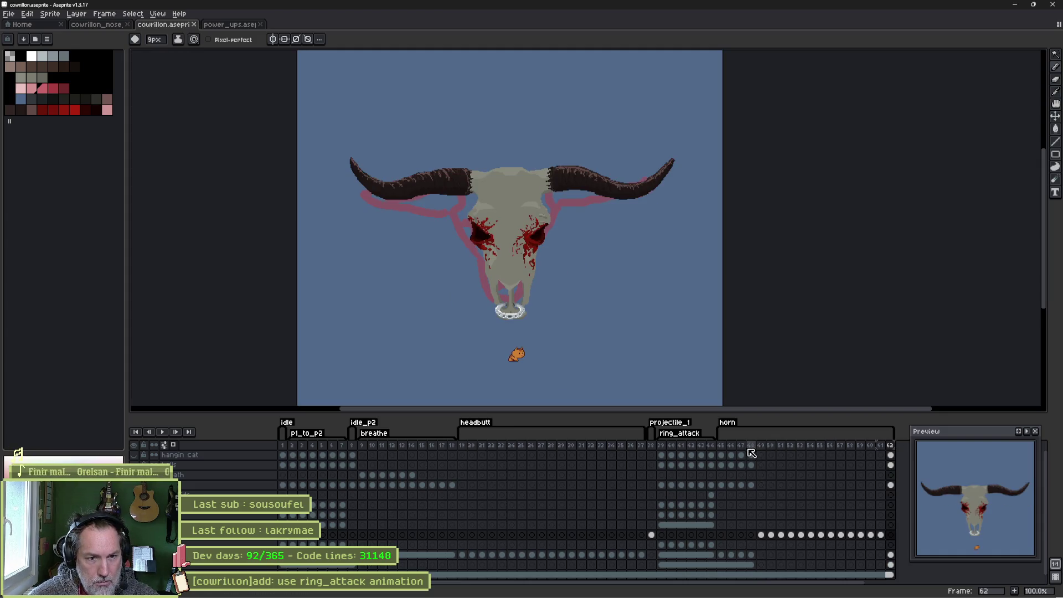
mouse_move(751, 449)
left_mouse_down()
mouse_move(879, 446)
mouse_move(832, 446)
mouse_move(857, 447)
left_mouse_up()
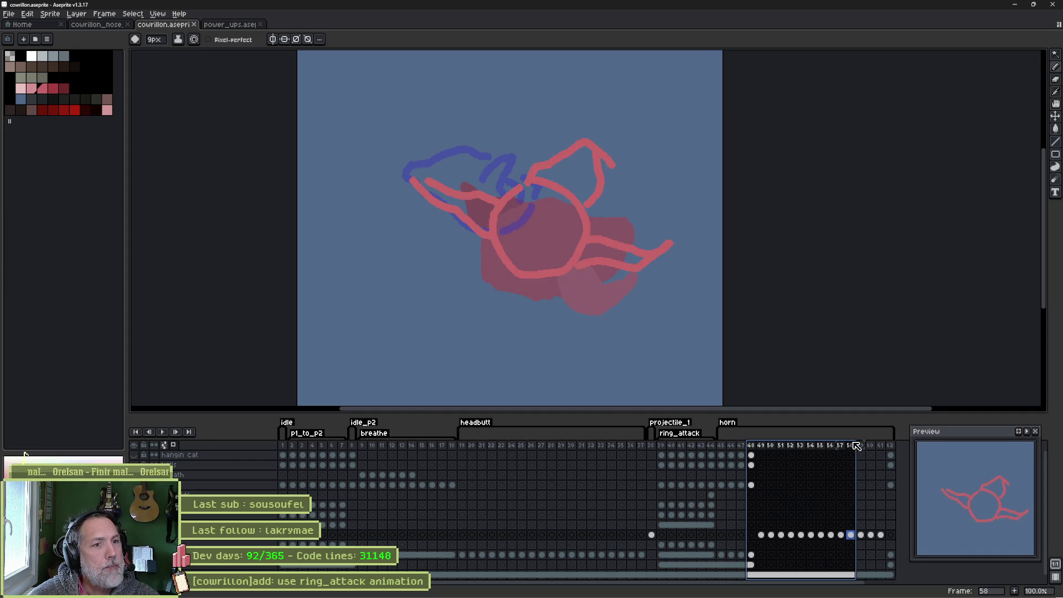
With the frame range ending at 58, rub out the upper-right horn stroke down to a short stub.
left_click_drag(859, 446, 864, 446)
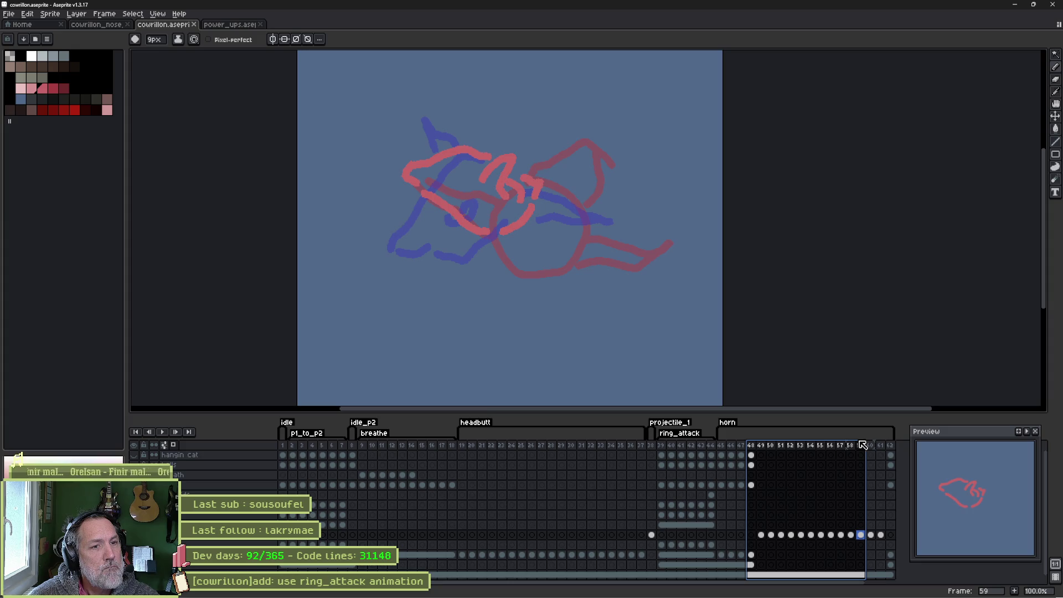
left_click_drag(863, 445, 850, 444)
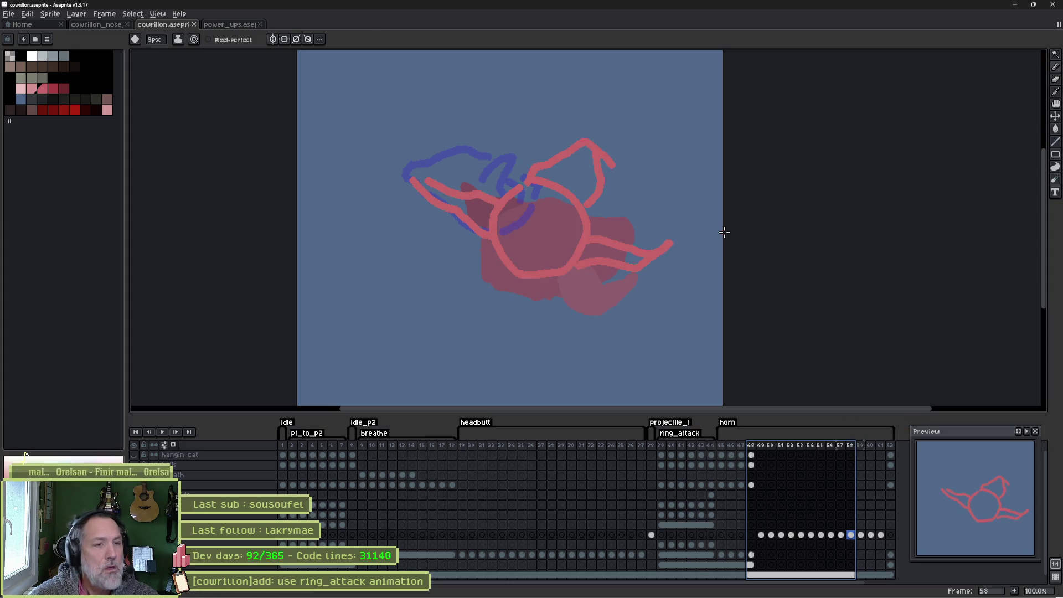
key("b")
mouse_move(570, 142)
left_mouse_down()
mouse_move(612, 166)
mouse_move(566, 207)
mouse_move(576, 171)
mouse_move(529, 183)
mouse_move(603, 188)
mouse_move(585, 201)
left_mouse_up()
Draw a new curved red arc for the right horn on frame 58, erase a stray fragment, then view frame 57.
key("b")
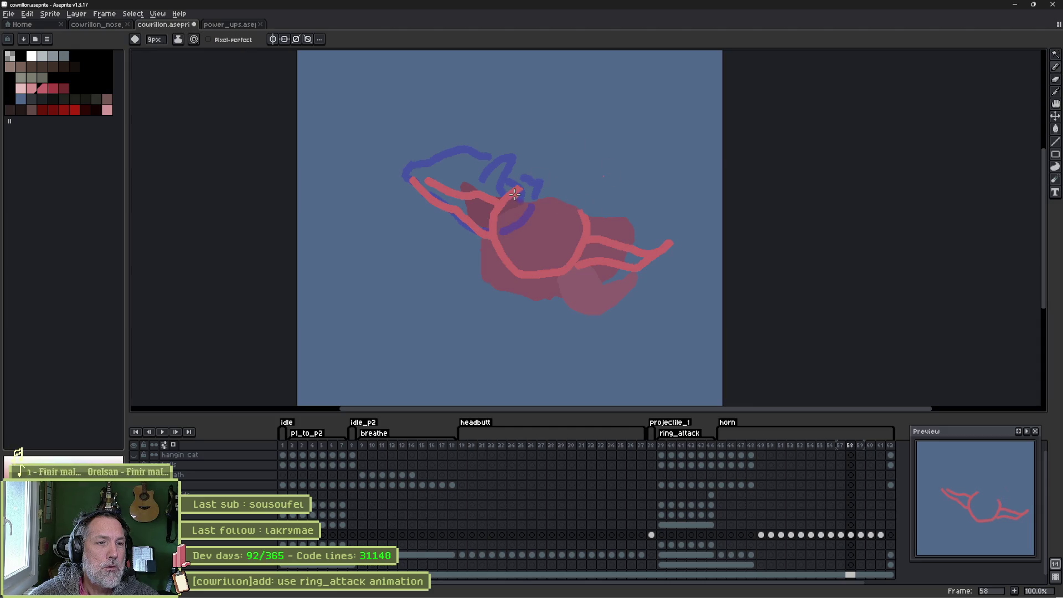
left_click_drag(501, 192, 560, 176)
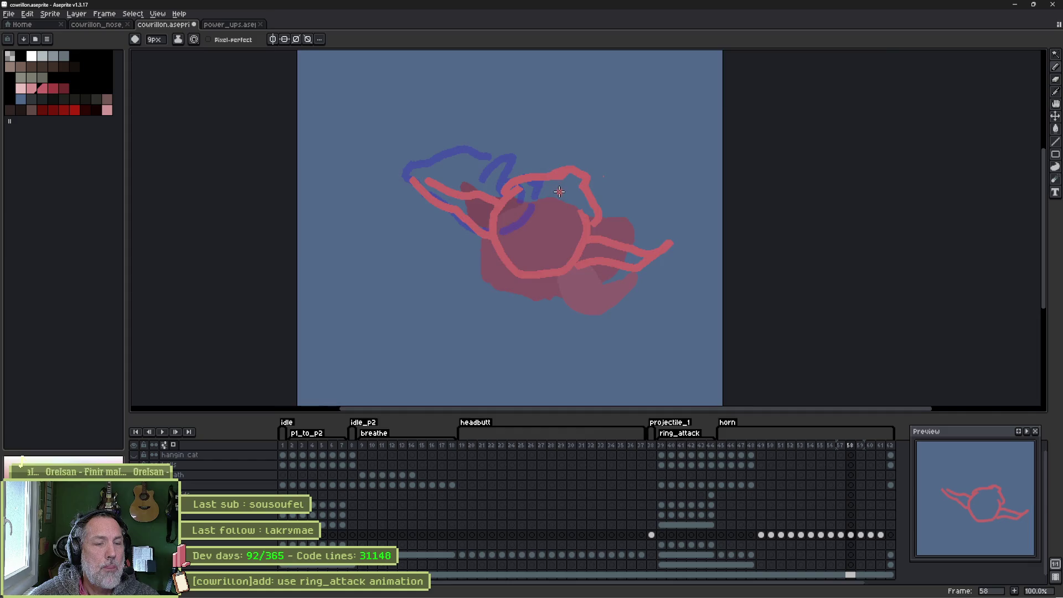
scroll(560, 191, "up", 4)
key("e")
left_click_drag(566, 161, 593, 131)
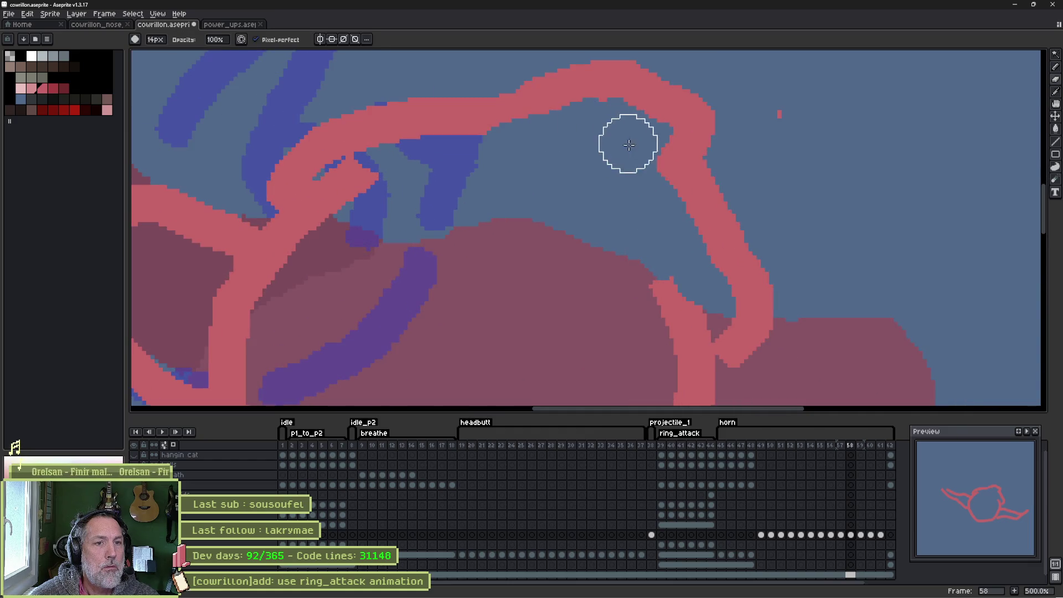
key("b")
scroll(533, 174, "down", 2)
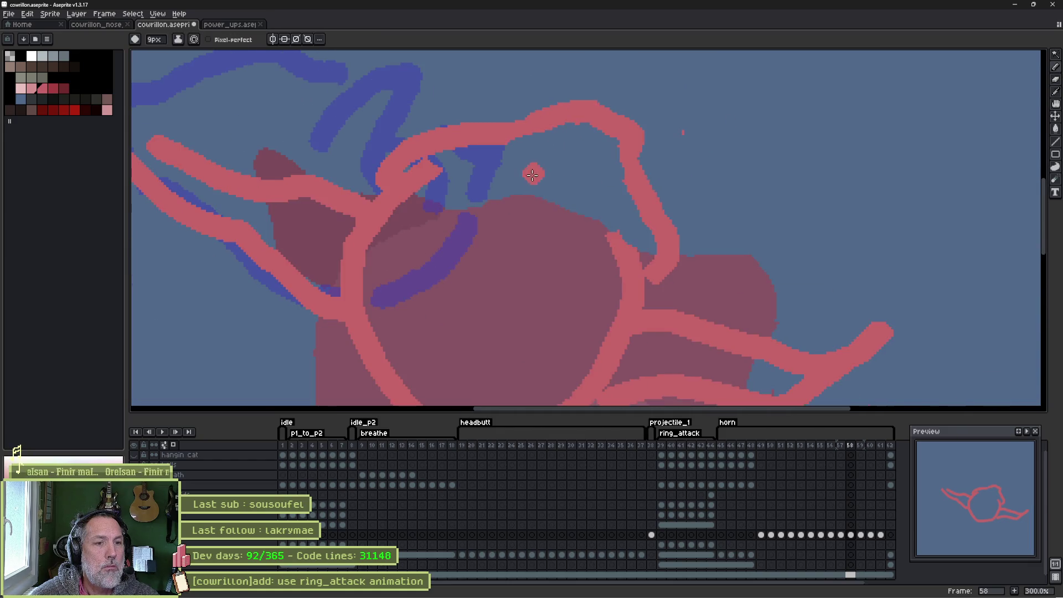
scroll(538, 222, "left", 3)
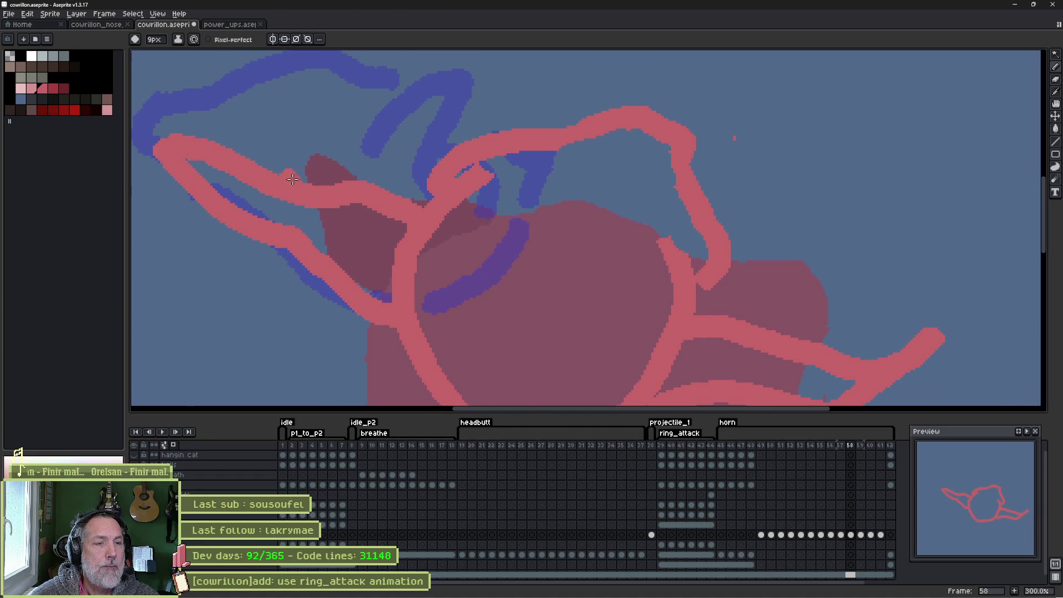
scroll(376, 186, "down", 2)
key("Left")
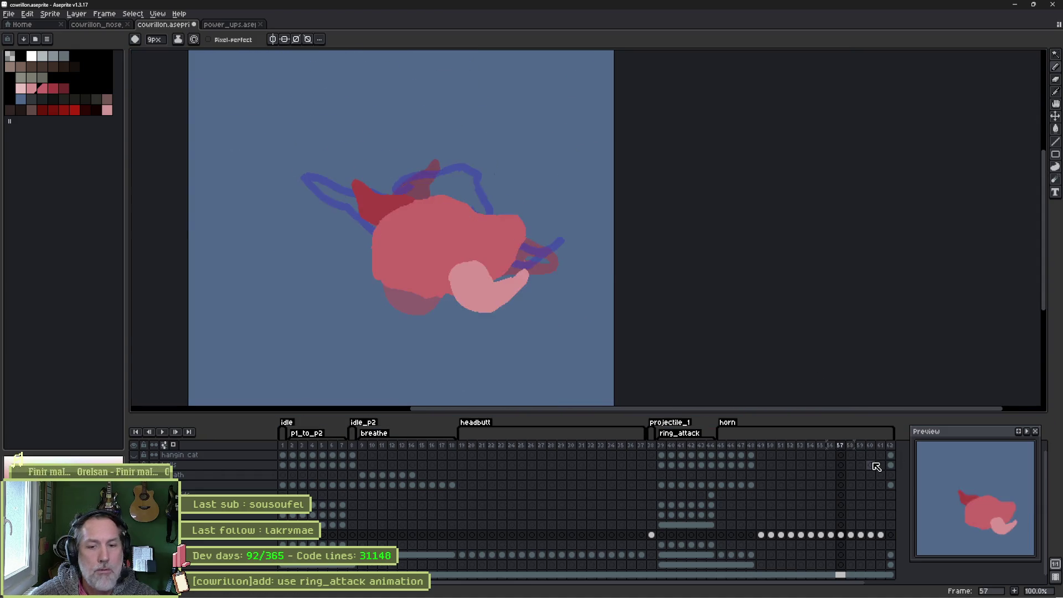
Flip between frames 58 and 59, then clear the old red sketch from frame 59.
key("Right")
key("Right")
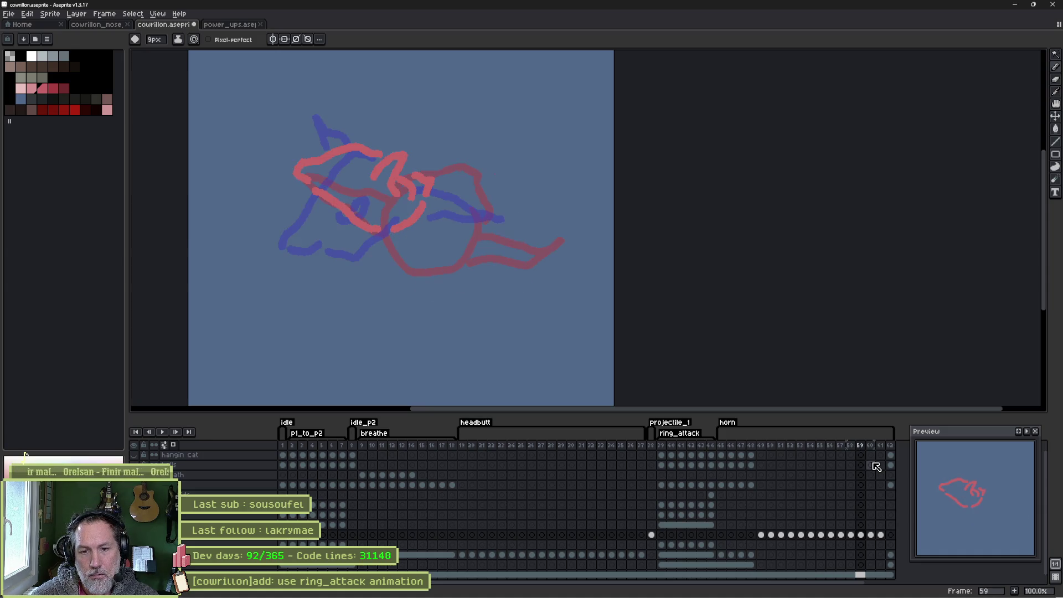
key("Left")
key("Right")
key("Left")
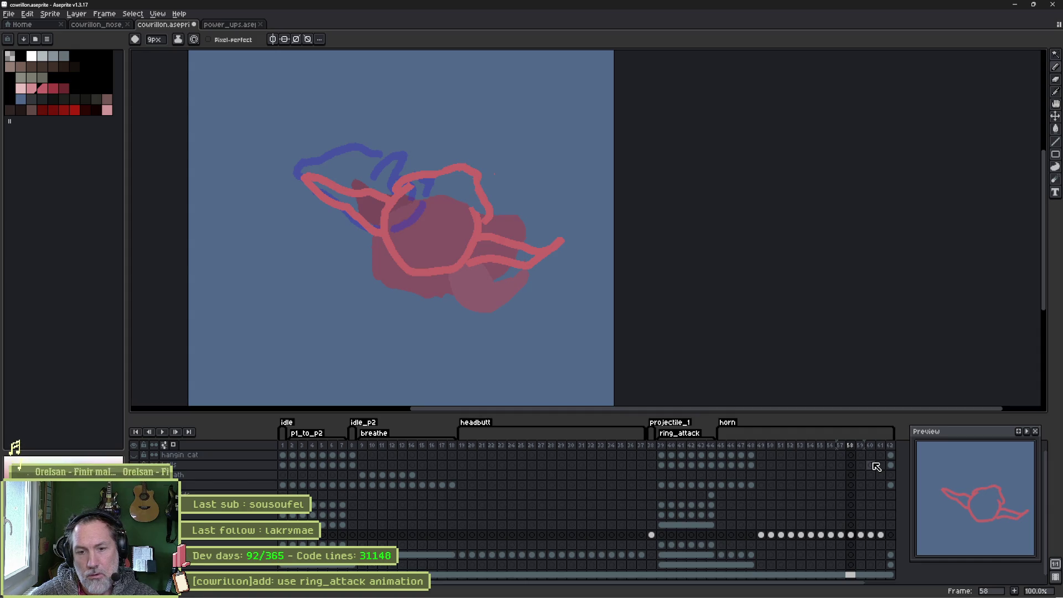
key("Right")
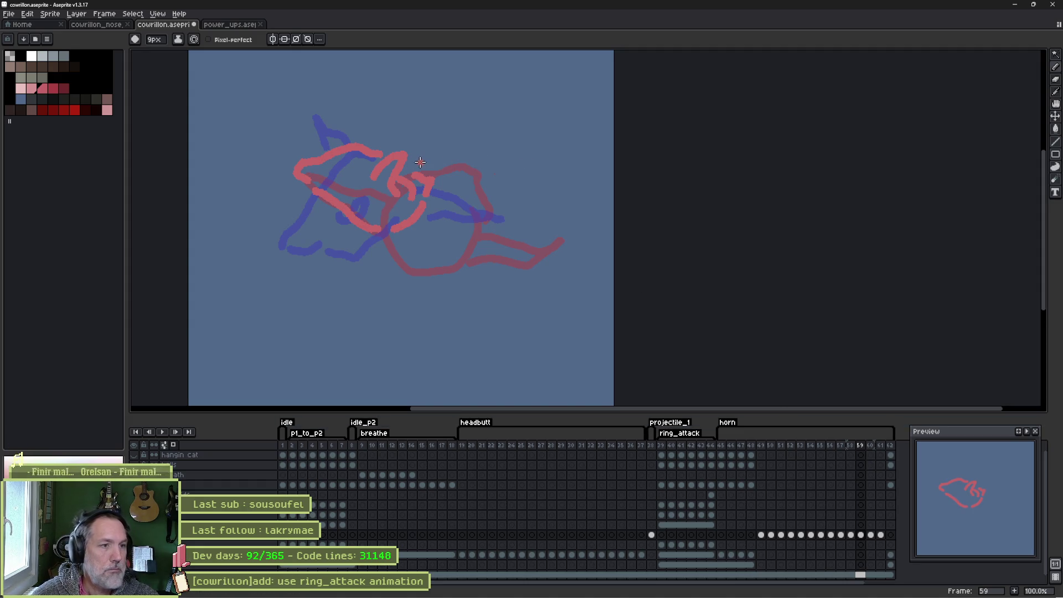
key("ctrl+z")
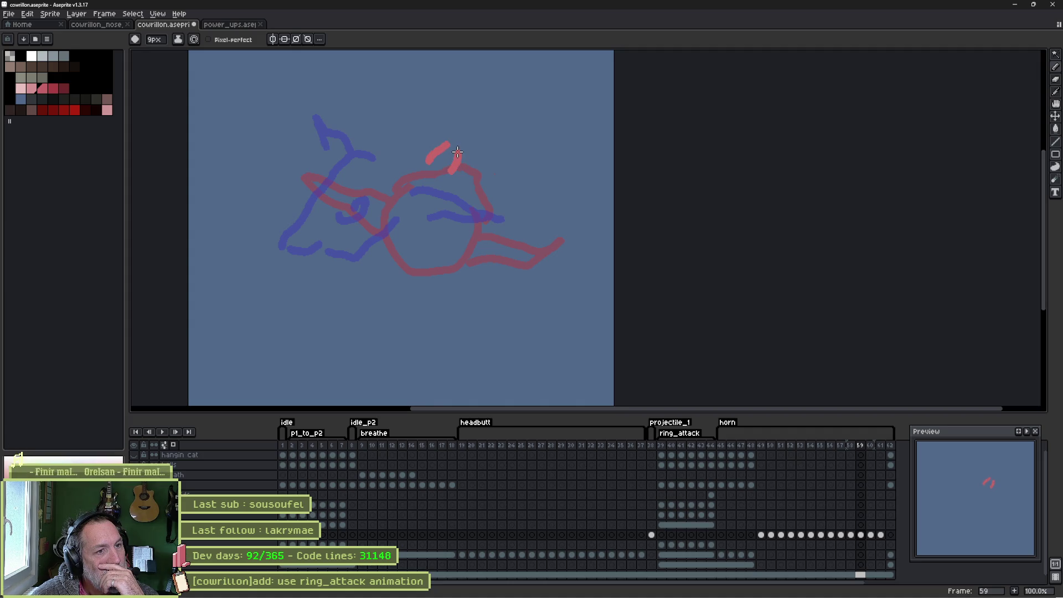
Sketch red strokes on frame 59: a curved horn, a V below the head, and head strokes.
left_click_drag(438, 146, 463, 127)
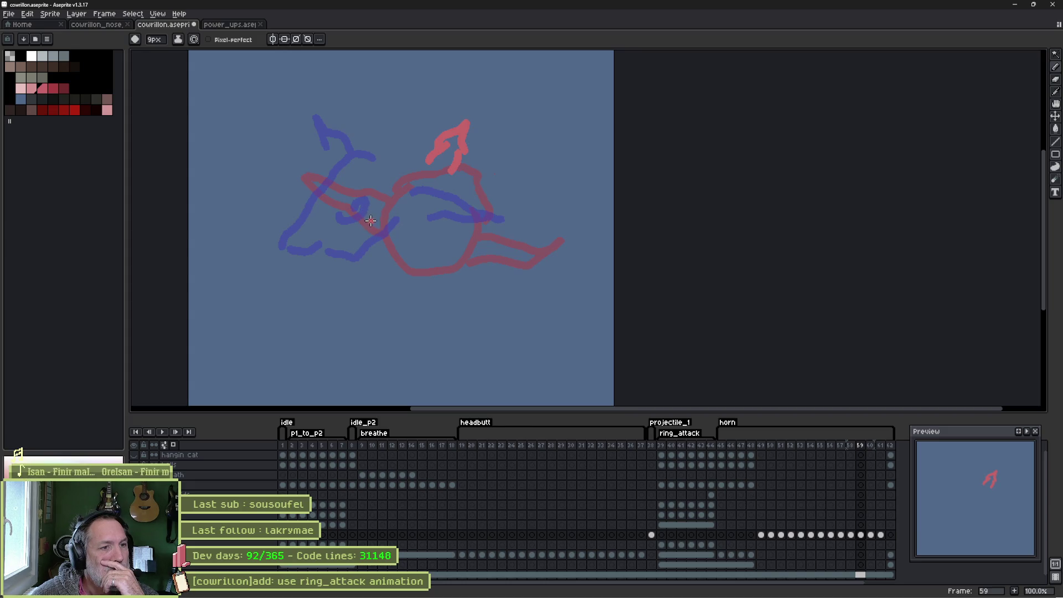
mouse_move(375, 224)
left_mouse_down()
mouse_move(363, 285)
mouse_move(406, 225)
left_mouse_up()
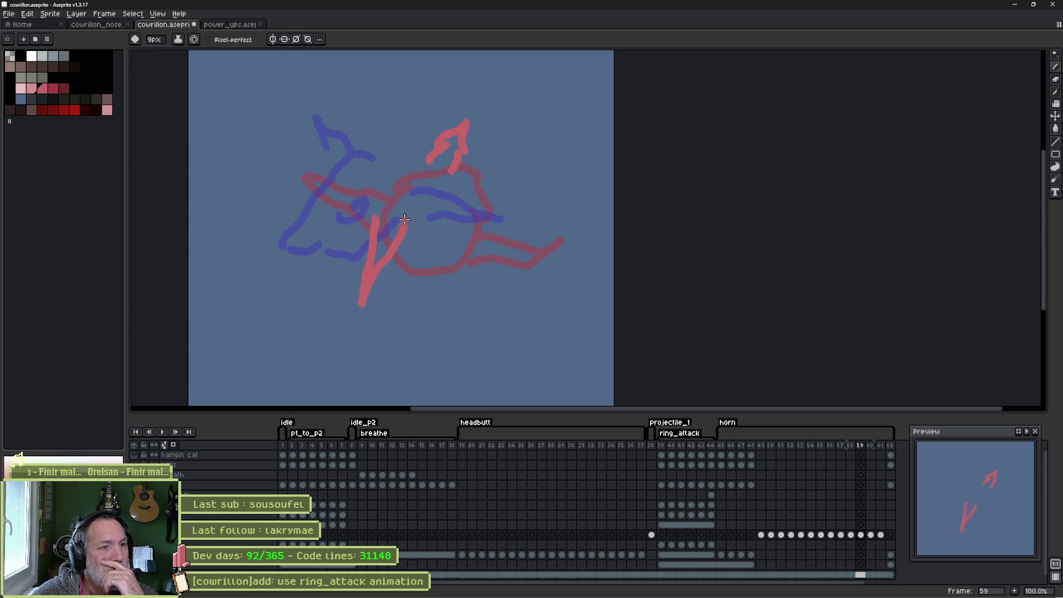
mouse_move(401, 149)
left_mouse_down()
mouse_move(335, 183)
mouse_move(366, 209)
left_mouse_up()
left_click_drag(450, 185, 415, 229)
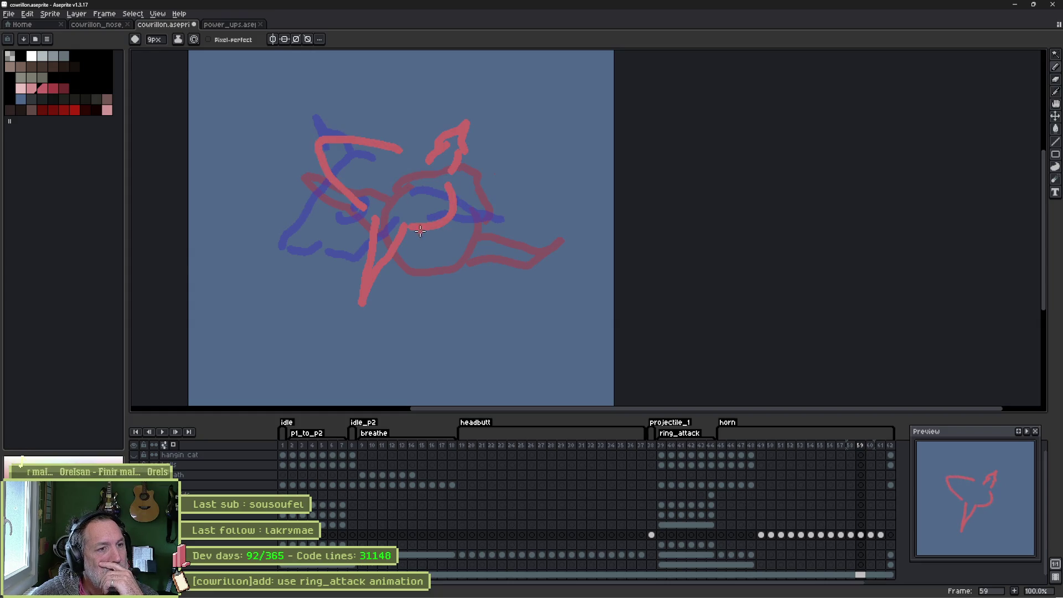
Flip between frames 58, 59 and 60 to compare the sketch, ending on frame 59.
left_click(852, 447)
left_click(871, 446)
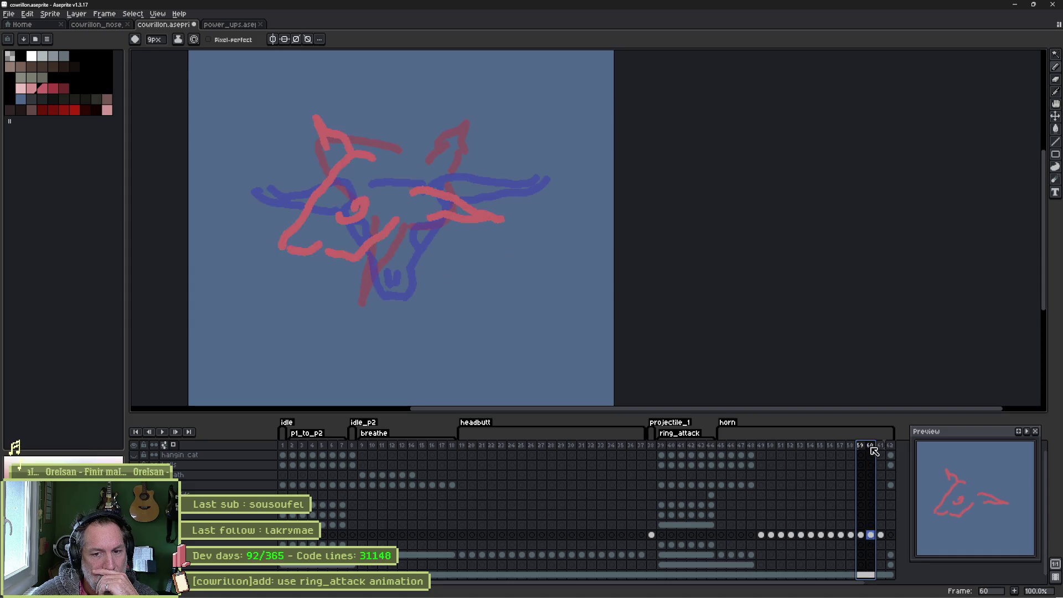
left_click(852, 446)
left_click(861, 446)
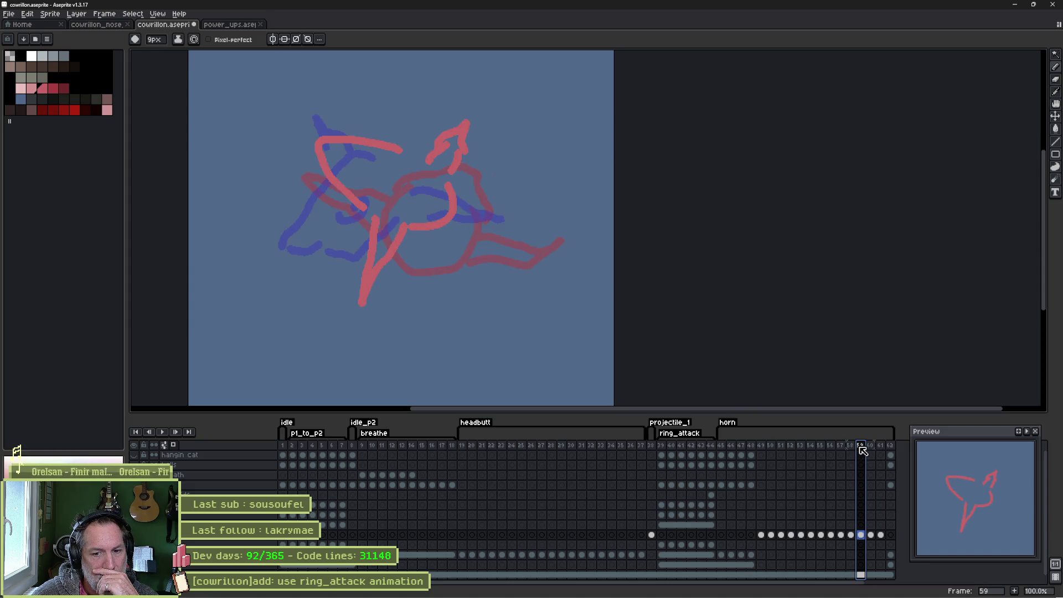
left_click(851, 447)
left_click(861, 446)
left_click(871, 446)
left_click(862, 447)
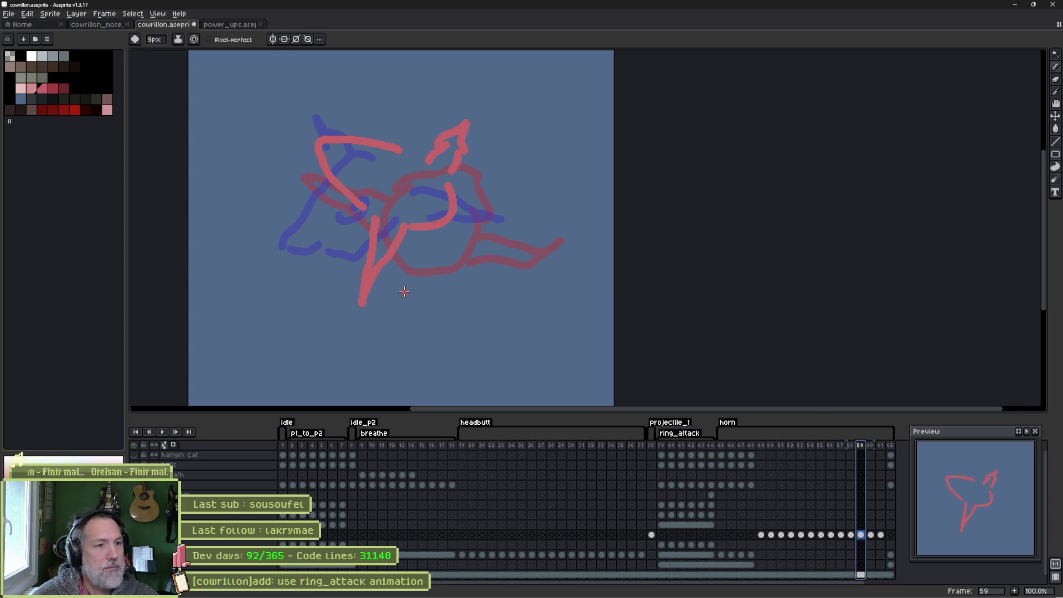
Erase the V stroke's bottom tip and the top stroke on frame 59.
key("e")
mouse_move(361, 304)
left_mouse_down()
mouse_move(364, 231)
mouse_move(394, 260)
mouse_move(401, 221)
left_mouse_up()
key("b")
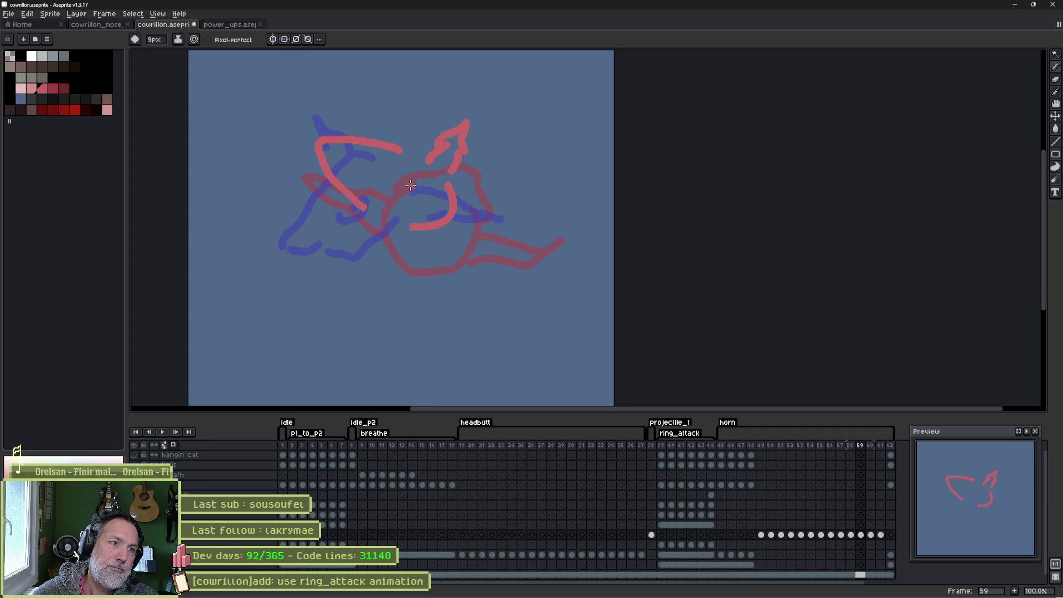
key("e")
mouse_move(387, 145)
left_mouse_down()
mouse_move(308, 146)
mouse_move(351, 199)
left_mouse_up()
key("b")
Add a new short head stroke, erase the upper horn stroke, compare with frame 60, and play.
mouse_move(401, 156)
left_mouse_down()
mouse_move(326, 195)
mouse_move(391, 247)
mouse_move(376, 259)
mouse_move(388, 218)
mouse_move(421, 205)
left_mouse_up()
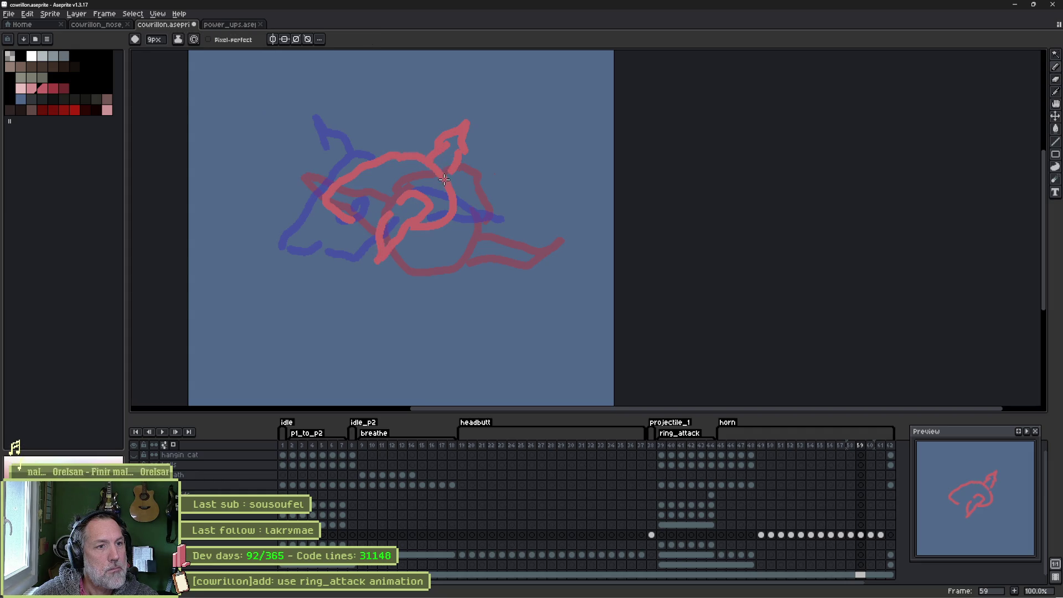
key("e")
mouse_move(456, 172)
left_mouse_down()
mouse_move(438, 159)
mouse_move(444, 124)
mouse_move(460, 145)
mouse_move(448, 141)
mouse_move(448, 176)
left_mouse_up()
key("b")
mouse_move(860, 445)
left_mouse_down()
mouse_move(872, 450)
mouse_move(839, 450)
mouse_move(857, 453)
left_mouse_up()
left_click(866, 454)
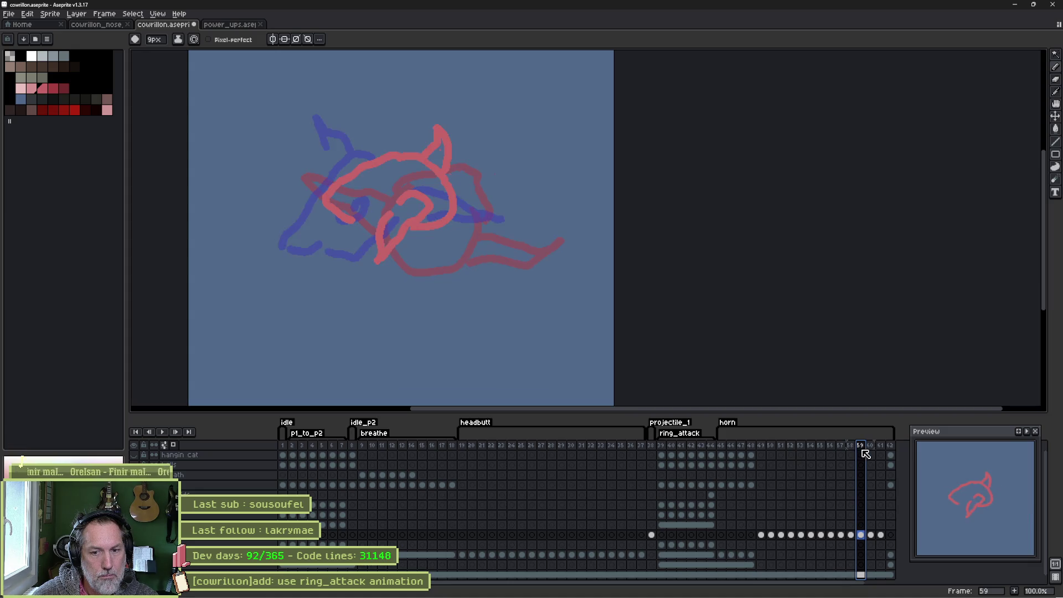
key("Return")
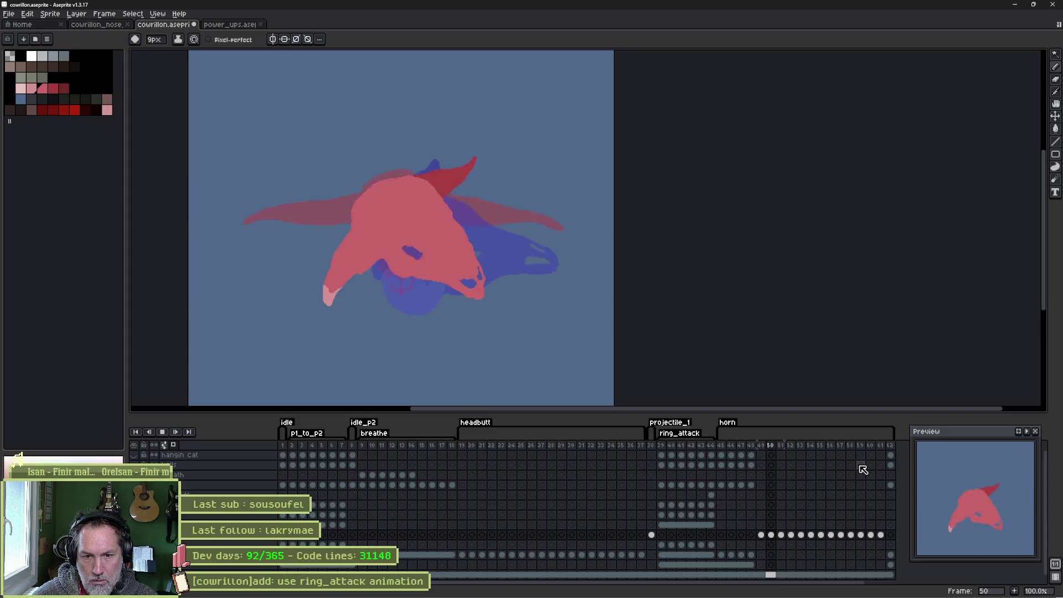
Stop playback and select frames 59 through 61 in the timeline.
key("Return")
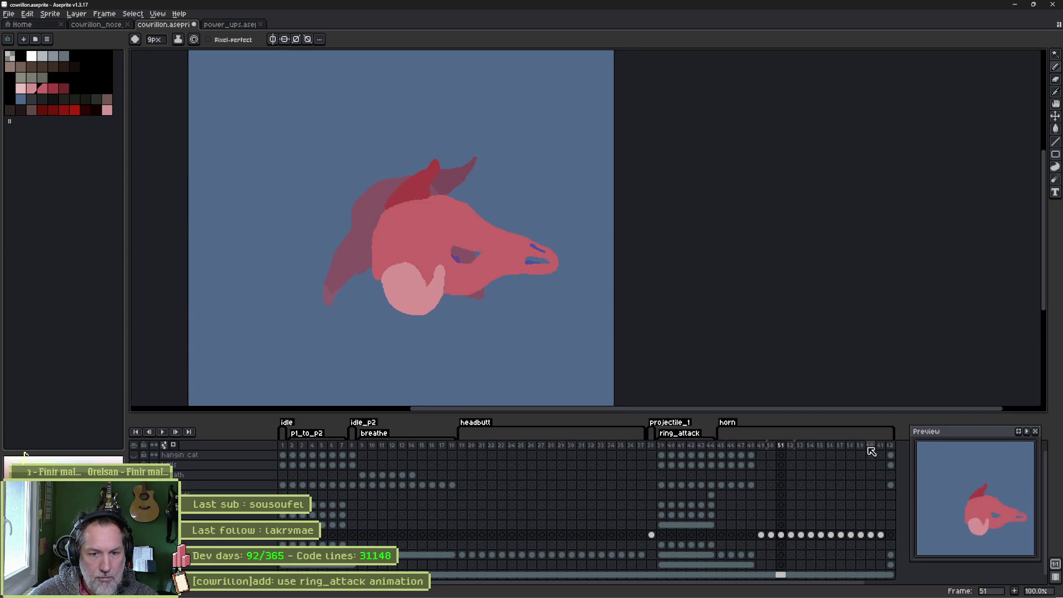
left_click(862, 444)
mouse_move(861, 445)
left_mouse_down()
mouse_move(882, 448)
mouse_move(873, 448)
left_mouse_up()
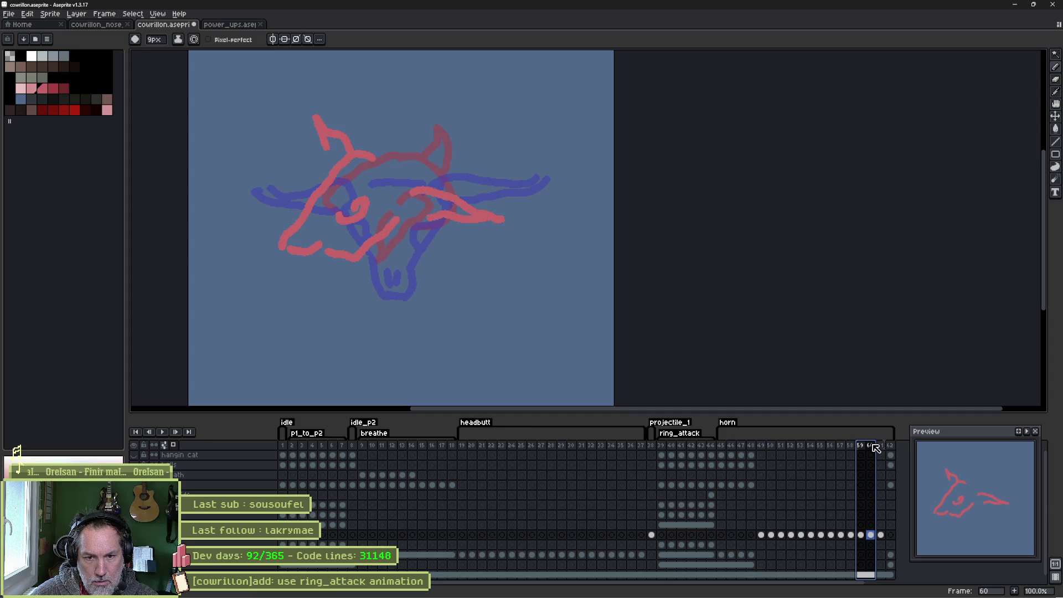
left_click_drag(880, 449, 885, 449)
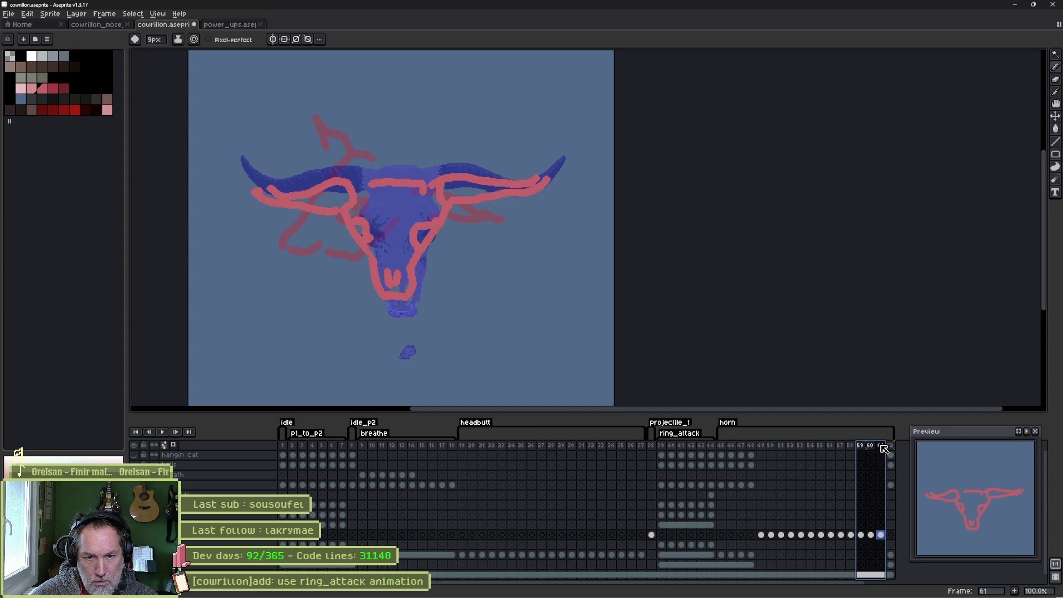
Insert a new frame after frame 60 and clear the copied red sketch from frame 61.
left_click_drag(884, 448, 879, 444)
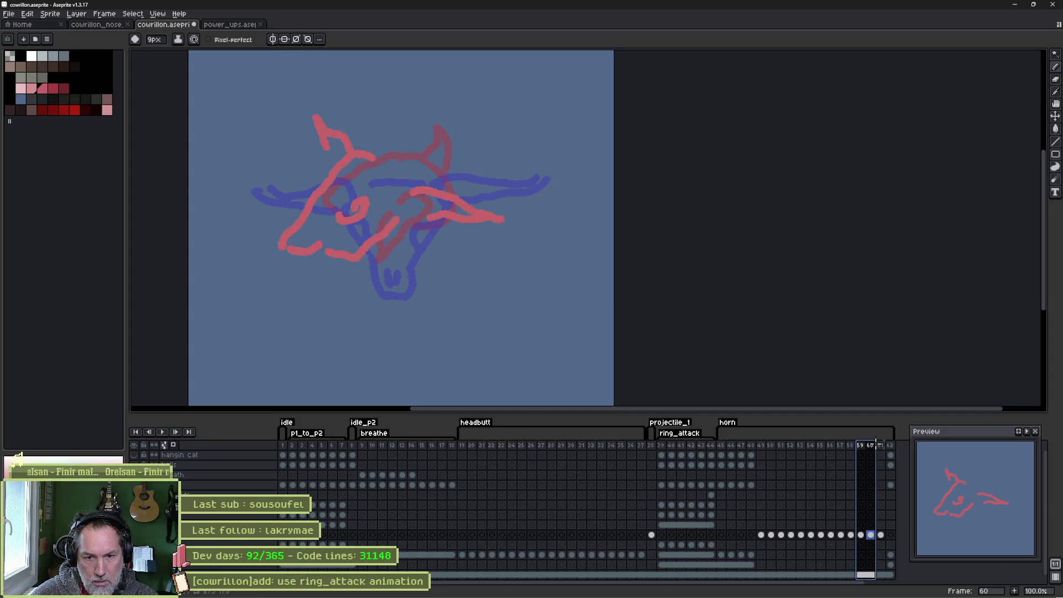
left_click(876, 449)
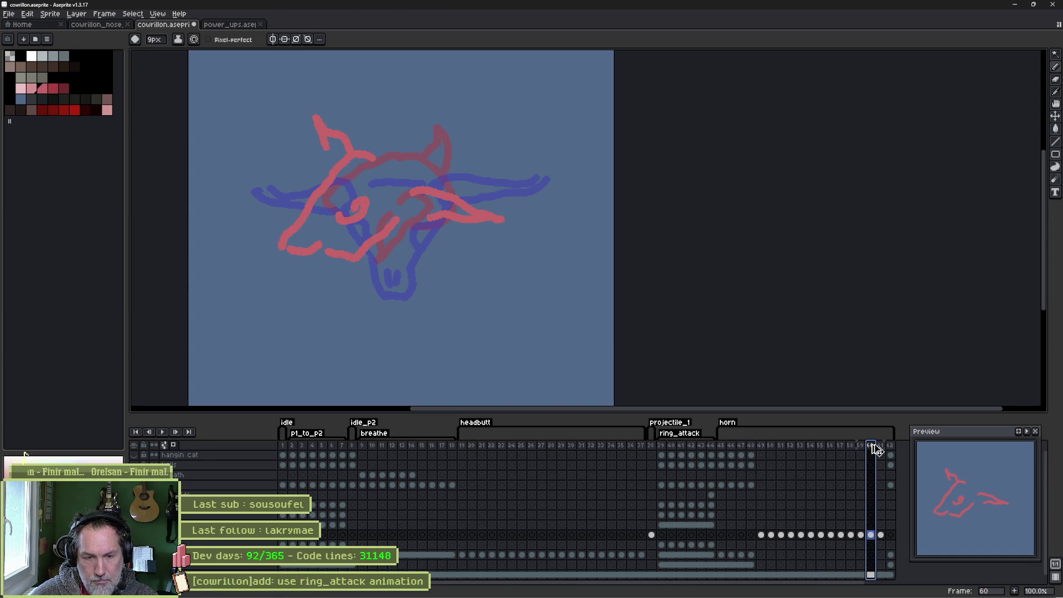
key("alt+n")
left_click(882, 535)
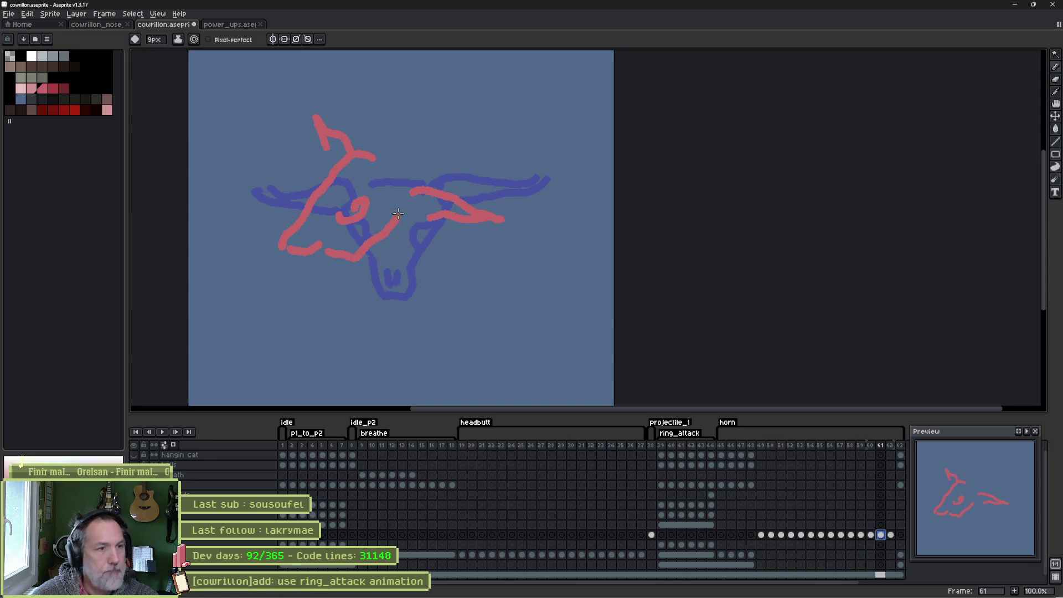
key("Delete")
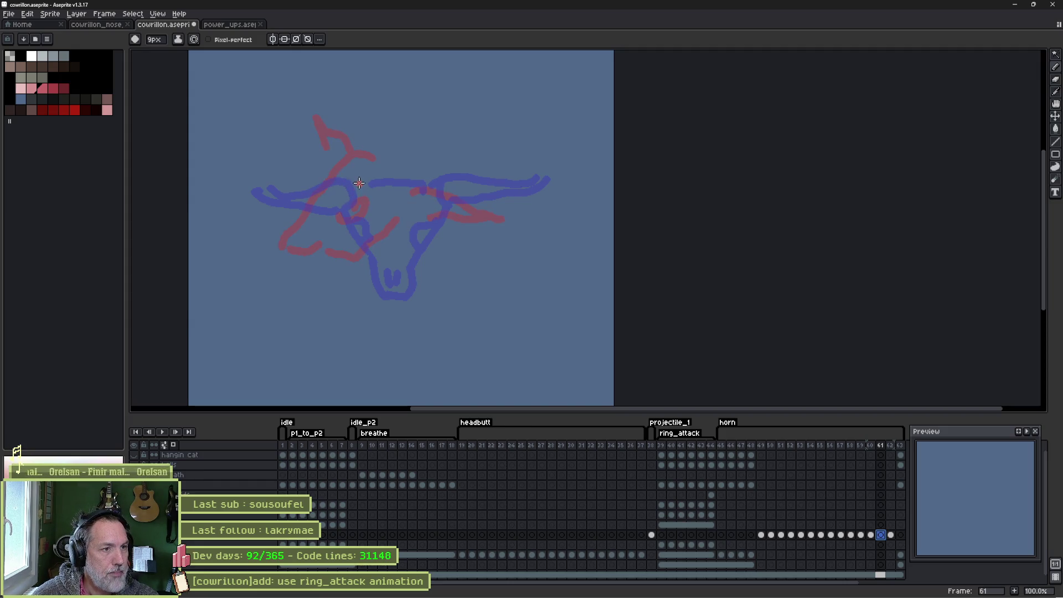
Draw the left and right horns, join them, and extend the skull down toward the muzzle.
mouse_move(348, 180)
left_mouse_down()
mouse_move(294, 179)
mouse_move(332, 197)
left_mouse_up()
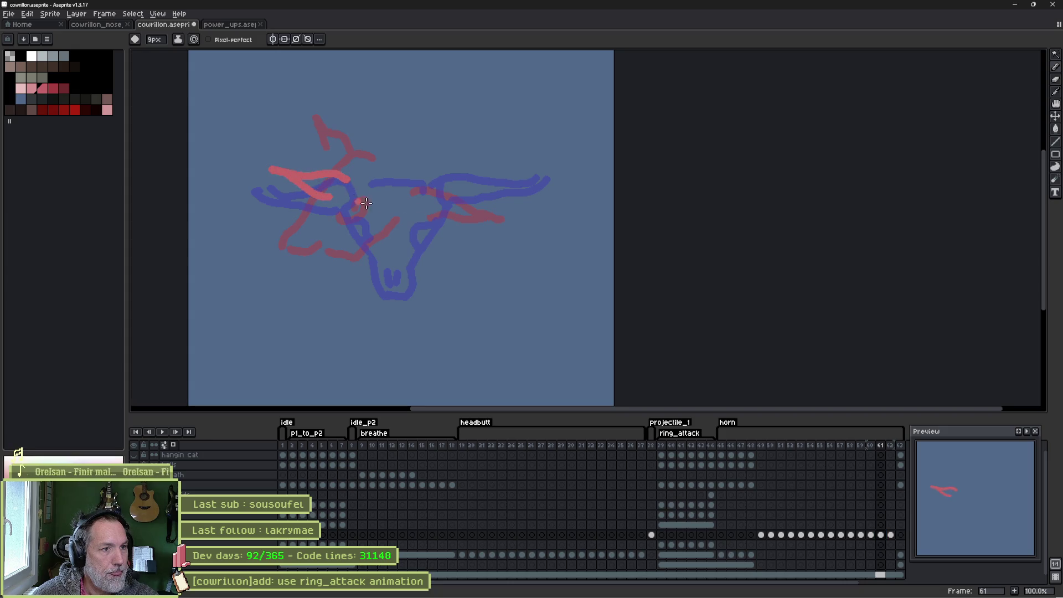
mouse_move(434, 191)
left_mouse_down()
mouse_move(479, 187)
mouse_move(532, 202)
mouse_move(447, 214)
left_mouse_up()
left_click_drag(347, 176, 449, 198)
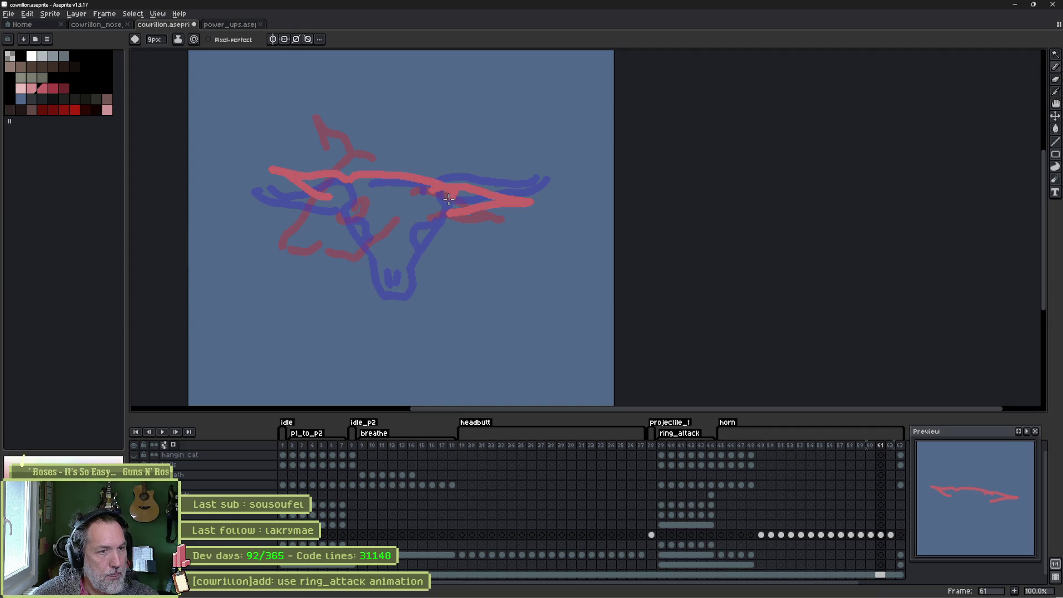
mouse_move(339, 231)
left_mouse_down()
mouse_move(359, 275)
mouse_move(444, 225)
left_mouse_up()
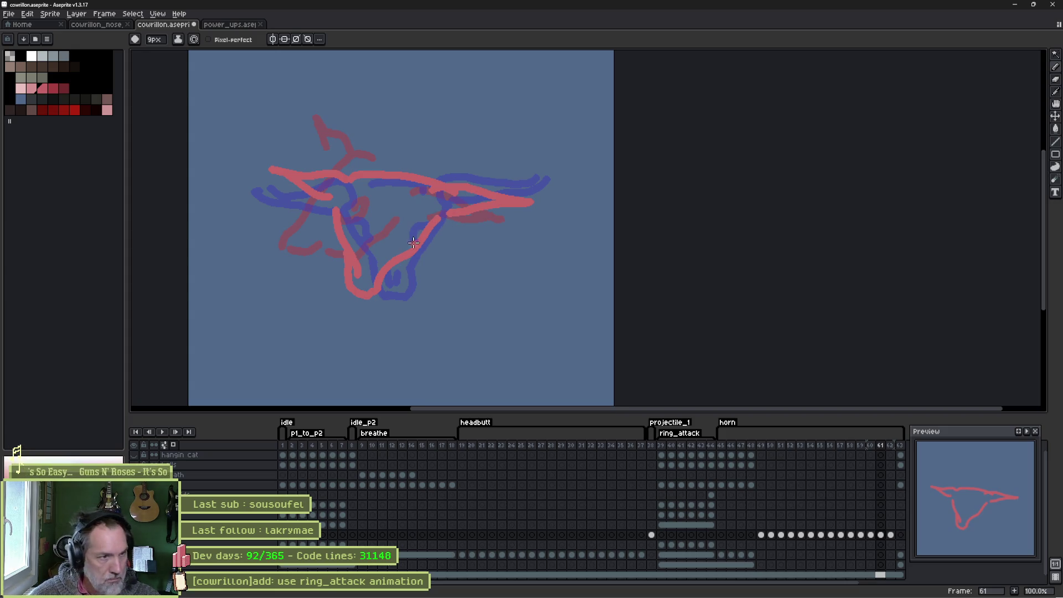
key("Return")
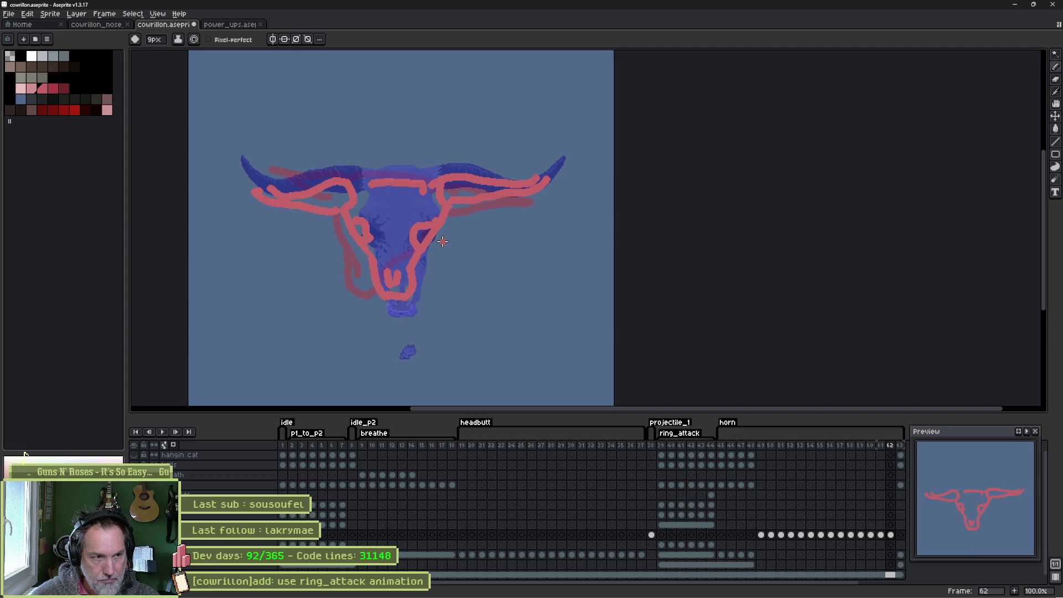
Advance to frames 63–64 and move the red sketch up about 13 px.
key("i")
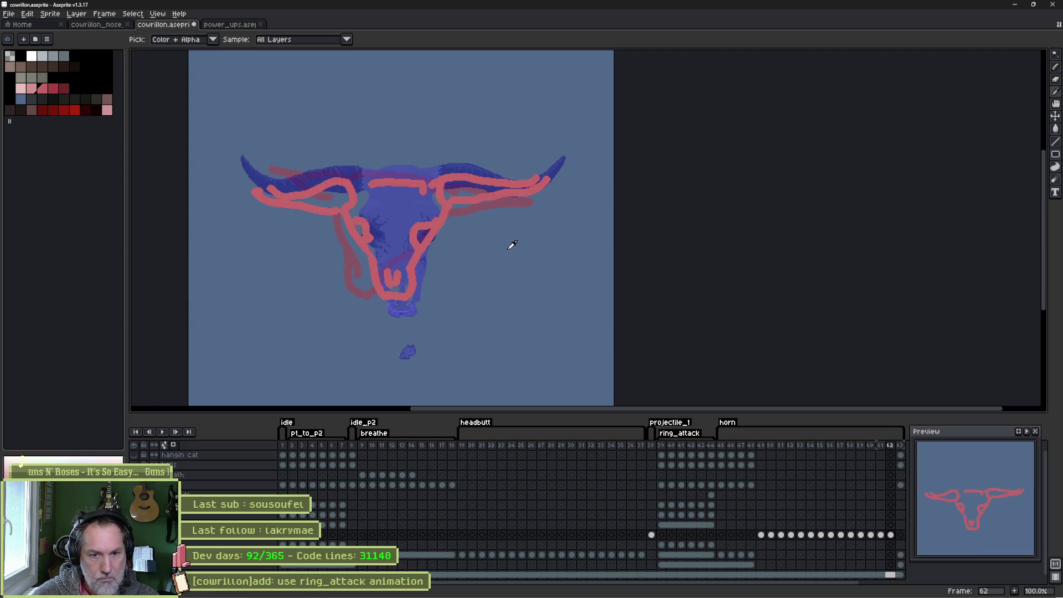
key("period")
key("v")
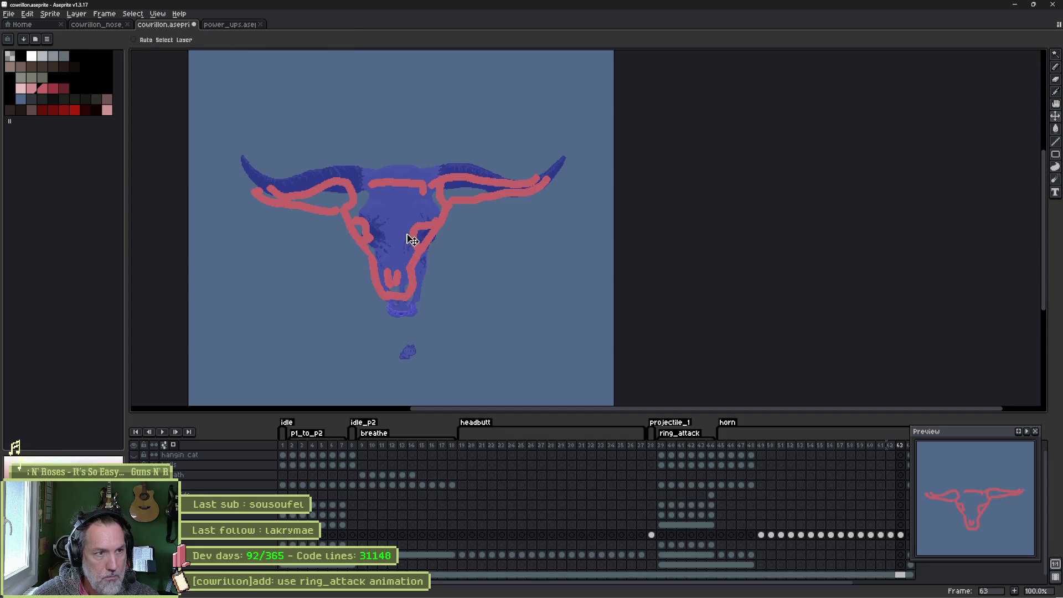
key("i")
key("period")
key("v")
left_click_drag(421, 244, 425, 236)
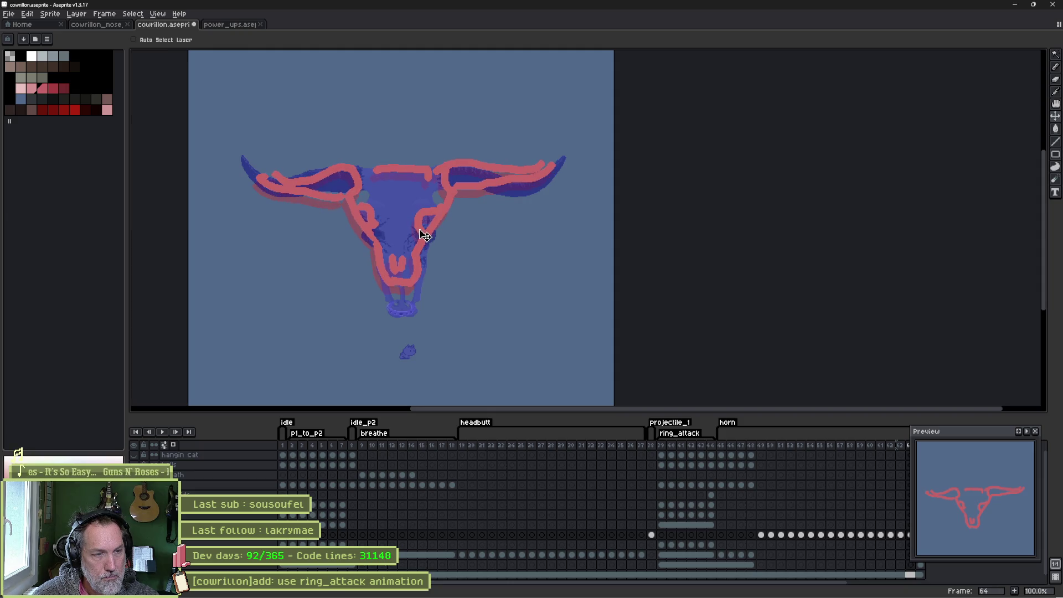
key("ctrl")
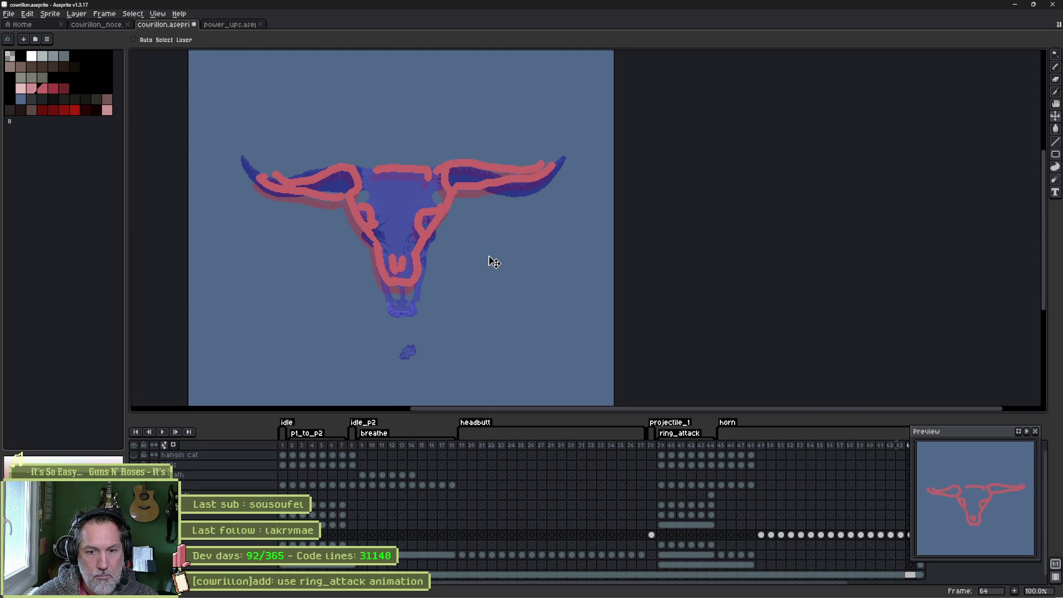
Play the animation twice to check it, then step back to frame 50.
key("Return")
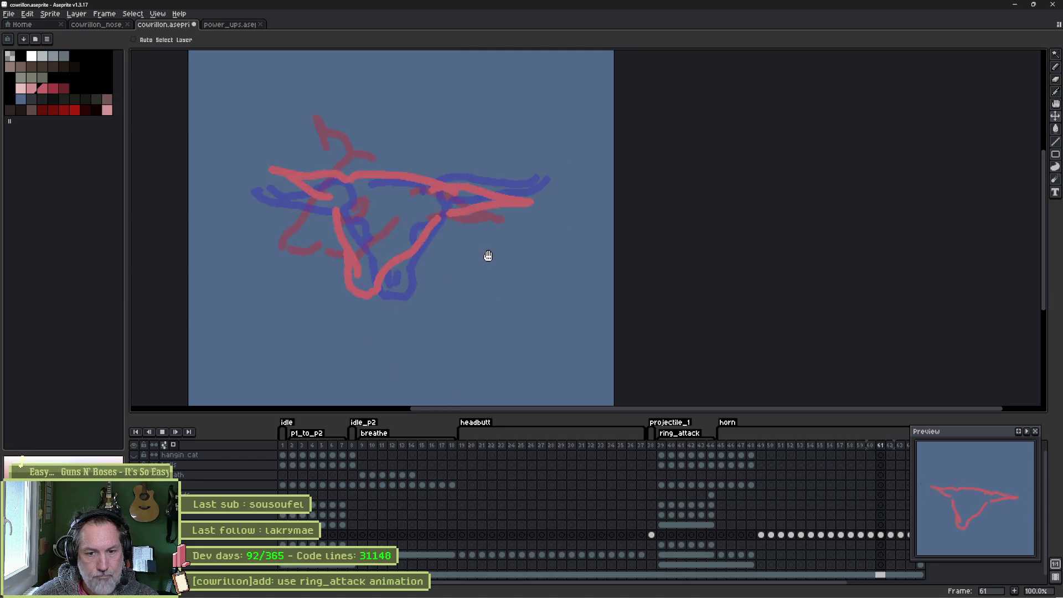
key("Return")
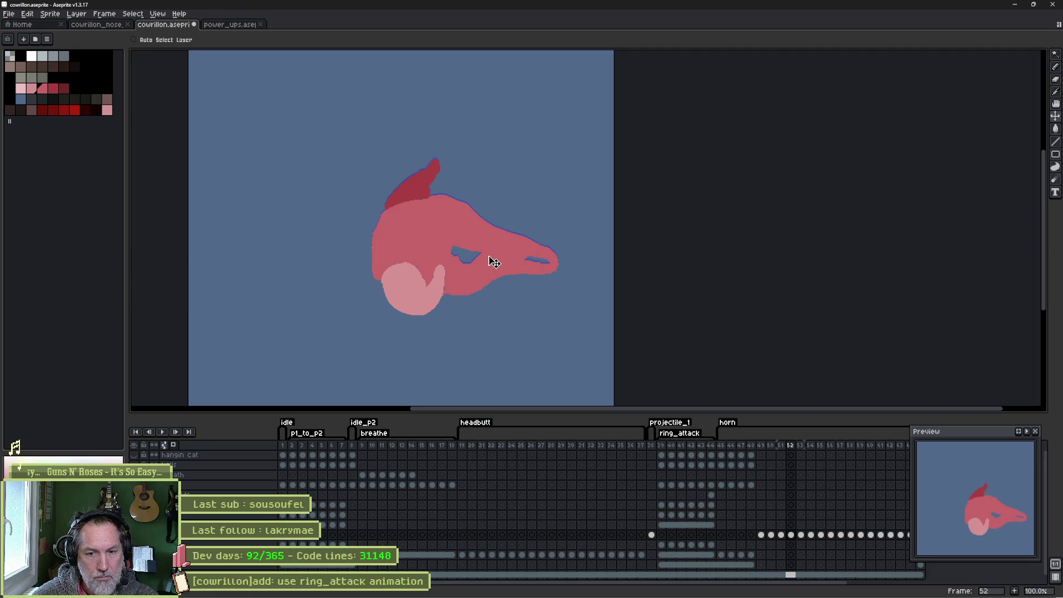
key("Return")
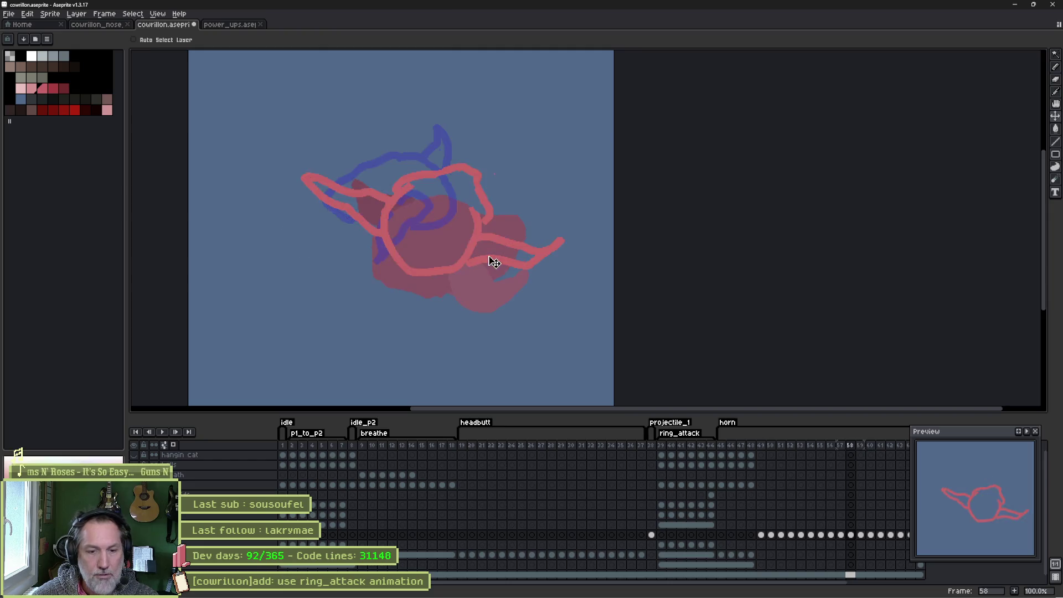
key("Return")
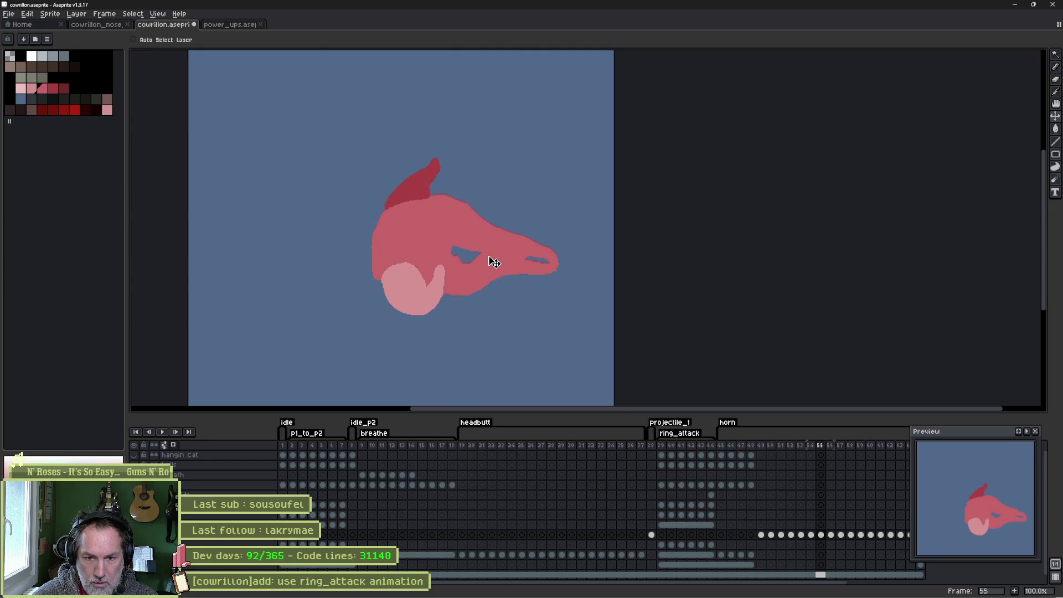
key("Right")
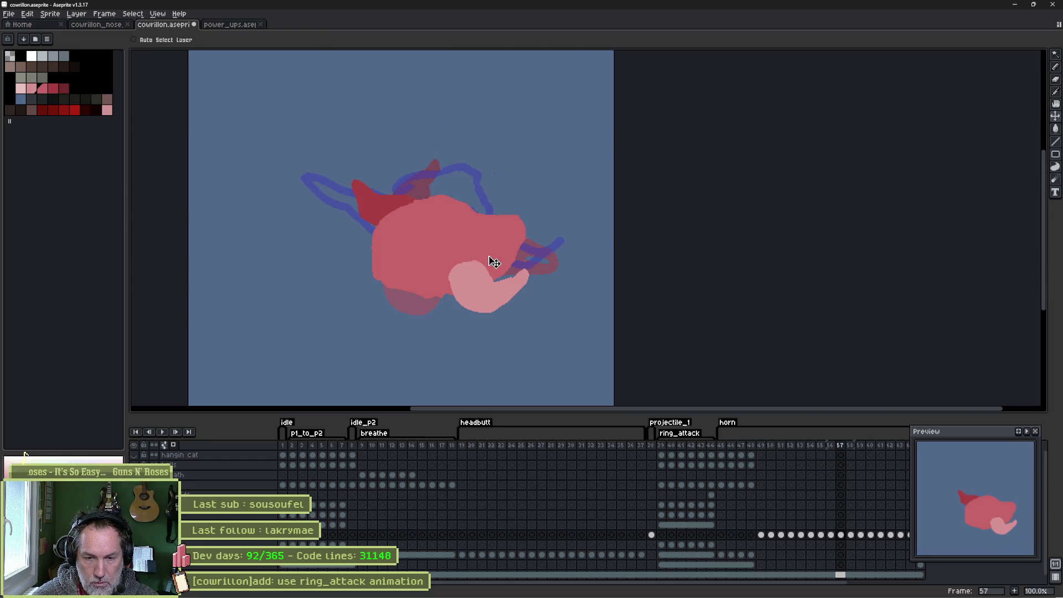
key("Left")
key("Left")
key("Left")
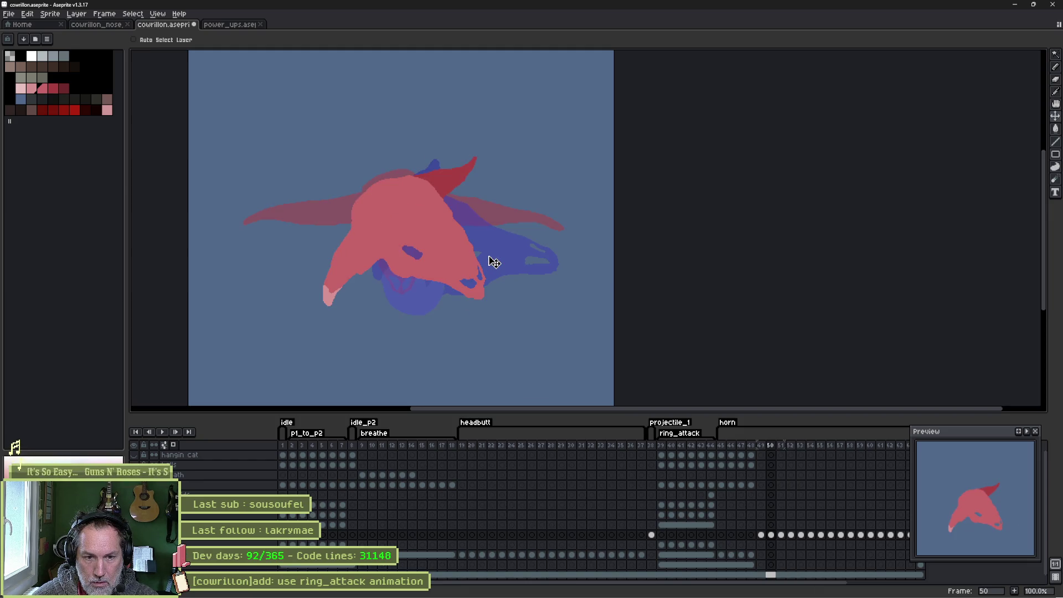
mouse_move(836, 479)
left_mouse_down()
mouse_move(650, 491)
mouse_move(639, 482)
left_mouse_up()
Inspect frames 50, 60, 56, 57 and 55, selecting frames 55–56 together.
left_click(590, 446)
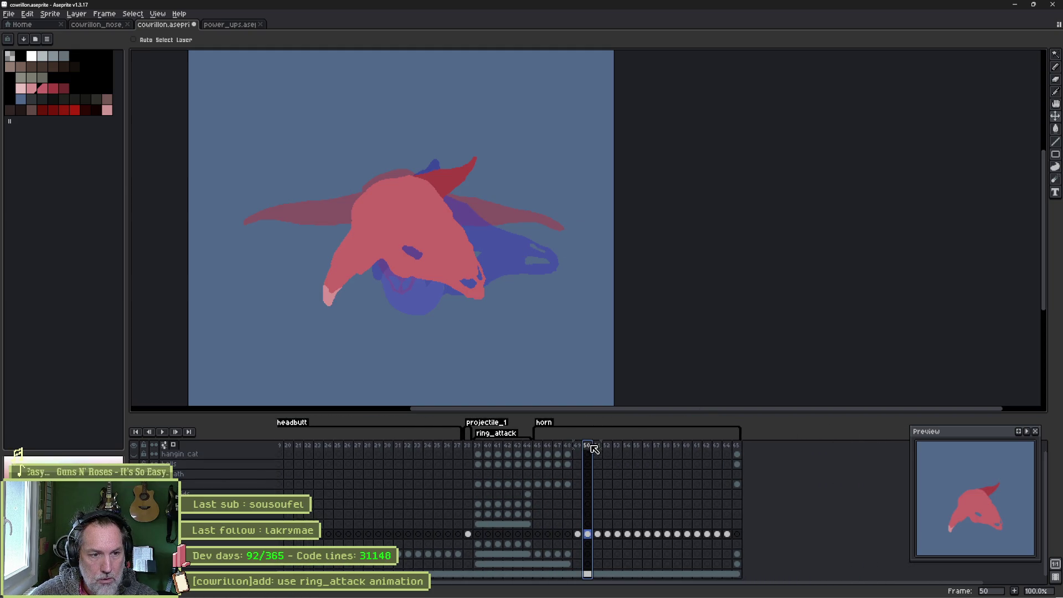
left_click(692, 447)
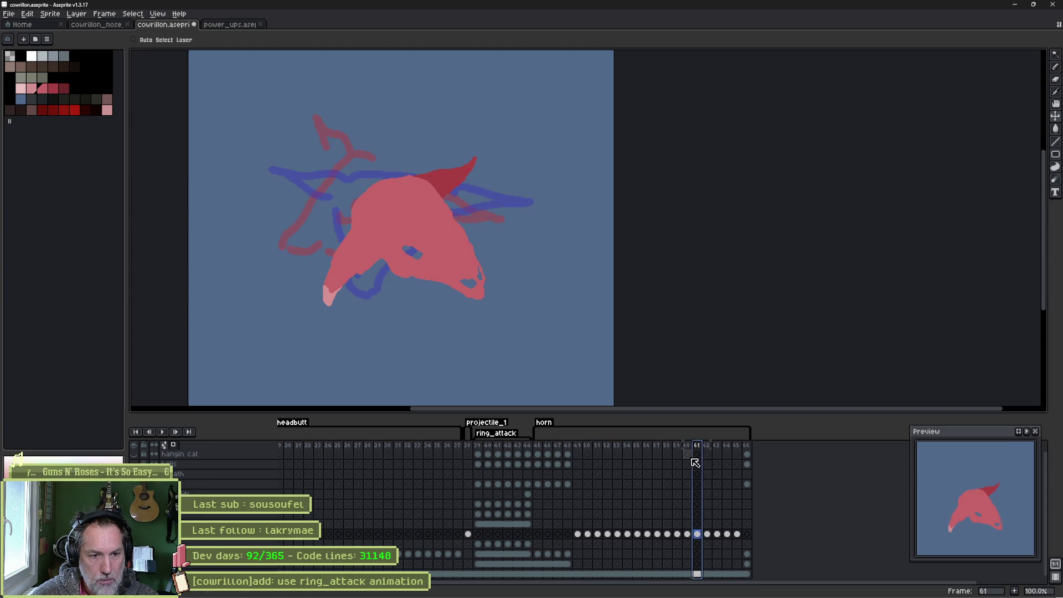
left_click(690, 535)
left_click(686, 446)
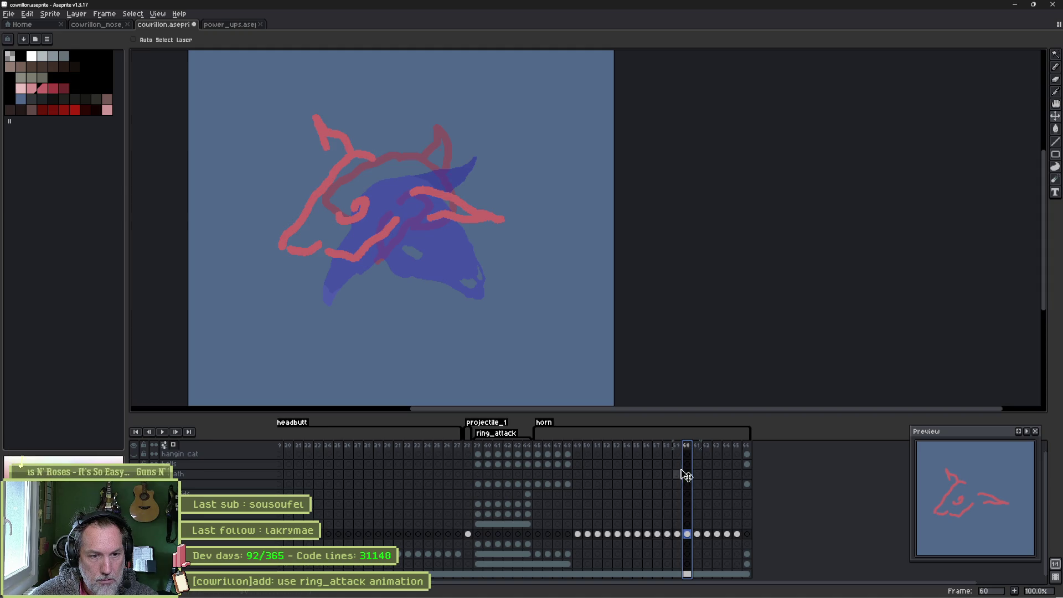
left_click(648, 534)
left_click(658, 535)
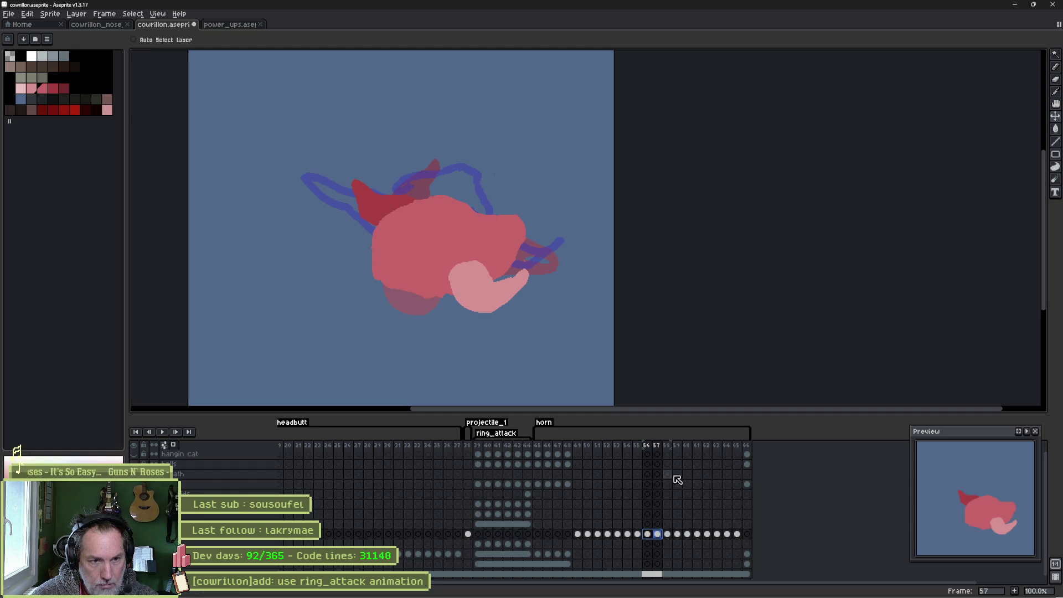
left_click(688, 447)
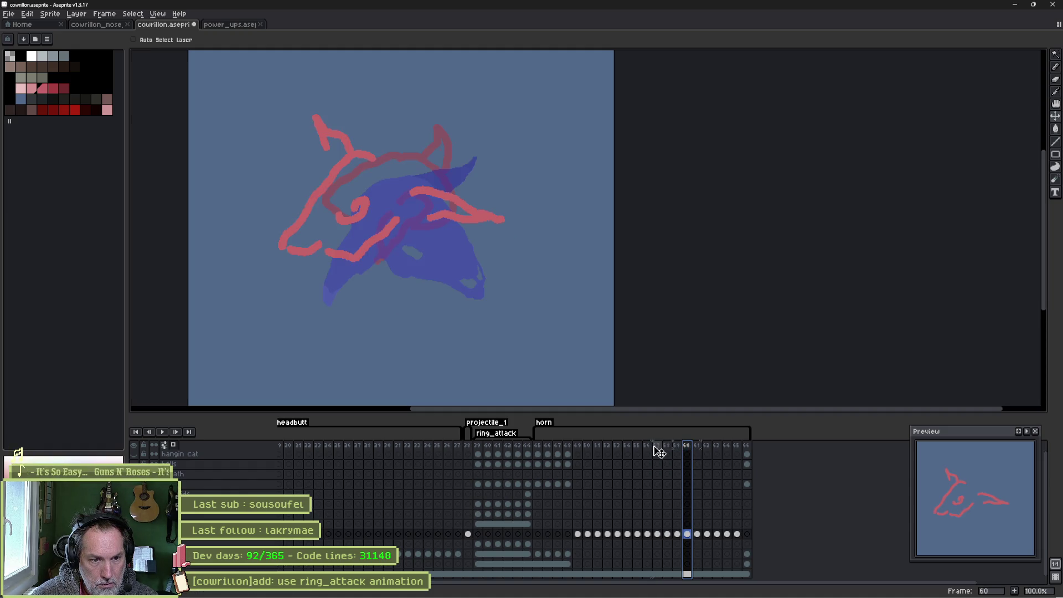
left_click(657, 446)
mouse_move(648, 446)
left_mouse_down()
mouse_move(673, 448)
mouse_move(636, 447)
mouse_move(661, 448)
left_mouse_up()
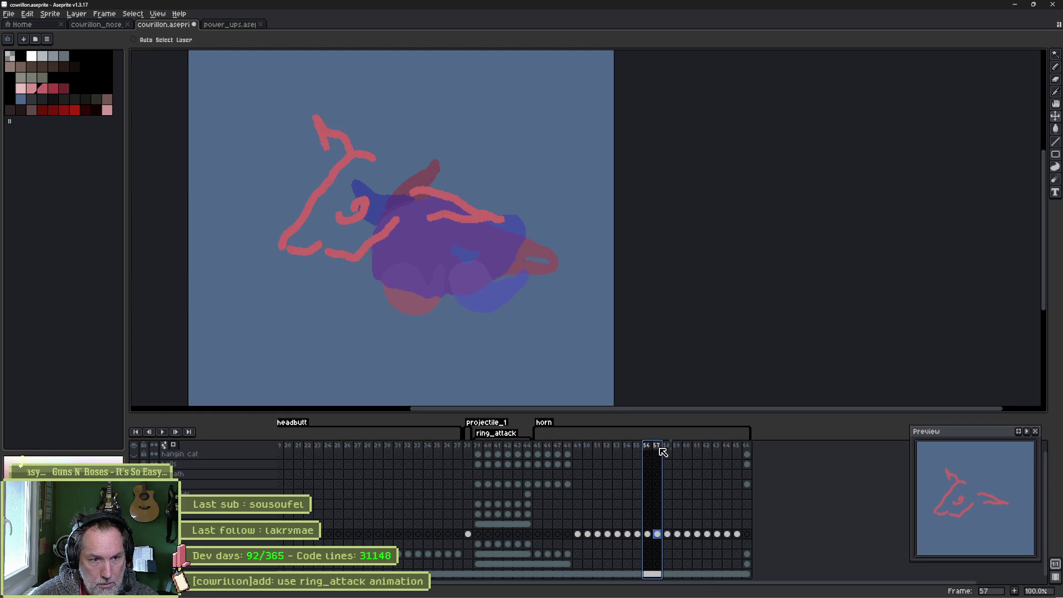
Shift the selected frames one step later, then undo the move.
key("Escape")
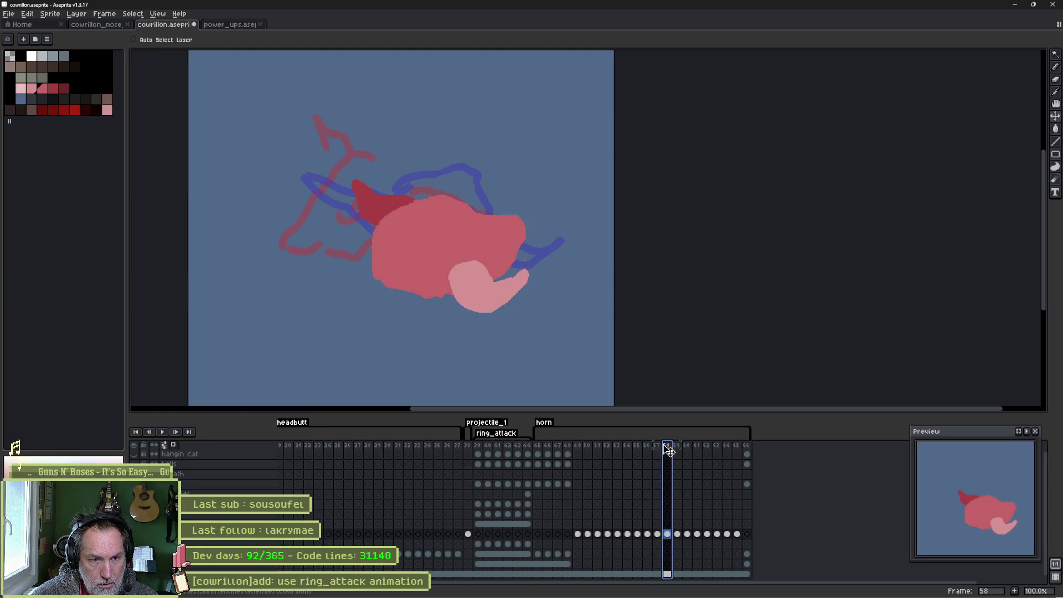
left_click_drag(637, 446, 672, 448)
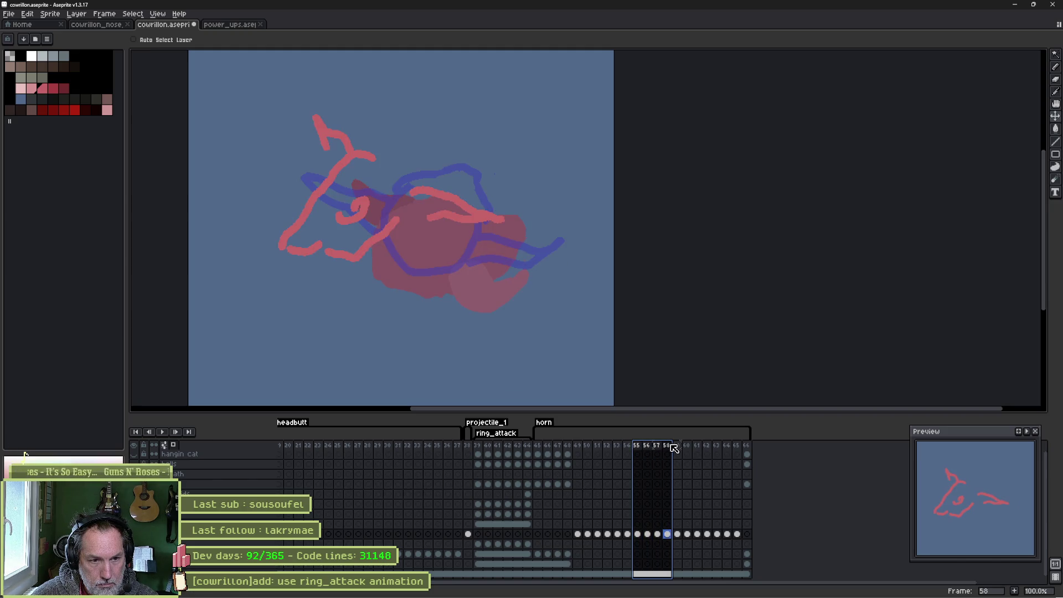
key("ctrl+z")
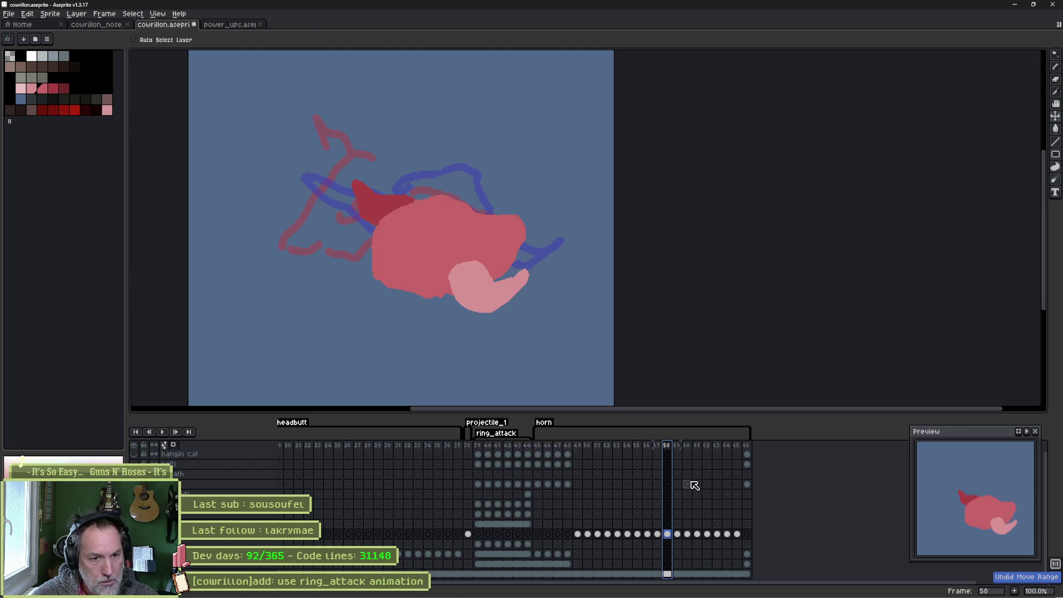
key("ctrl+z")
key("ctrl+z")
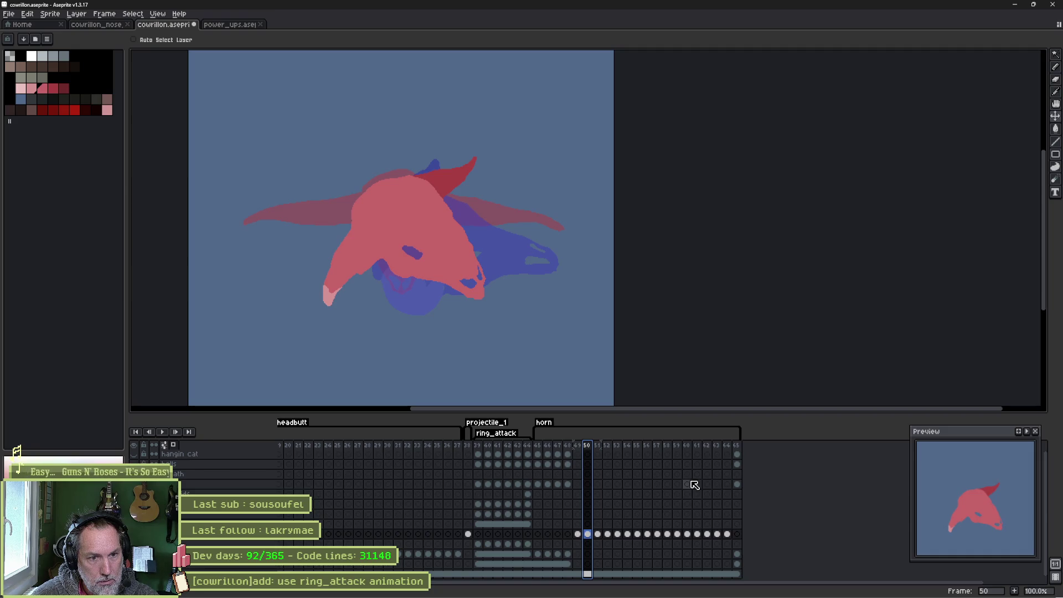
Copy frame 50's tilted head pose in at frame 56 and nudge the red head left and down.
left_click(655, 446)
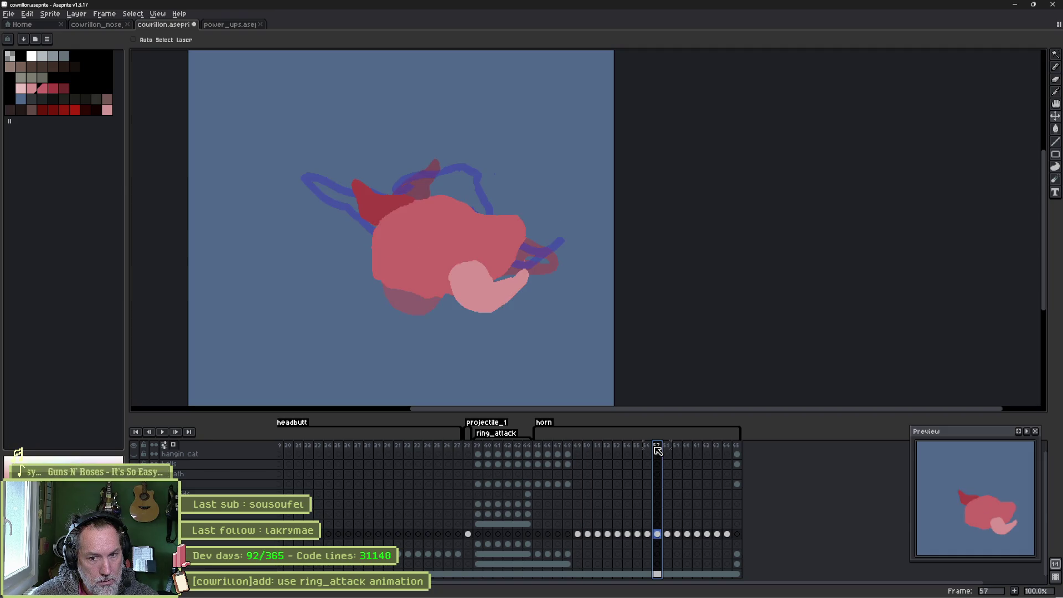
left_click(648, 447)
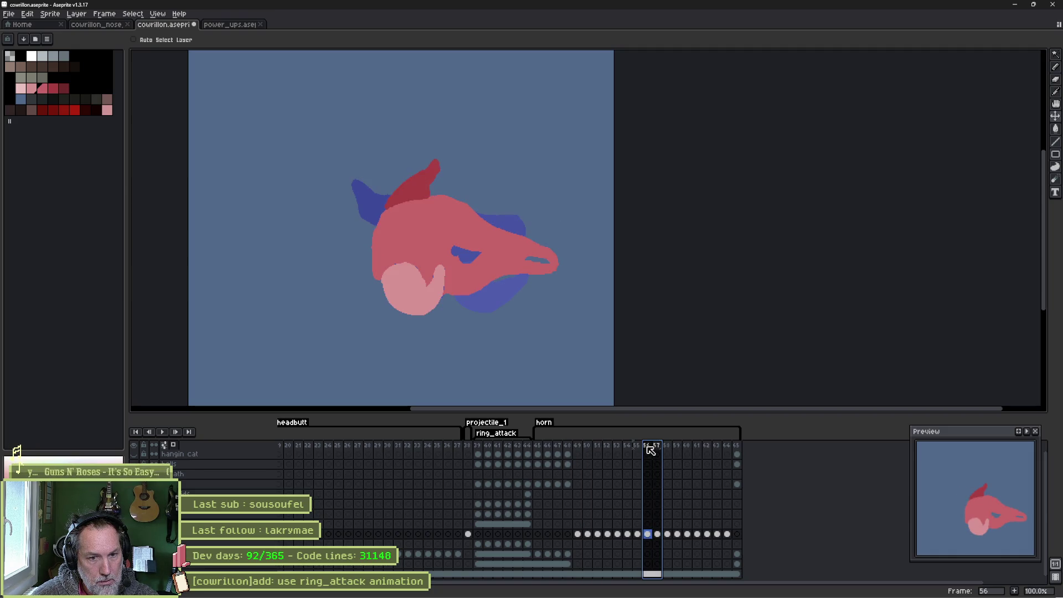
left_click(579, 446)
mouse_move(587, 450)
left_mouse_down()
mouse_move(621, 455)
mouse_move(594, 454)
left_mouse_up()
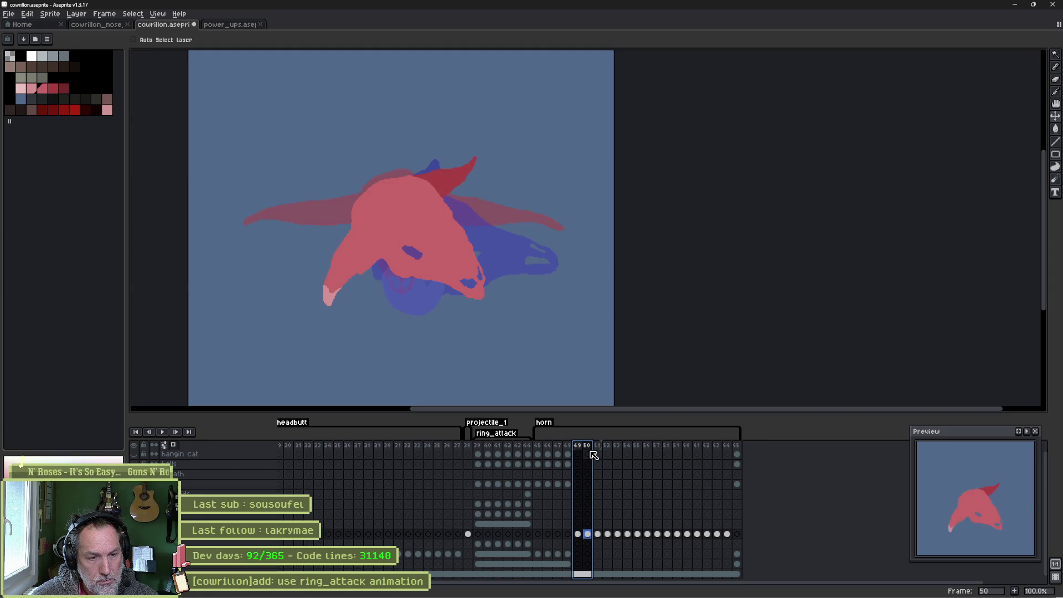
left_click(591, 447)
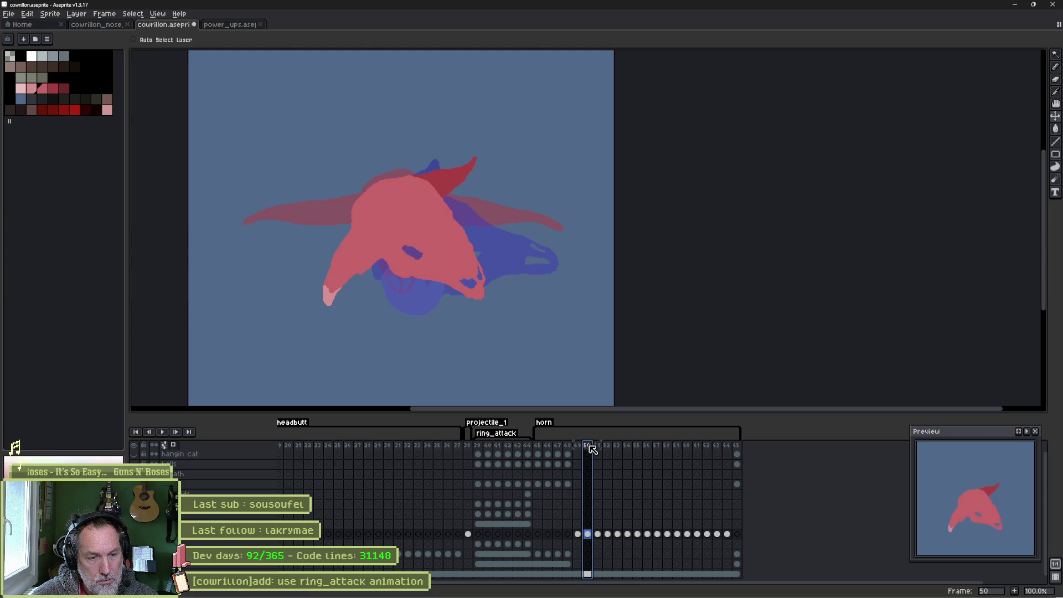
mouse_move(591, 447)
left_mouse_down()
mouse_move(671, 452)
mouse_move(661, 449)
left_mouse_up()
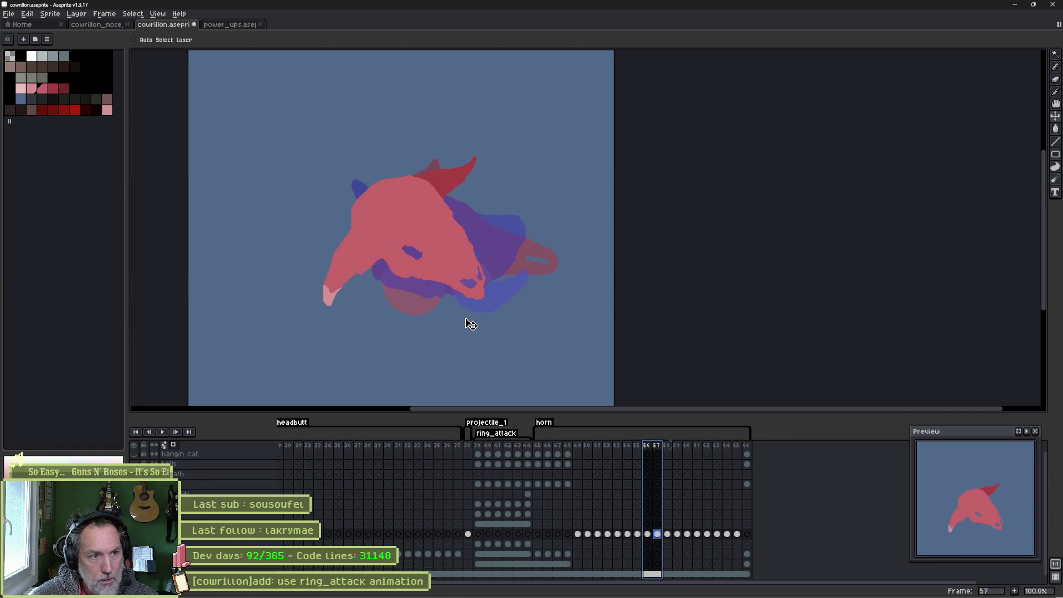
mouse_move(426, 284)
left_mouse_down()
mouse_move(428, 270)
mouse_move(424, 283)
left_mouse_up()
Move the red head up about 28 px, play from frame 45, and review frames 55–58.
left_click(658, 535)
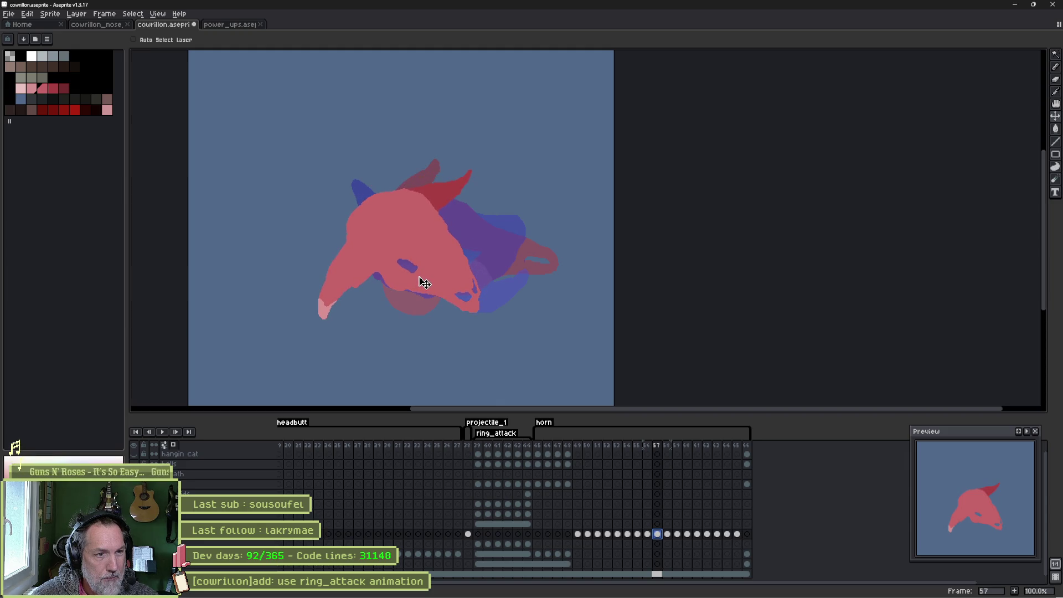
left_click(537, 446)
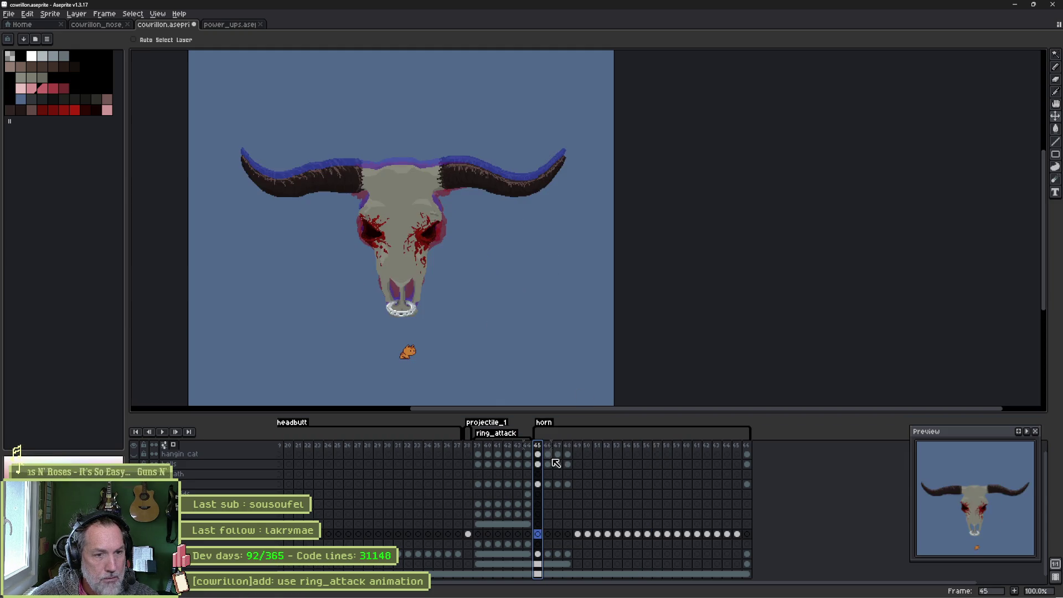
key("Return")
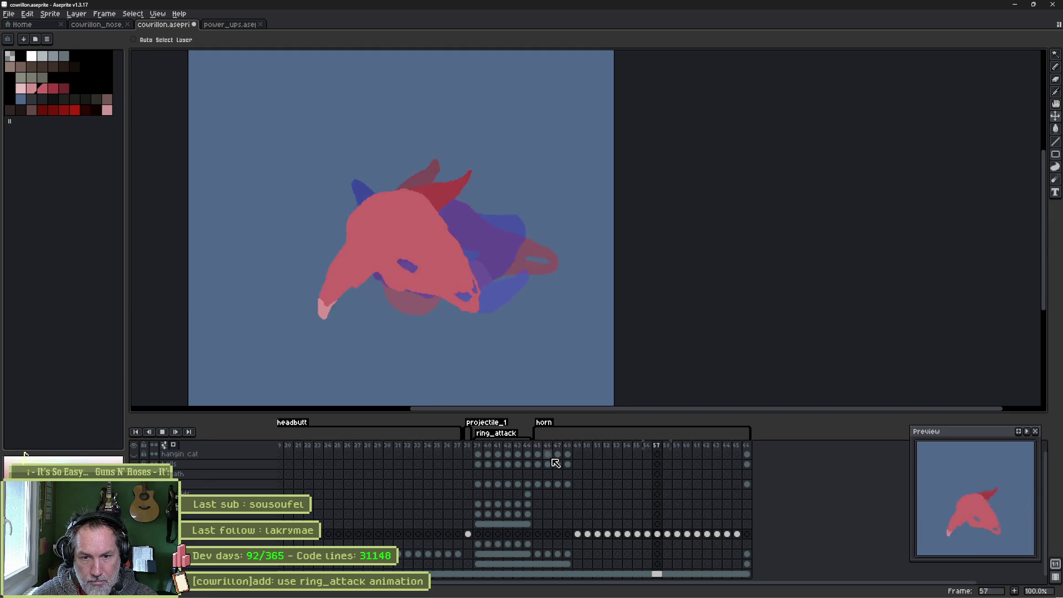
key("Return")
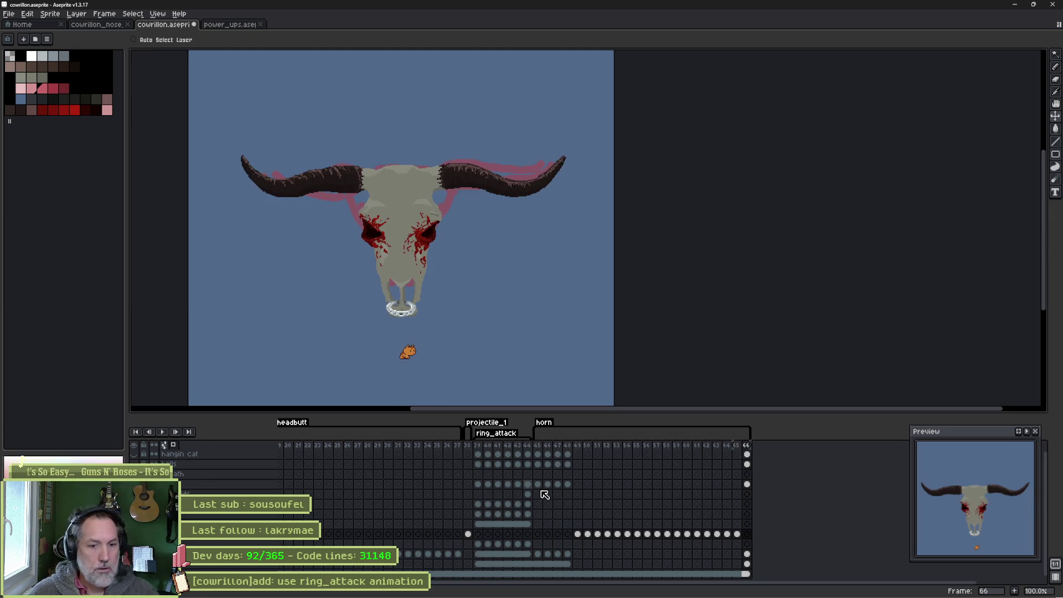
left_click(686, 534)
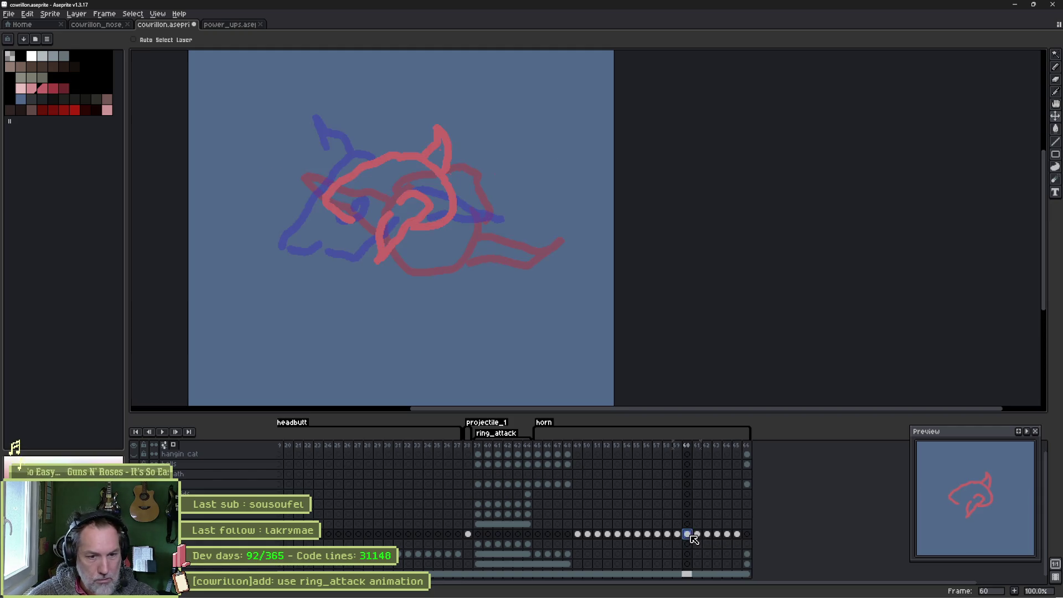
left_click(667, 534)
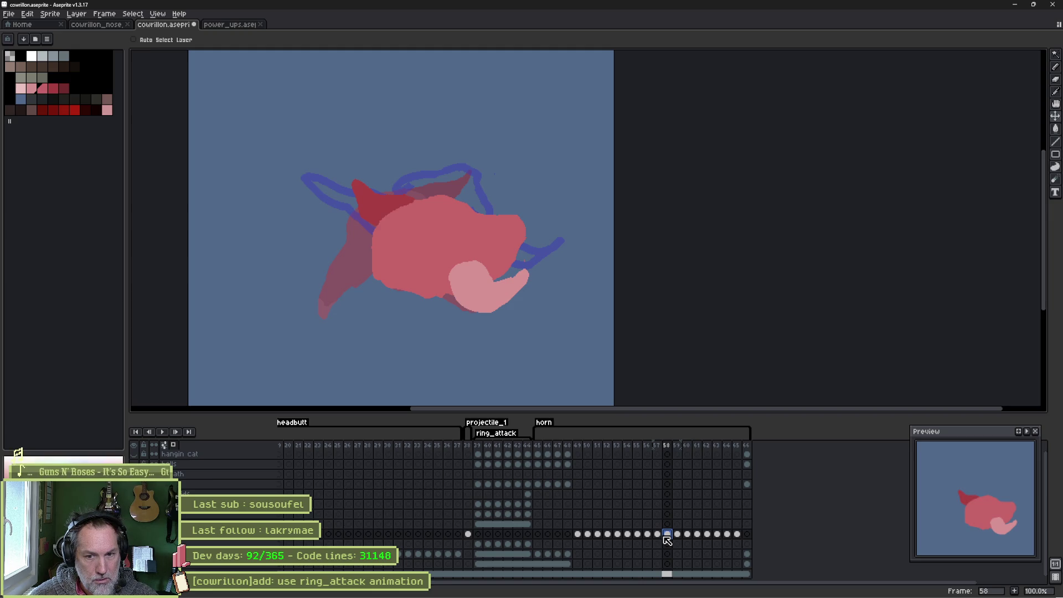
left_click(648, 535)
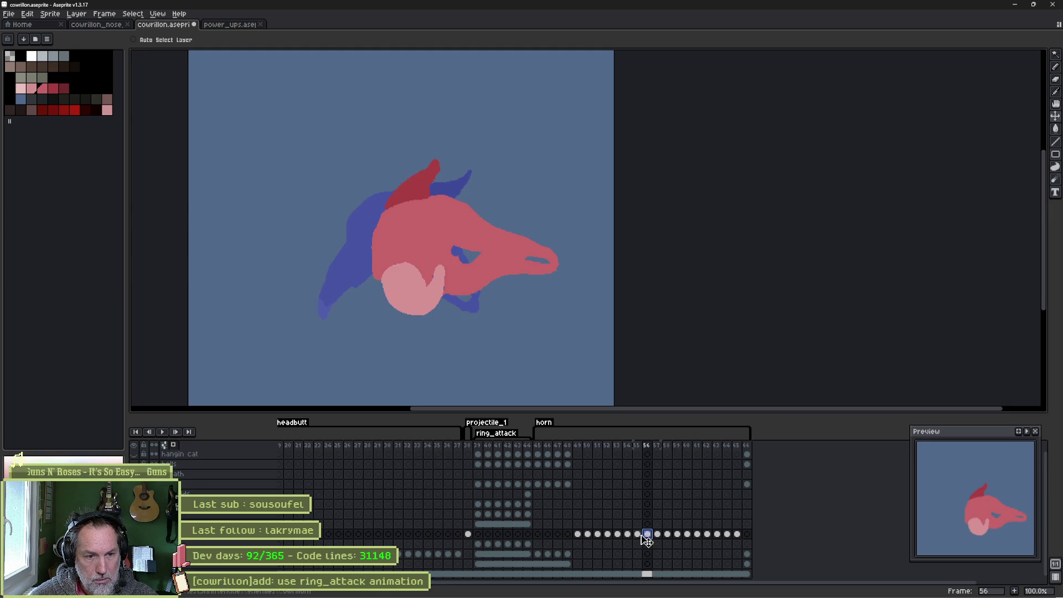
left_click(640, 535)
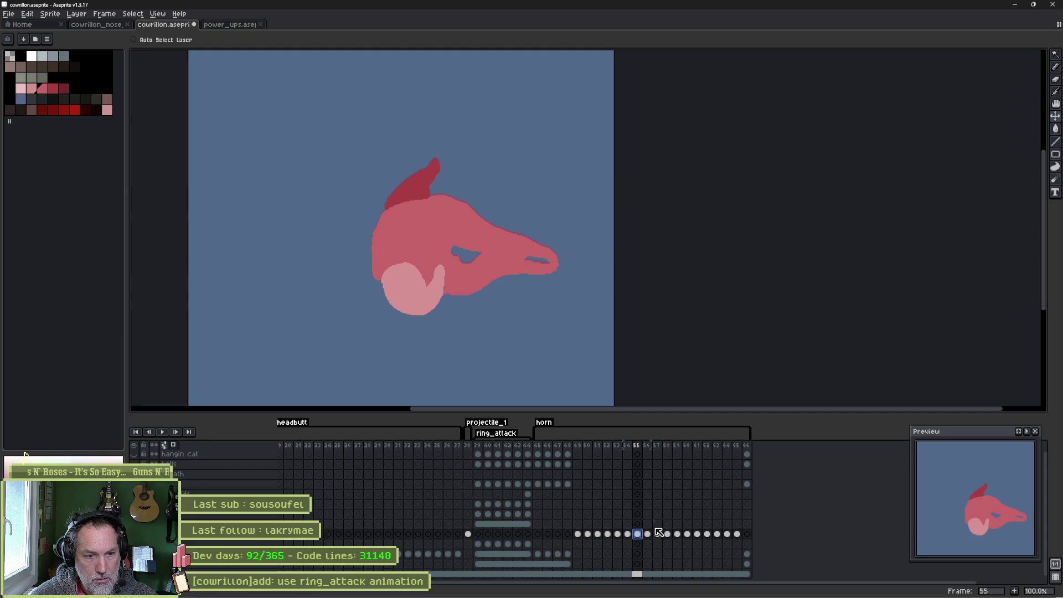
left_click(658, 535)
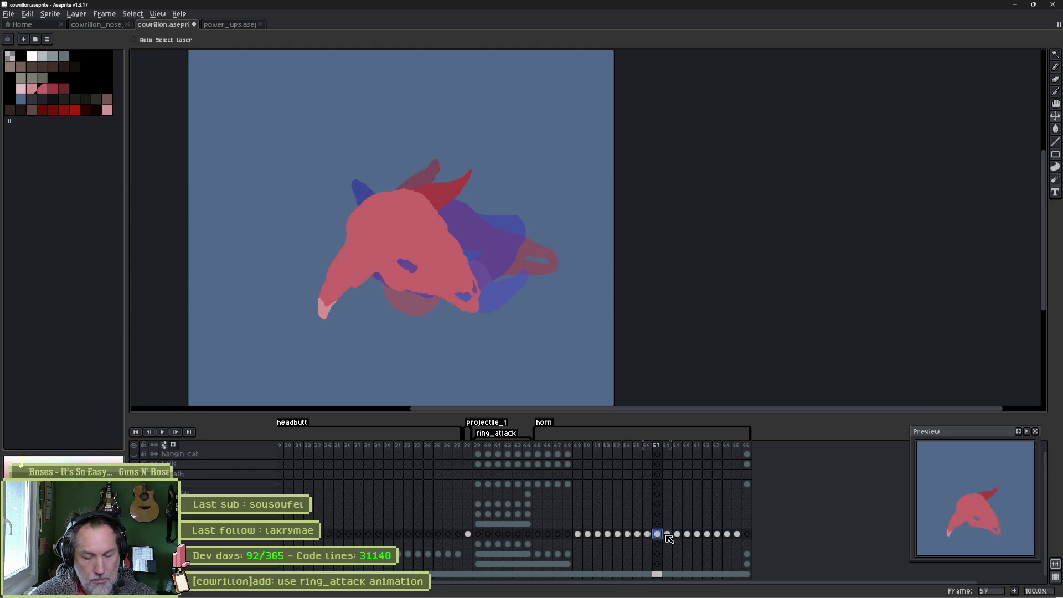
Add a frame after 57 with the head rotated about 5° and shifted up-left, then play it back.
key("alt+n")
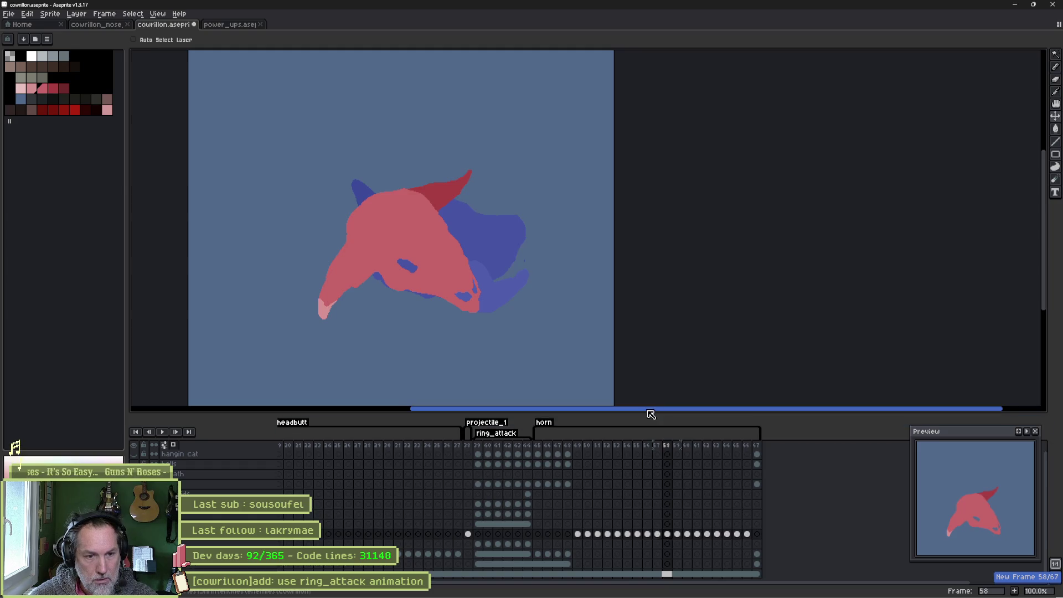
key("ctrl")
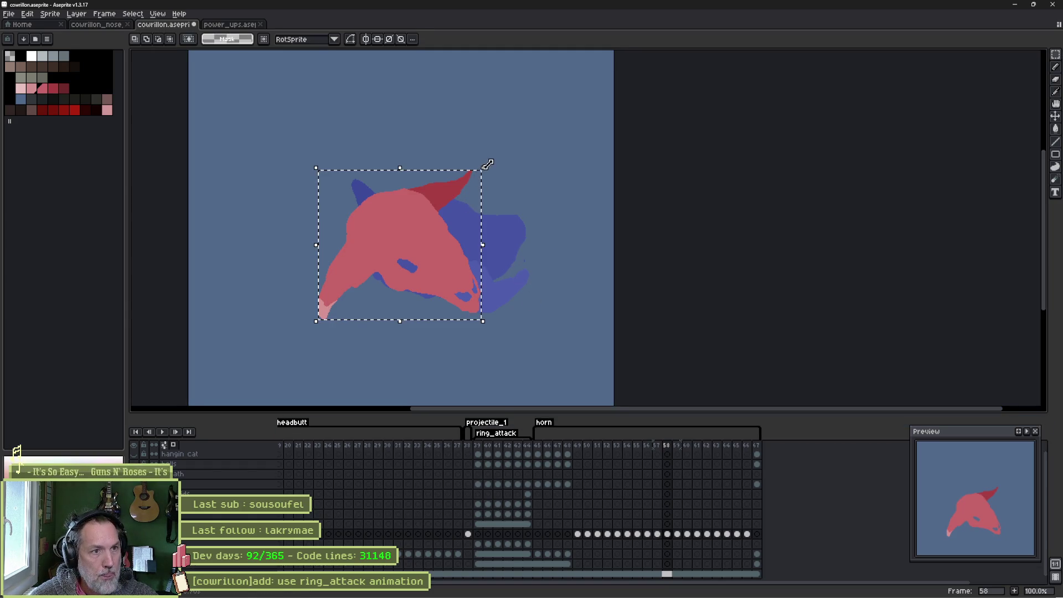
left_click_drag(494, 172, 485, 197)
left_click_drag(436, 259, 431, 252)
key("Return")
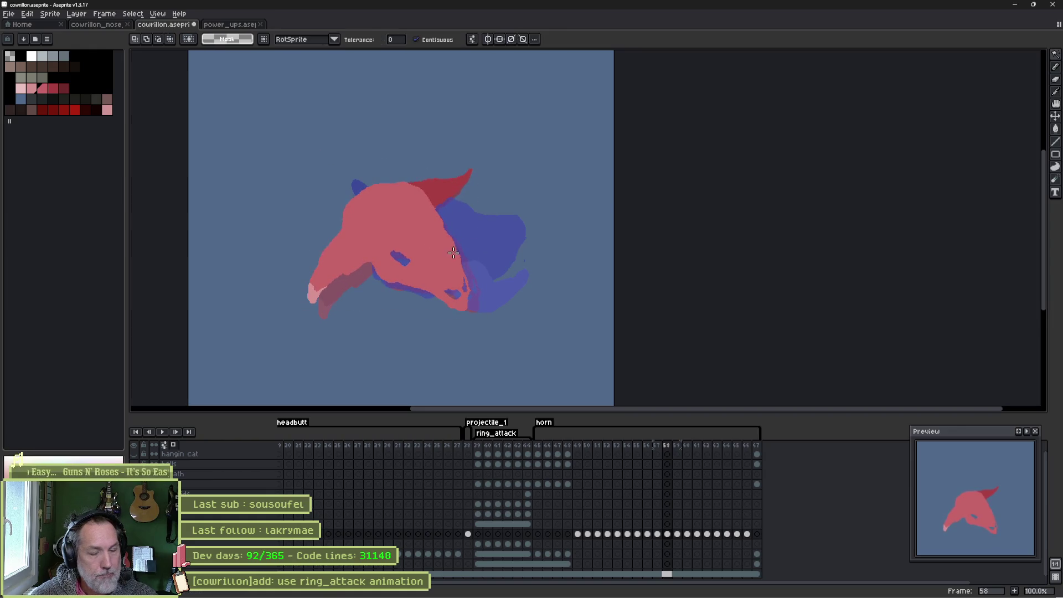
key("Return")
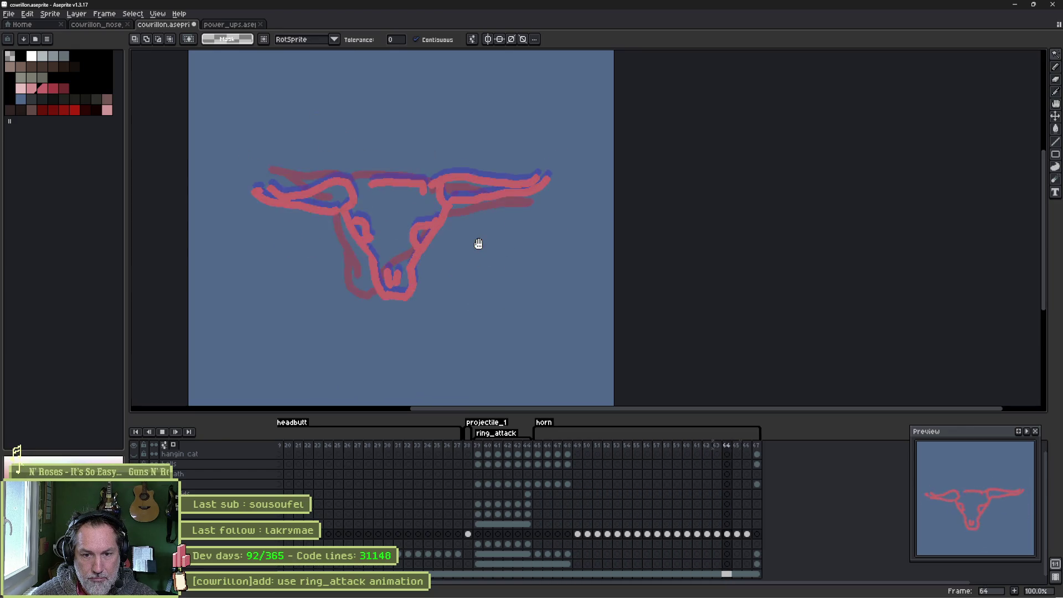
key("Return")
Select frame 51 alone and insert a new frame after it.
left_click_drag(637, 447, 605, 451)
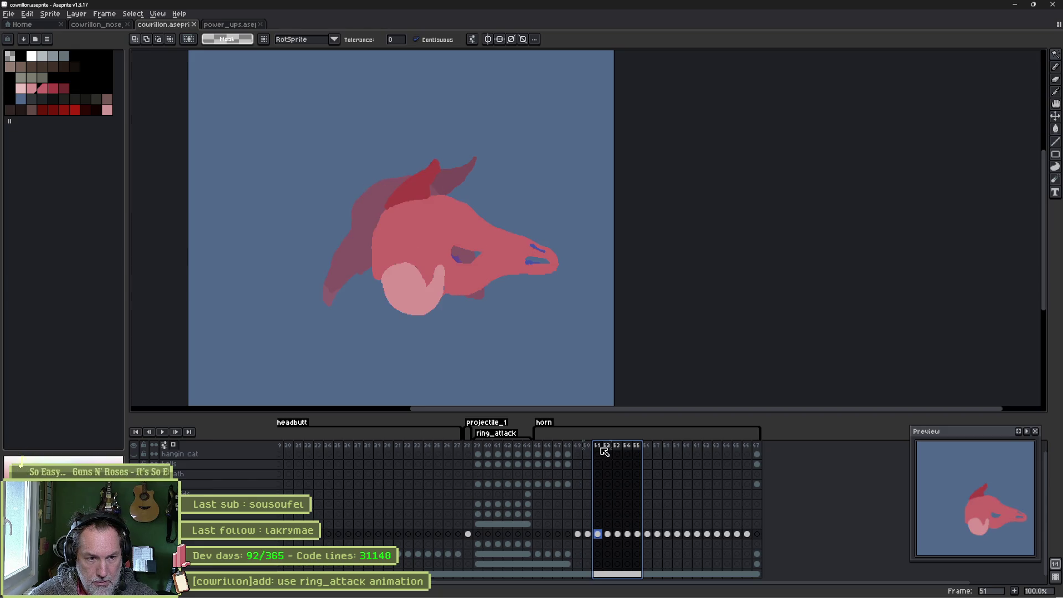
mouse_move(605, 452)
left_mouse_down()
mouse_move(593, 452)
mouse_move(603, 451)
left_mouse_up()
left_click(603, 455)
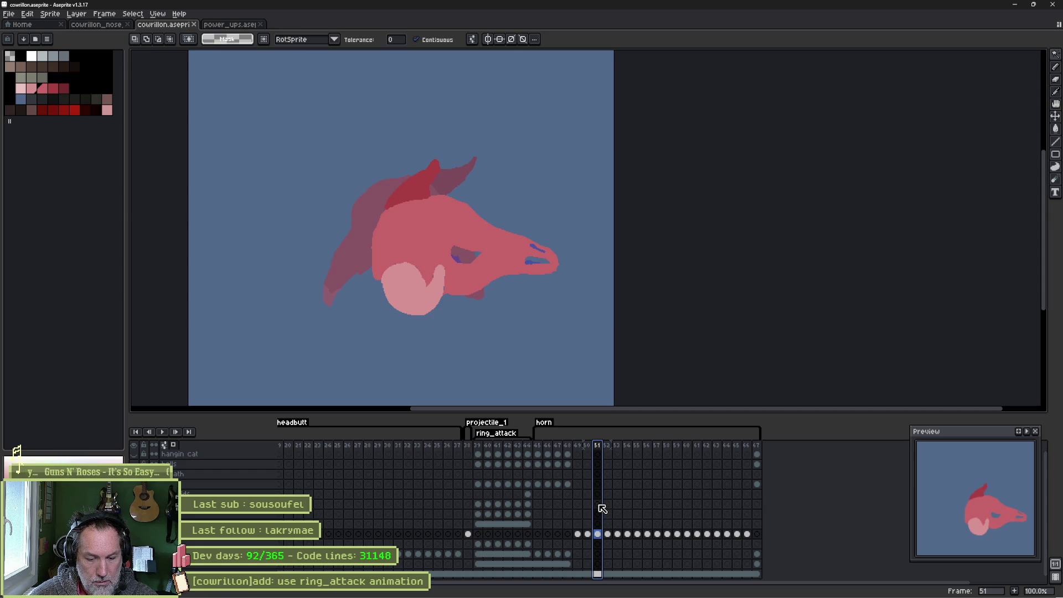
key("alt+n")
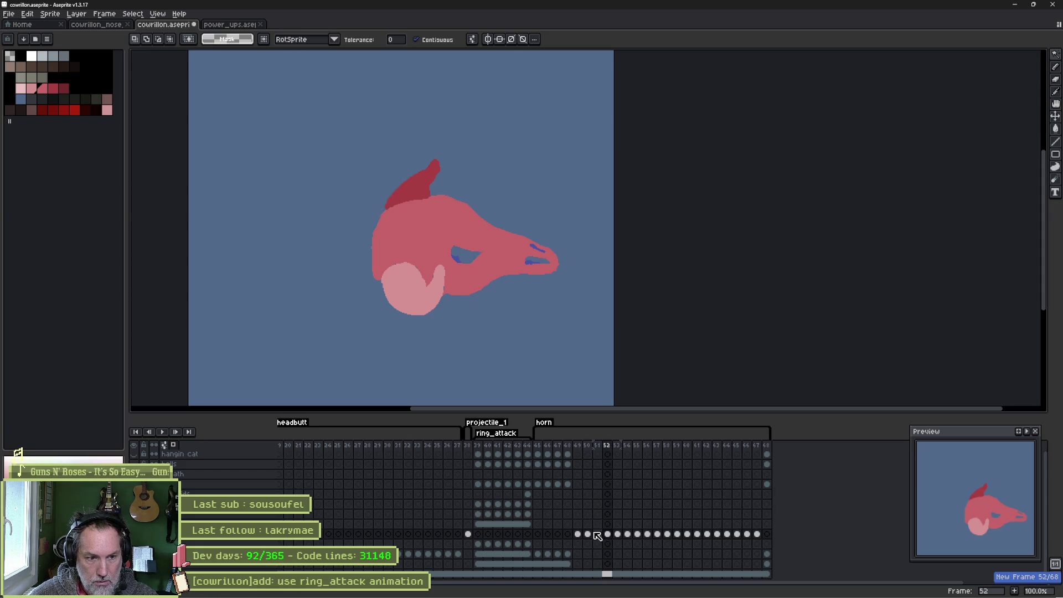
Rotate frame 51's head sketch a few degrees and commit the transform.
left_click(598, 535)
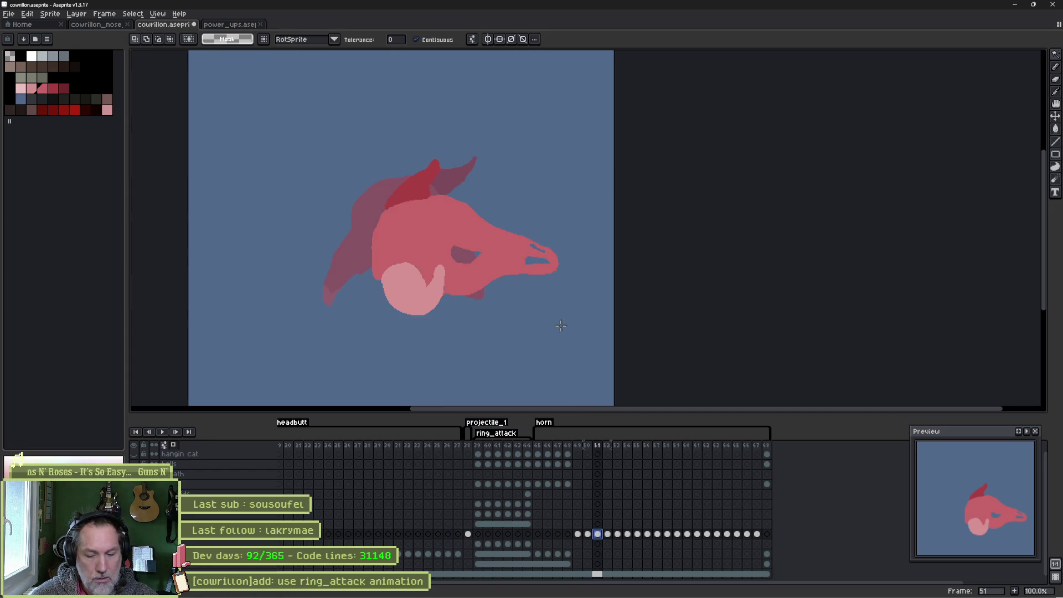
key("ctrl+t")
left_click_drag(571, 320, 508, 261)
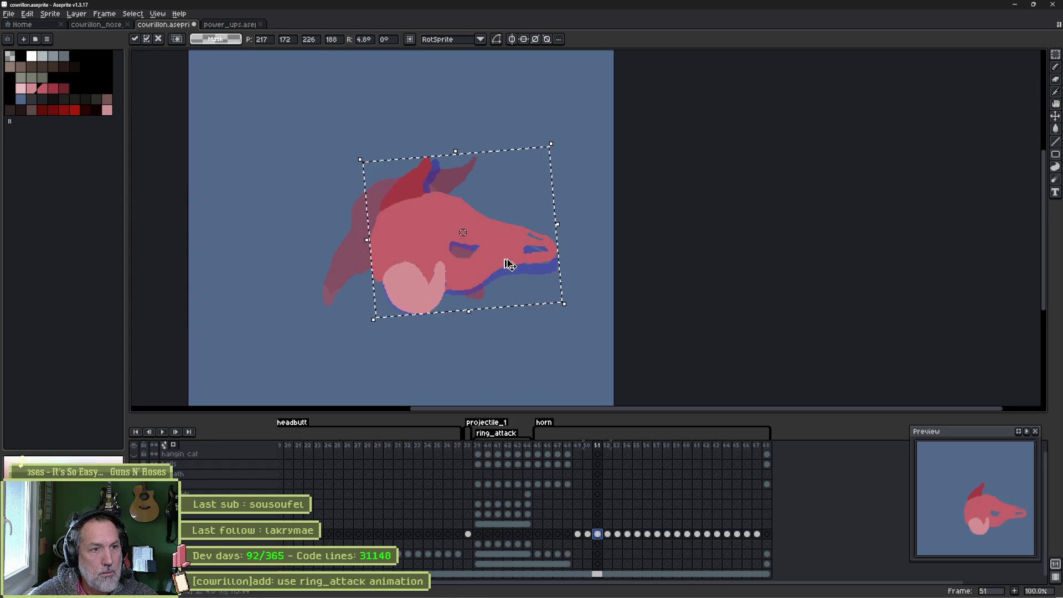
key("Return")
key("Return")
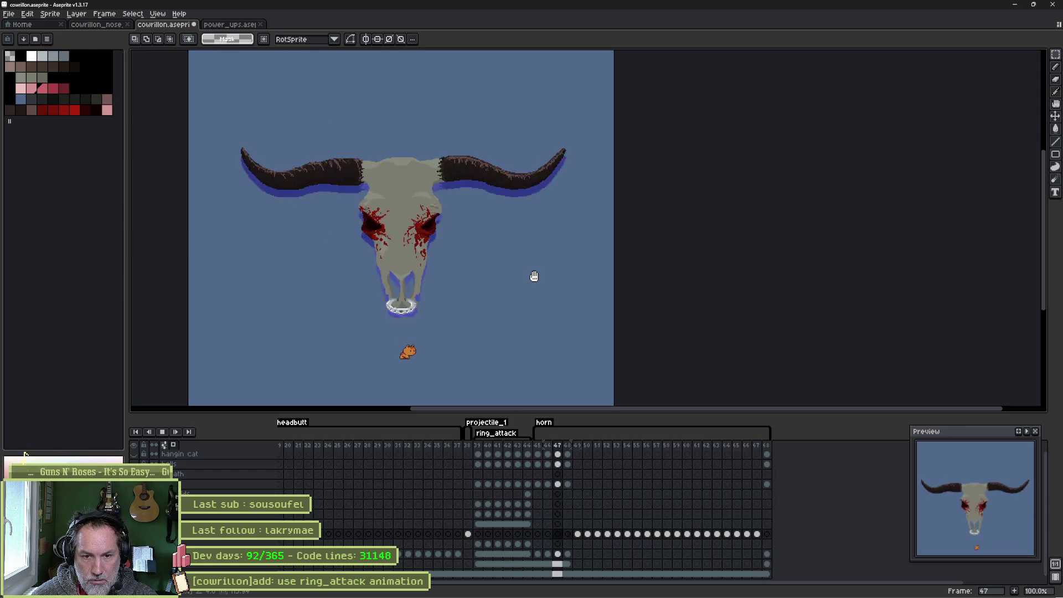
right_click(534, 276)
Dismiss the small popup menu over the canvas.
key("Escape")
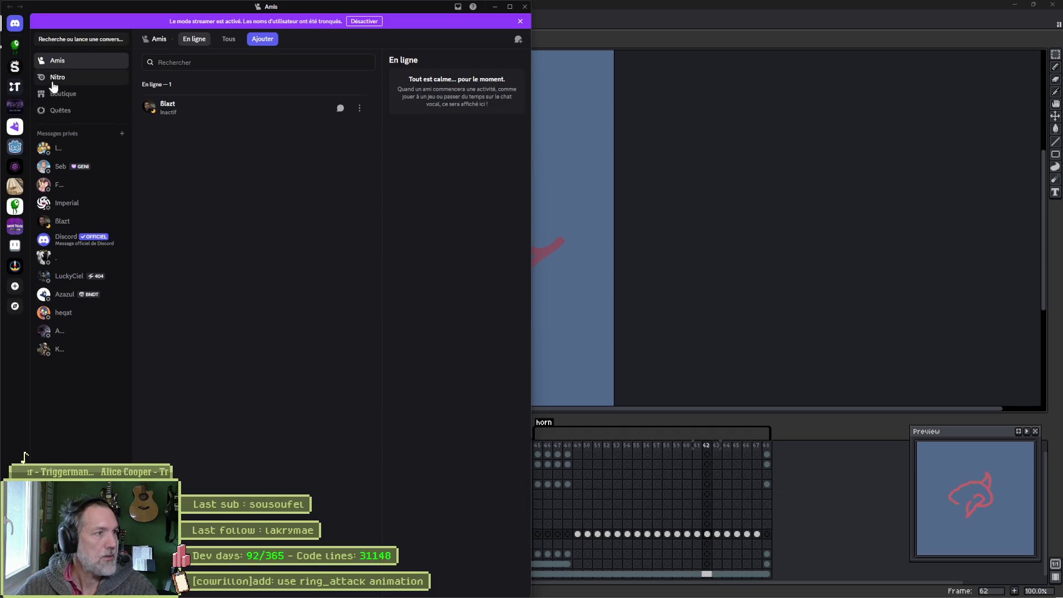
Open the green server's #show-me-your-project channel and glance at its settings.
left_click(12, 47)
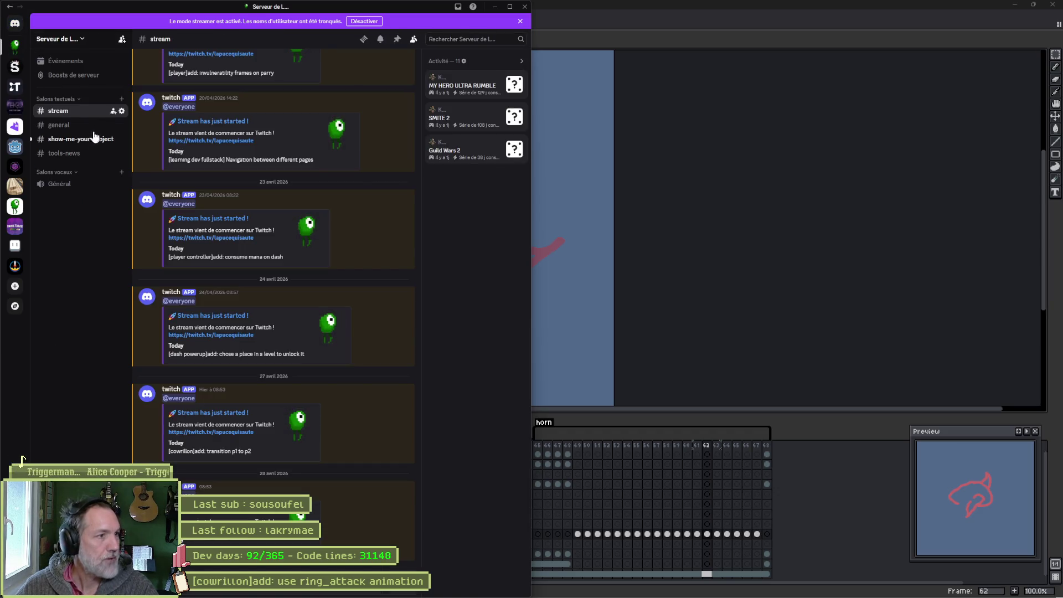
left_click(80, 139)
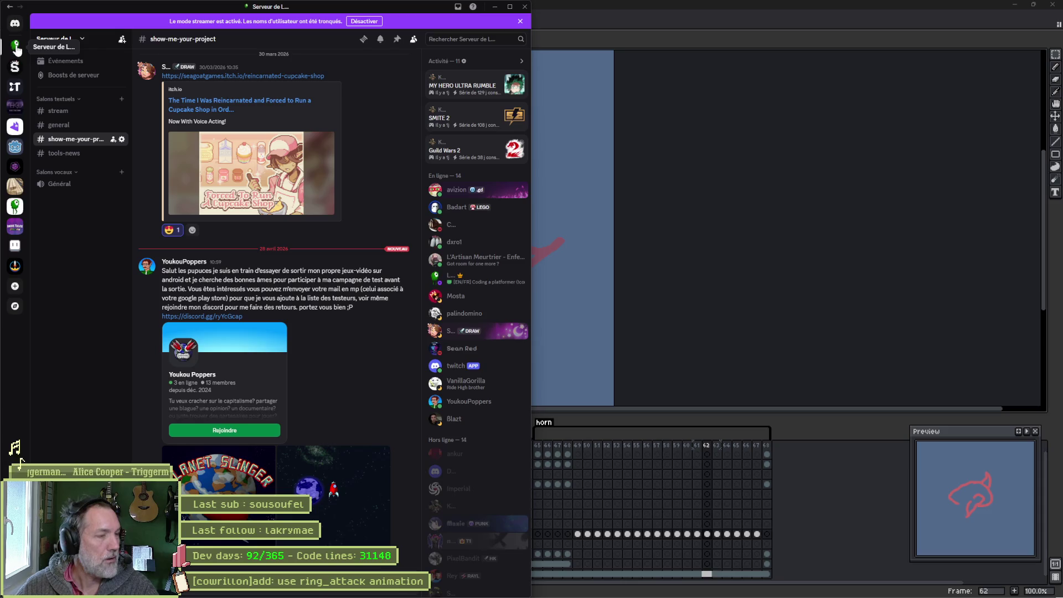
left_click(121, 139)
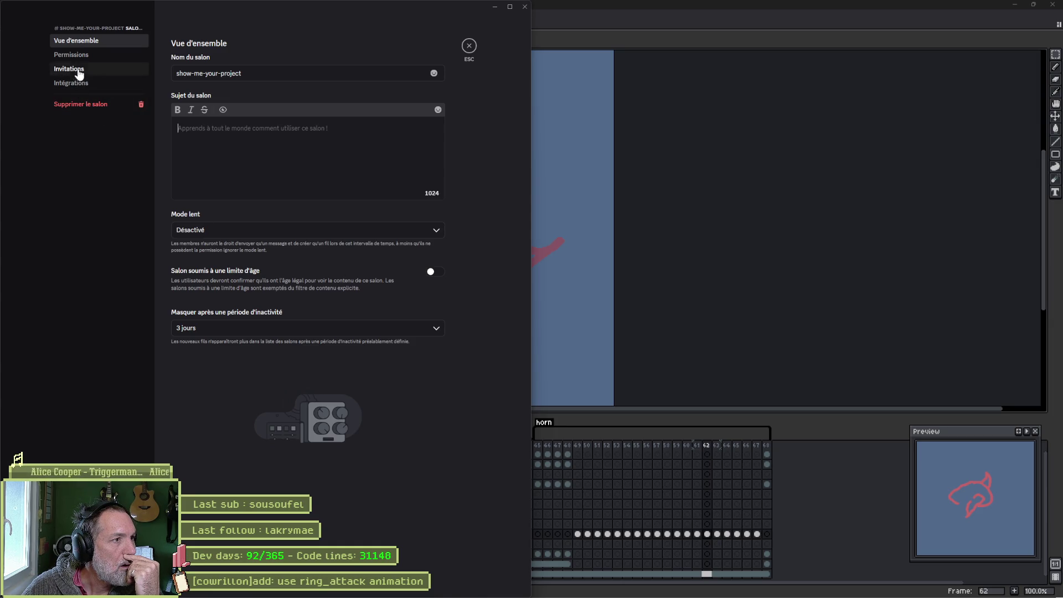
left_click(470, 46)
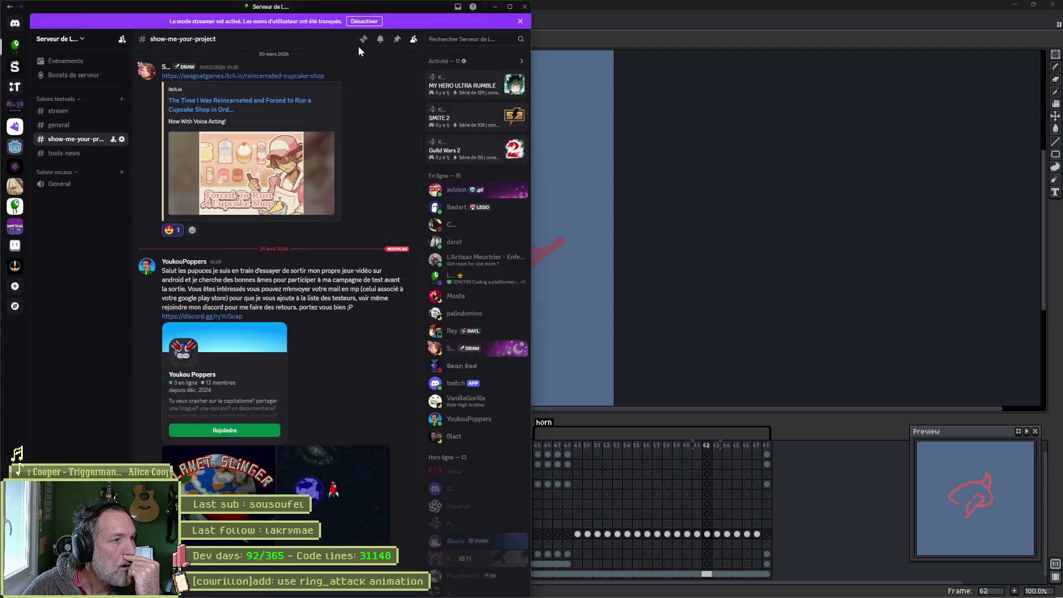
Look over the channel's right-click options, dismiss them, and scroll down the chat.
right_click(86, 142)
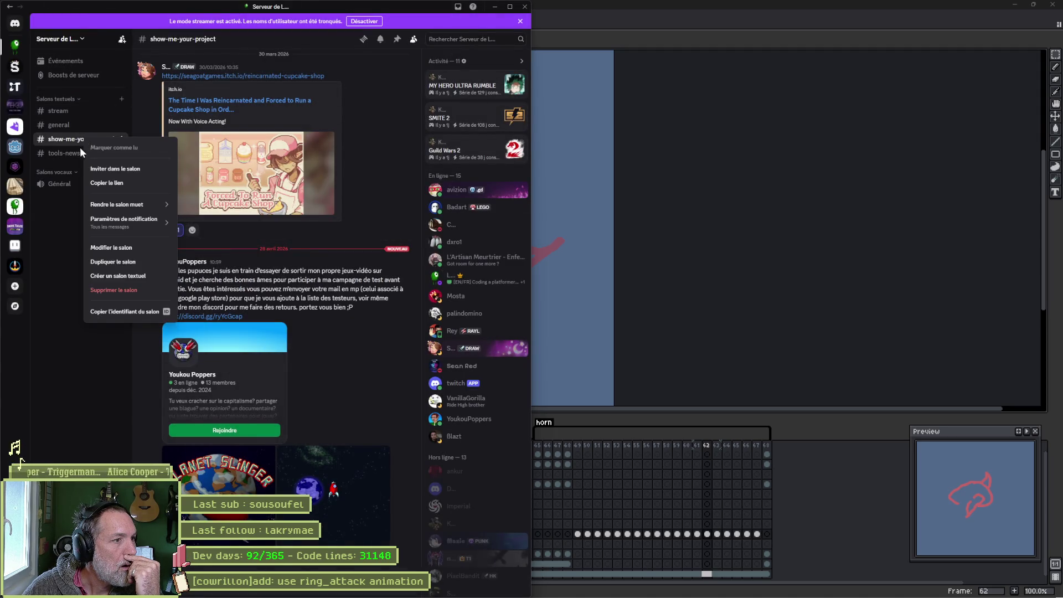
mouse_move(123, 206)
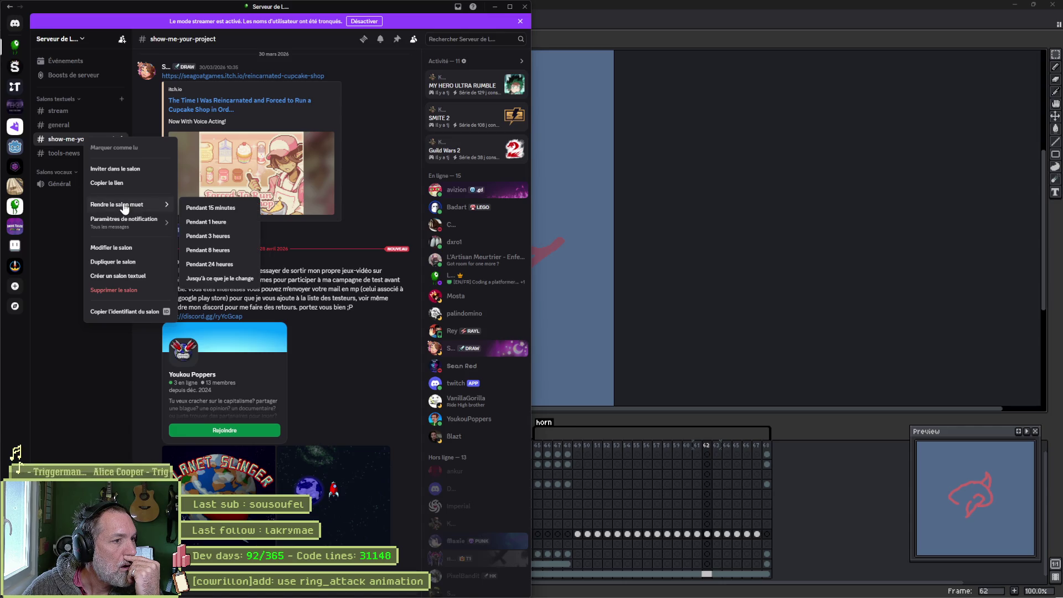
mouse_move(146, 226)
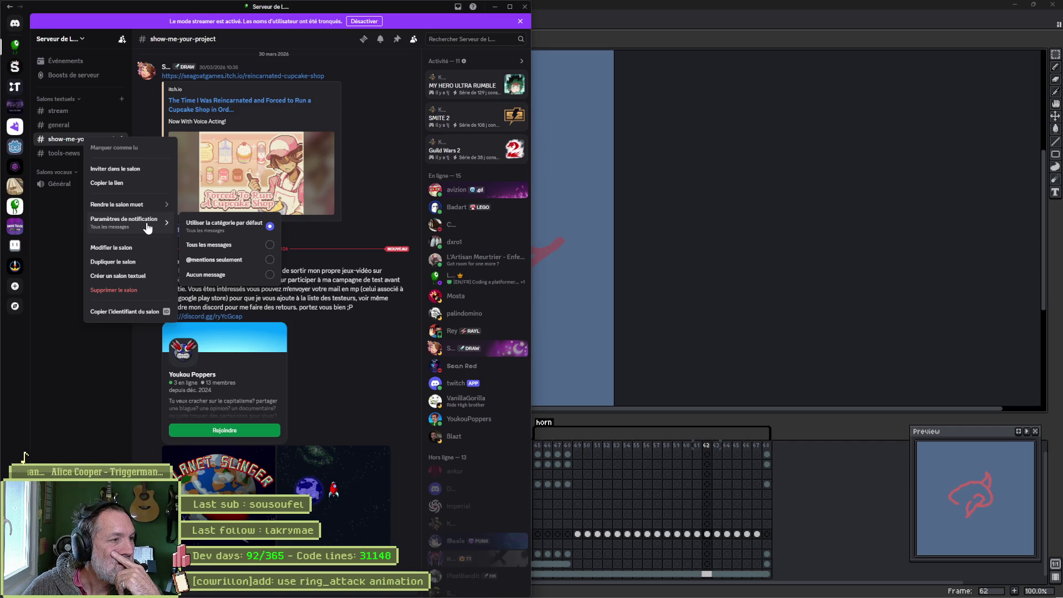
left_click(260, 380)
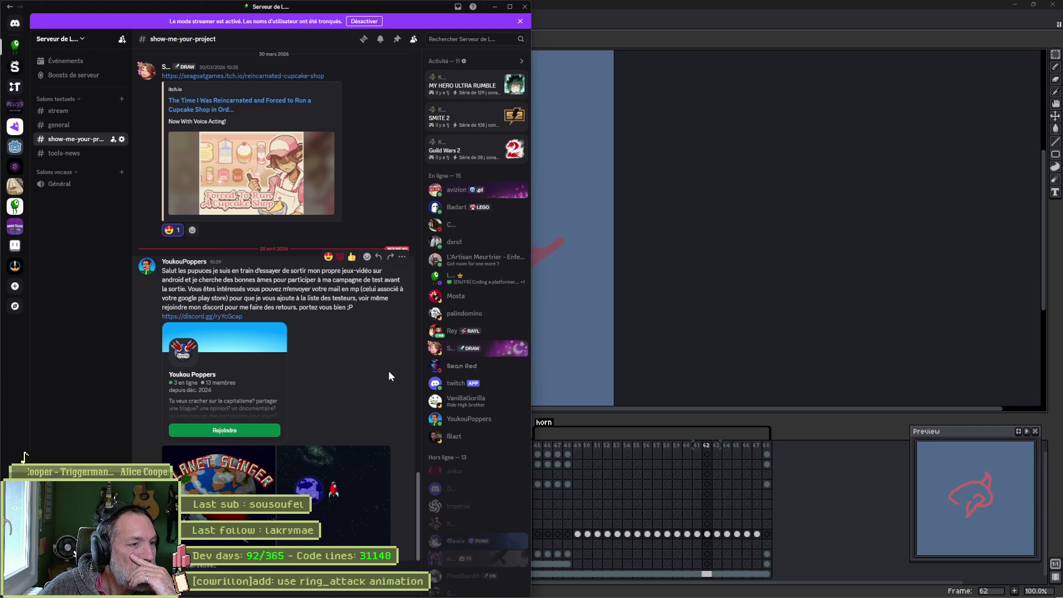
scroll(390, 376, "down", 1)
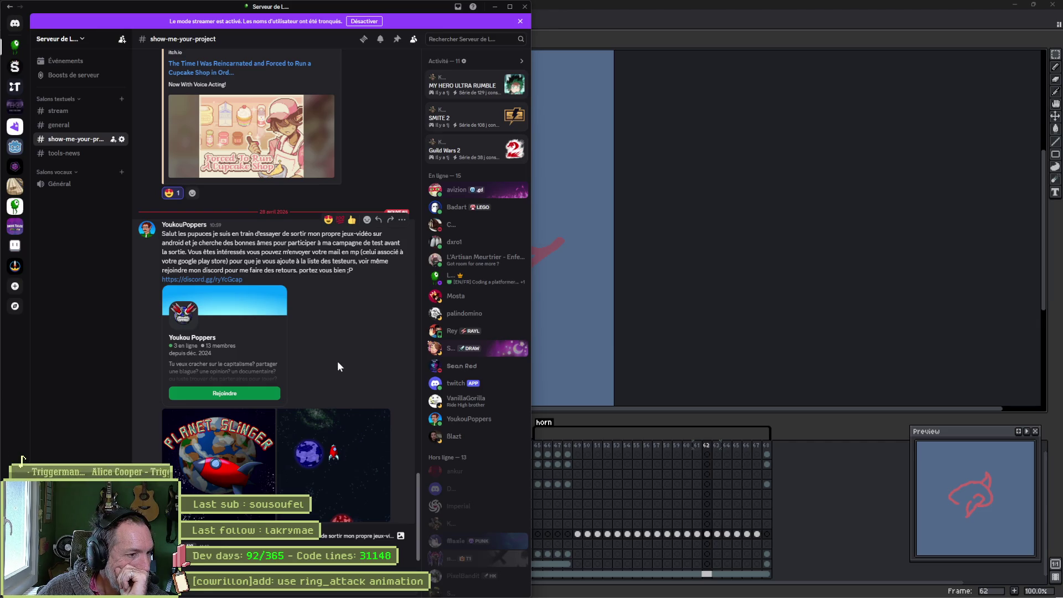
Accept the Planet Slinger server invite via its Rejoindre button.
left_click(236, 394)
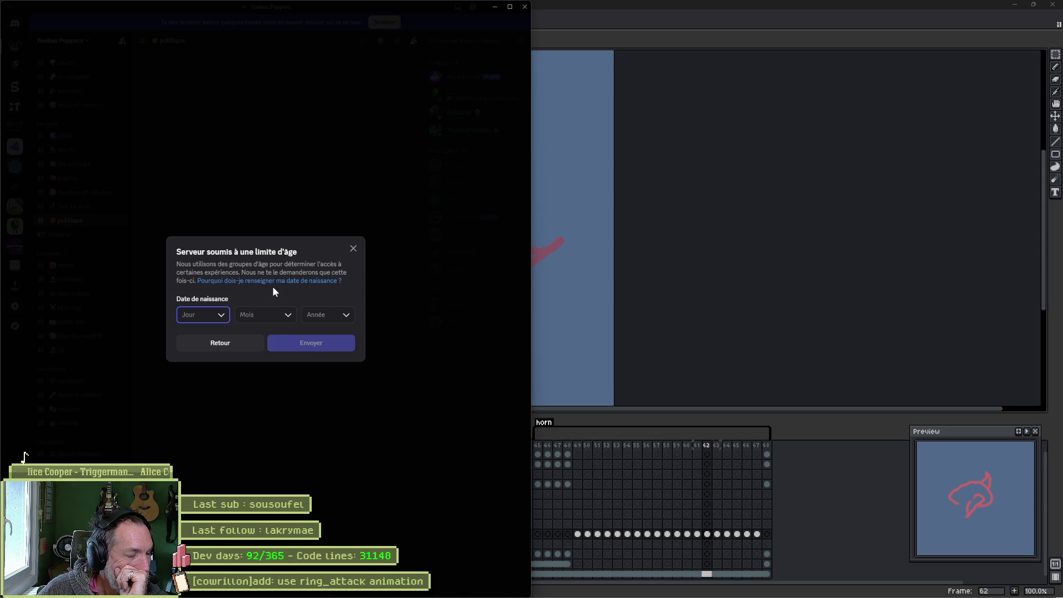
Choose a birth day, month and year in the age-check dropdowns and submit them with Envoyer.
left_click(216, 326)
left_click(202, 338)
left_click(271, 318)
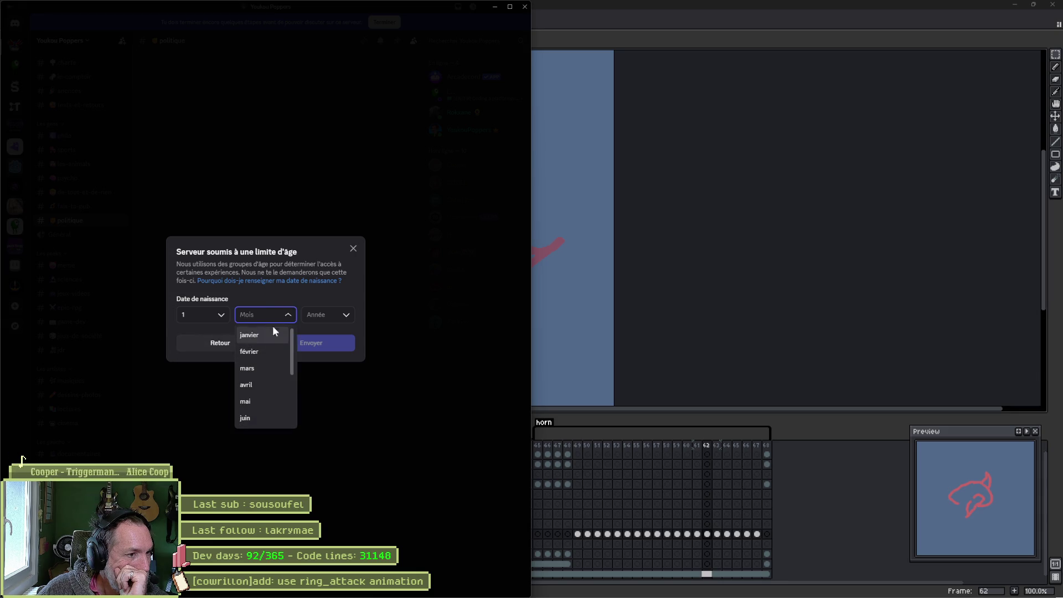
left_click(271, 340)
left_click(333, 321)
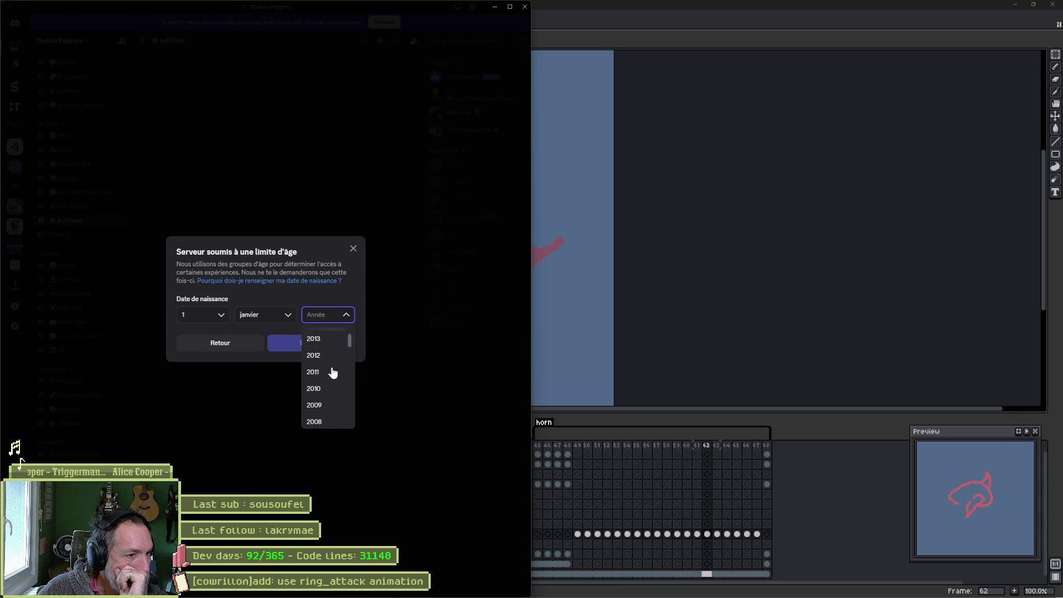
scroll(333, 372, "down", 3)
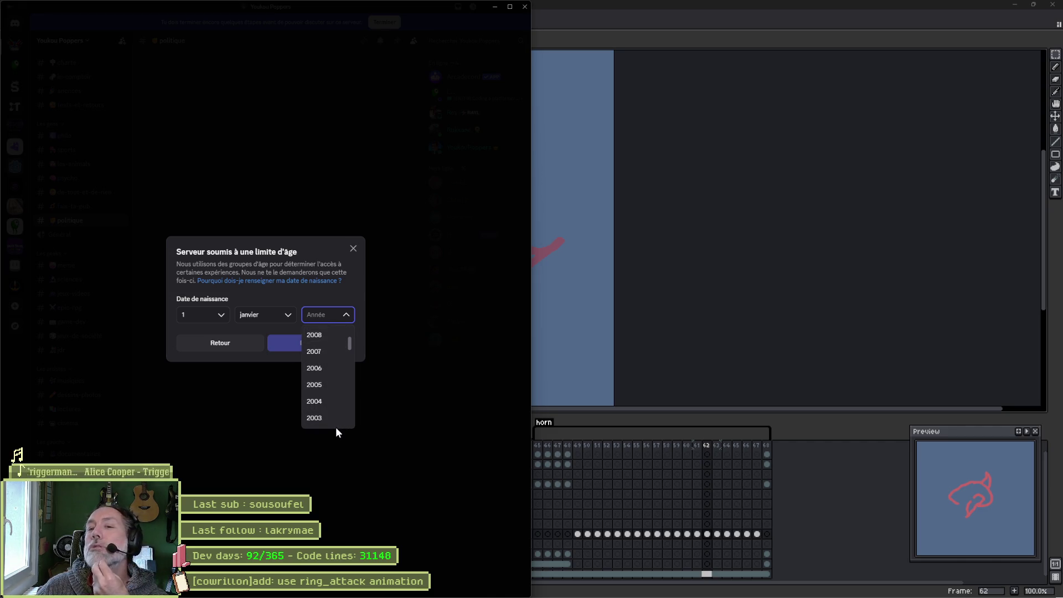
scroll(338, 409, "down", 6)
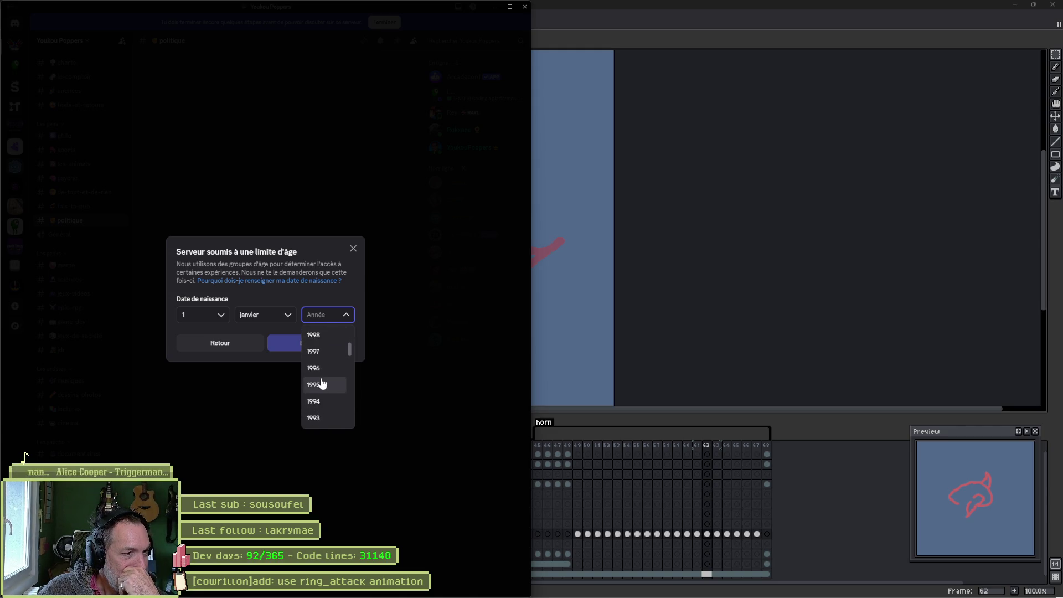
scroll(324, 394, "down", 5)
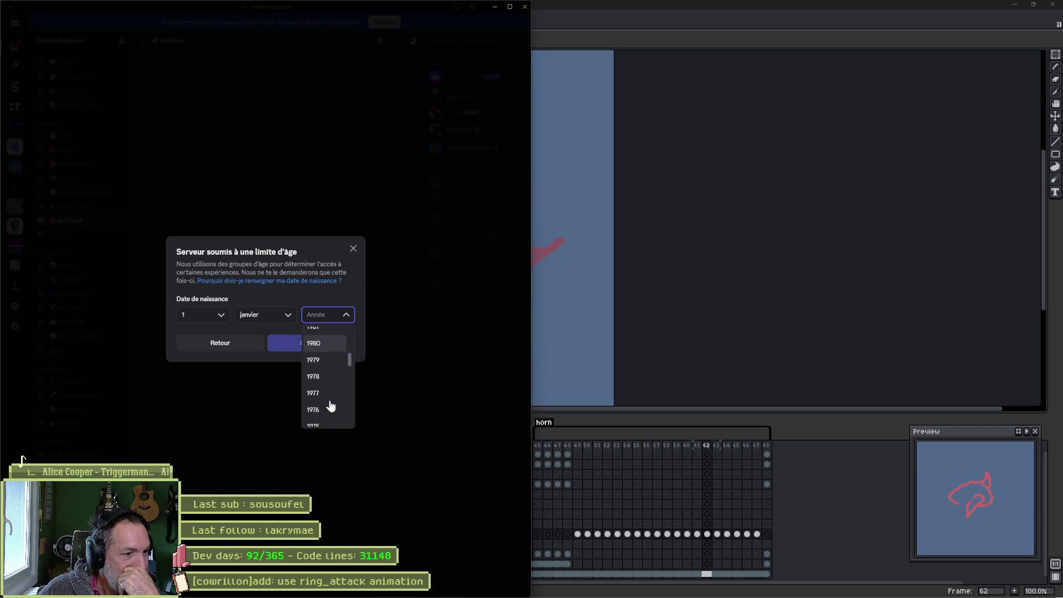
left_click(328, 409)
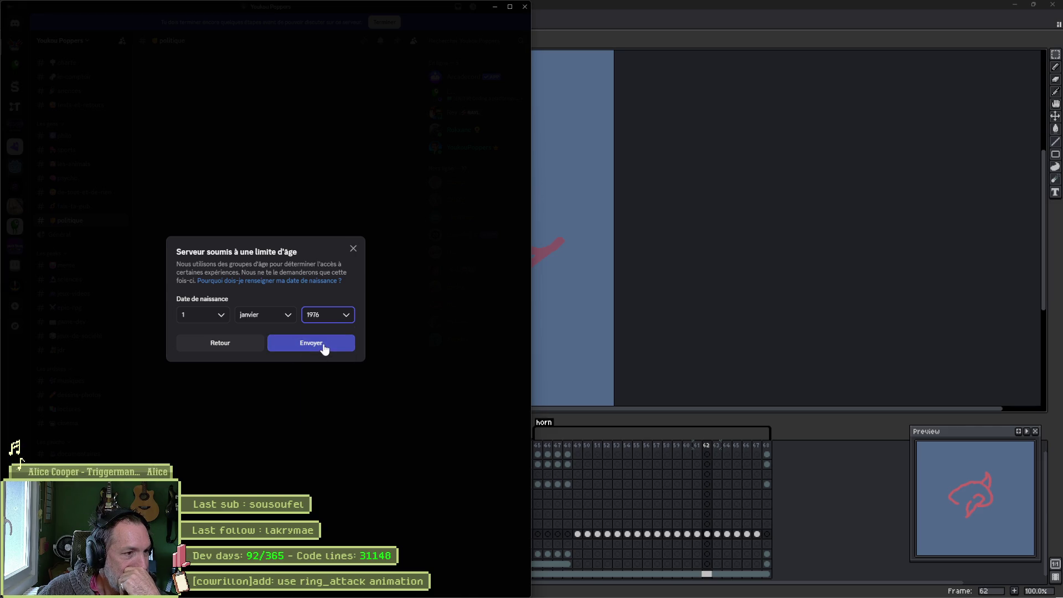
left_click(323, 346)
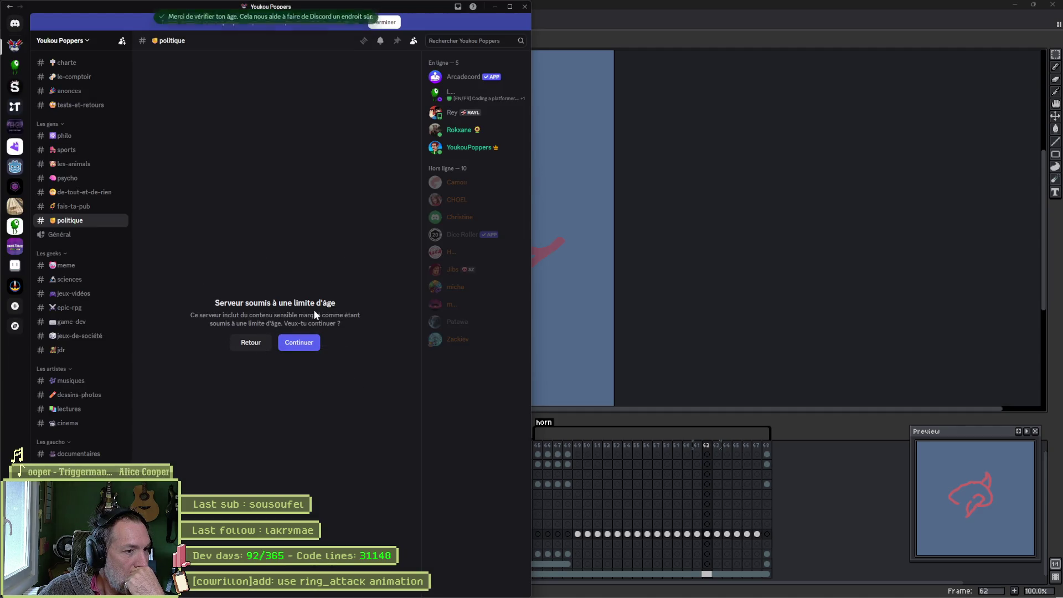
Continue past the age warning into the politique channel, briefly minimizing Discord to check the Aseprite canvas.
left_click(305, 346)
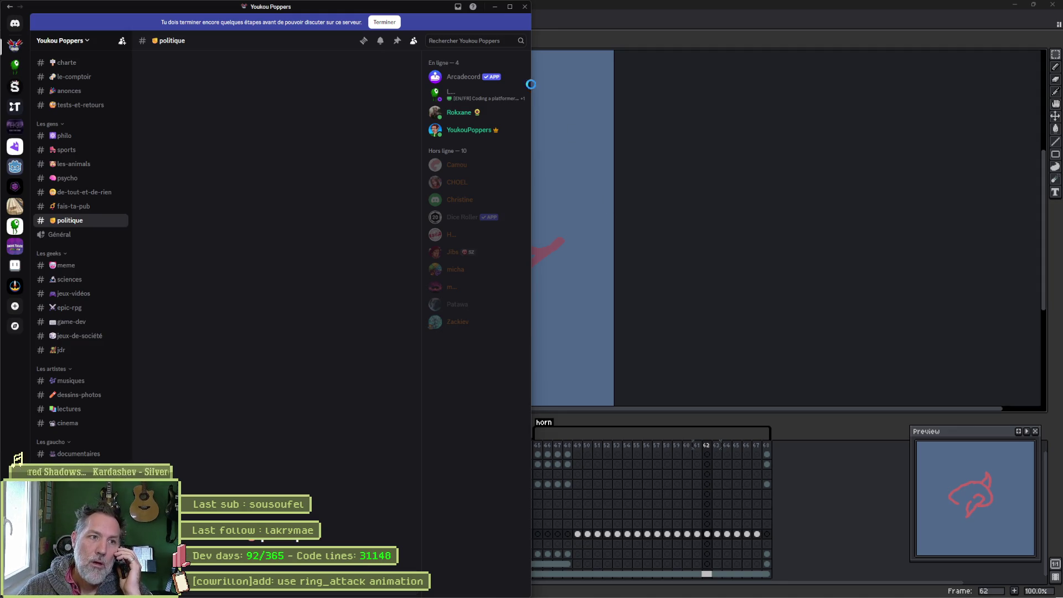
left_click(495, 6)
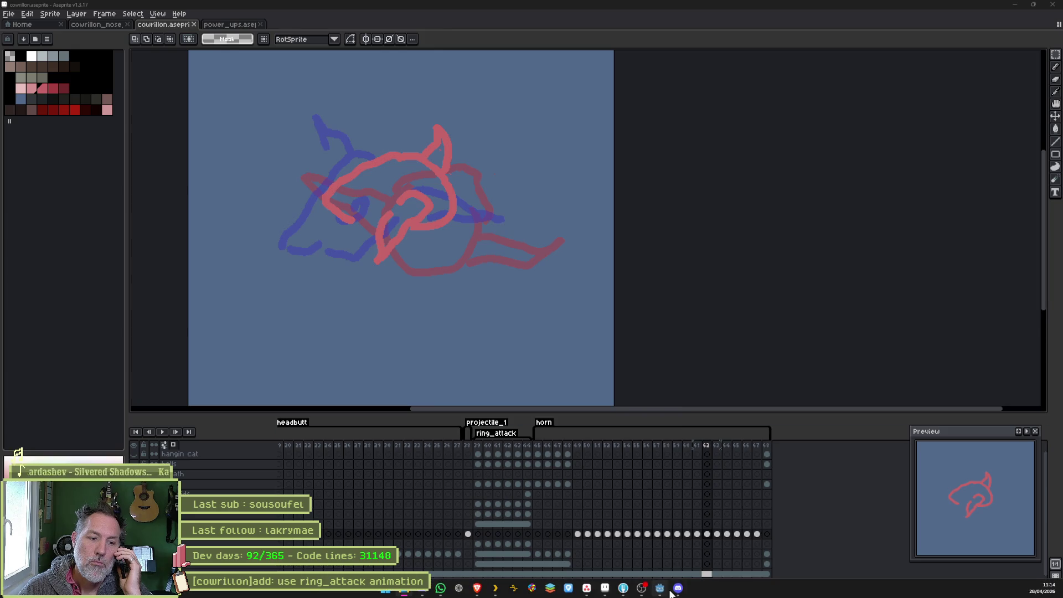
left_click(678, 587)
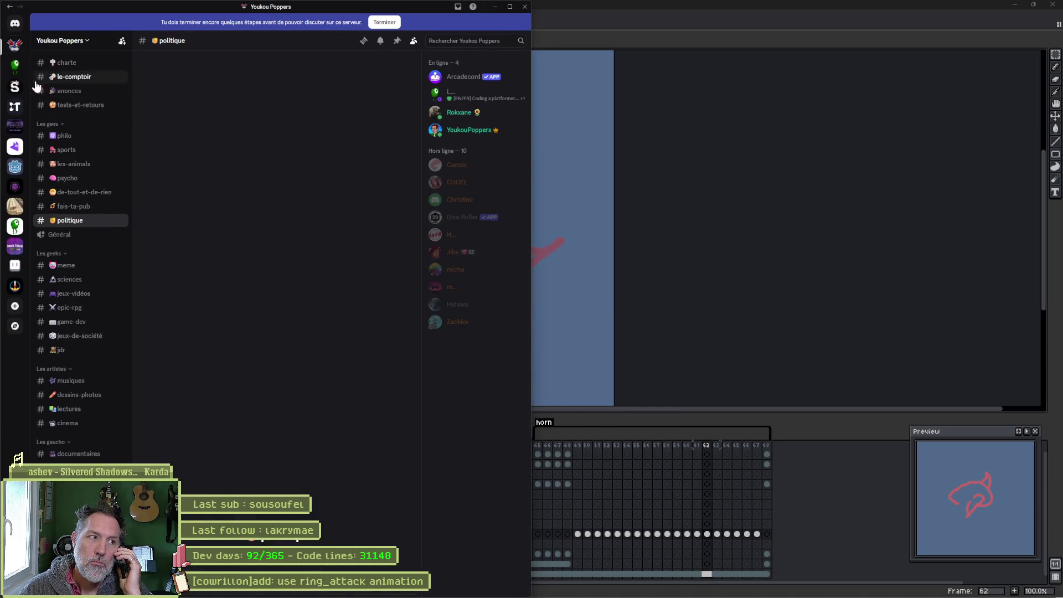
Return to the original server and read the Planet Slinger Android tester post in show-me-your-project.
left_click(16, 67)
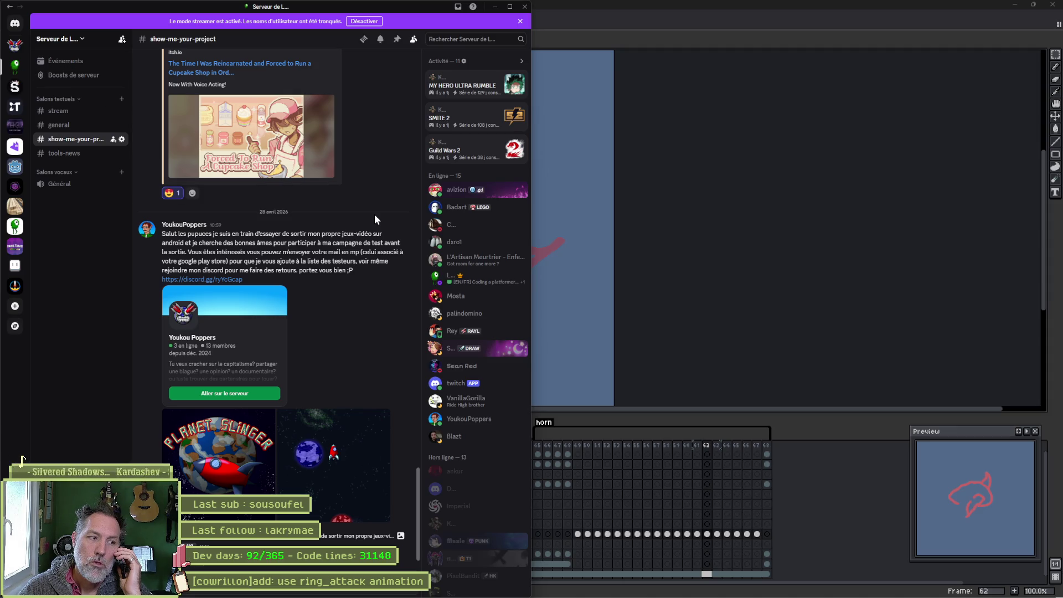
mouse_move(380, 228)
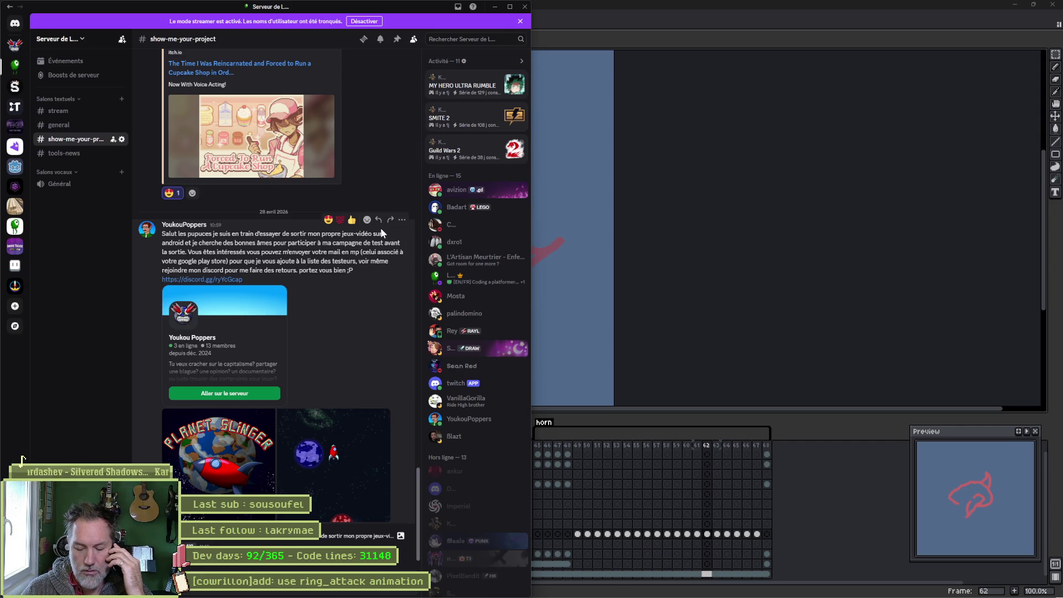
mouse_move(49, 597)
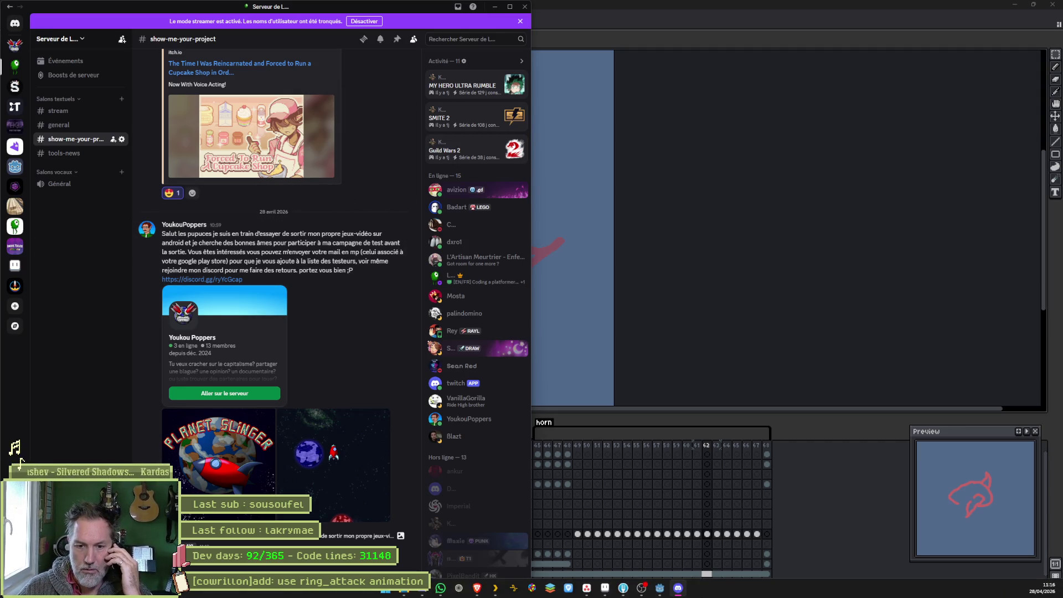
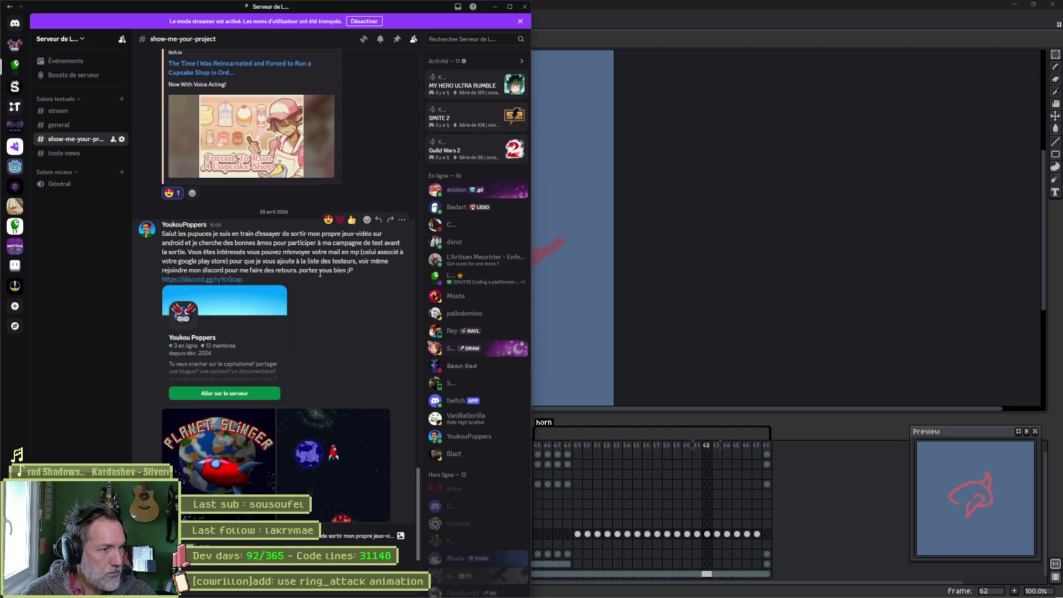
Glance at the message author's profile card, close it, and minimize Discord back to Aseprite.
left_click(203, 227)
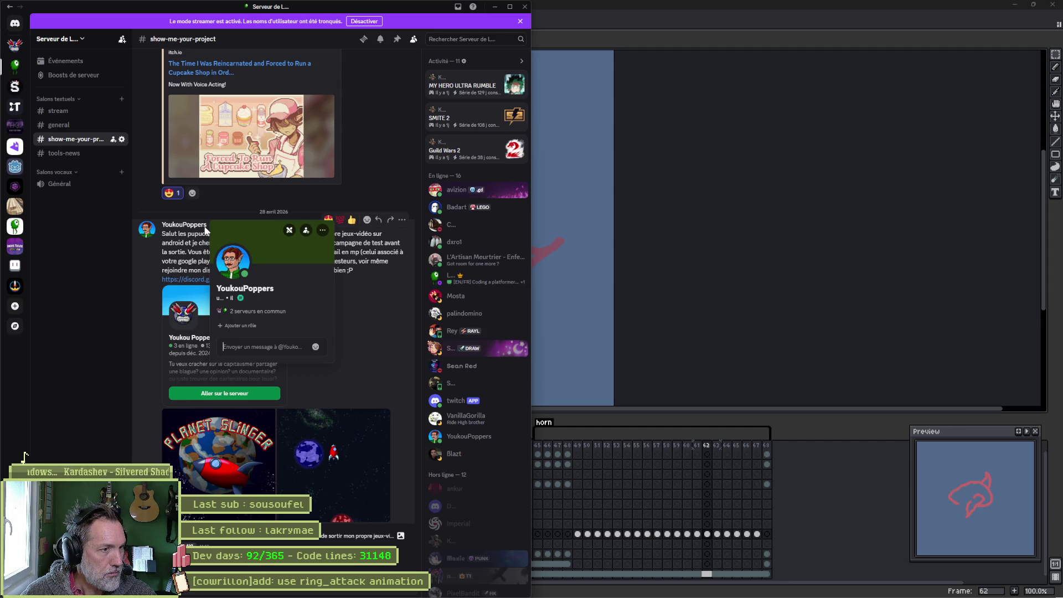
left_click(434, 7)
left_click(495, 7)
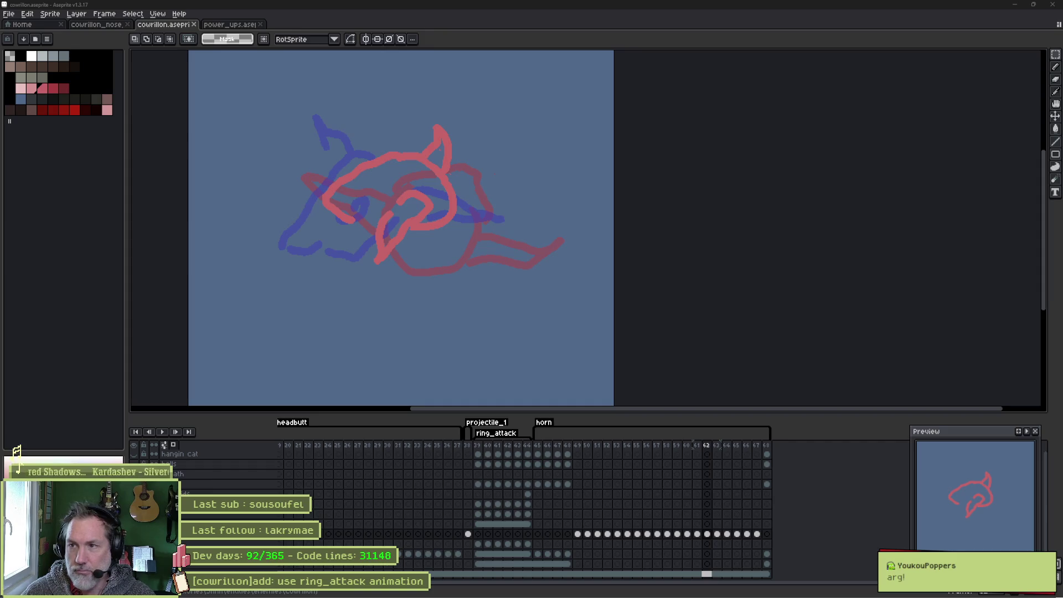
Loop-play frames 58–62, then extend playback to frames 46–62.
left_click_drag(707, 445, 667, 449)
key("Return")
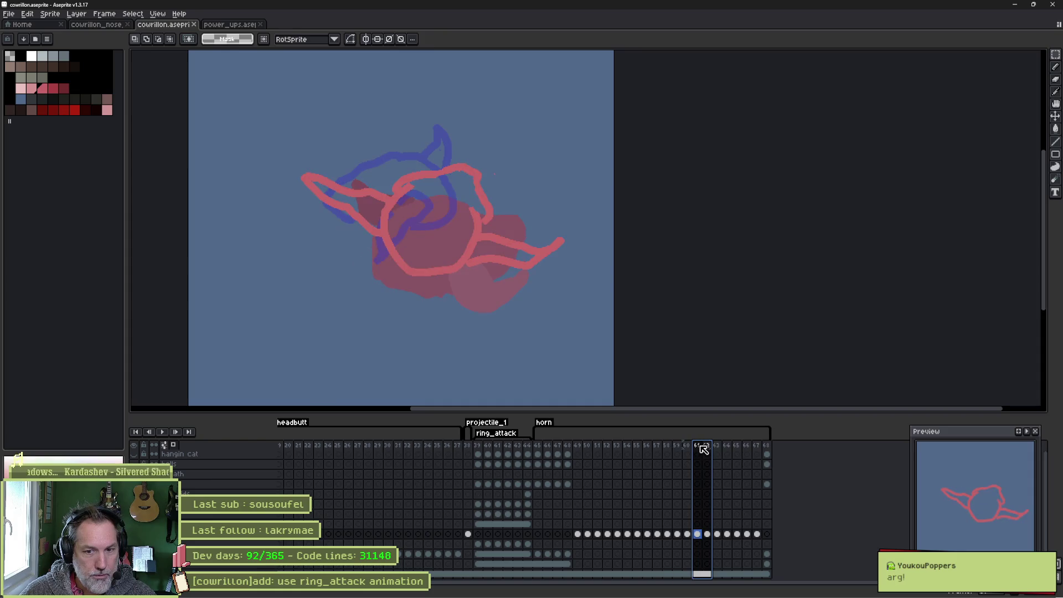
left_click_drag(706, 445, 550, 448)
left_click(549, 448)
key("Return")
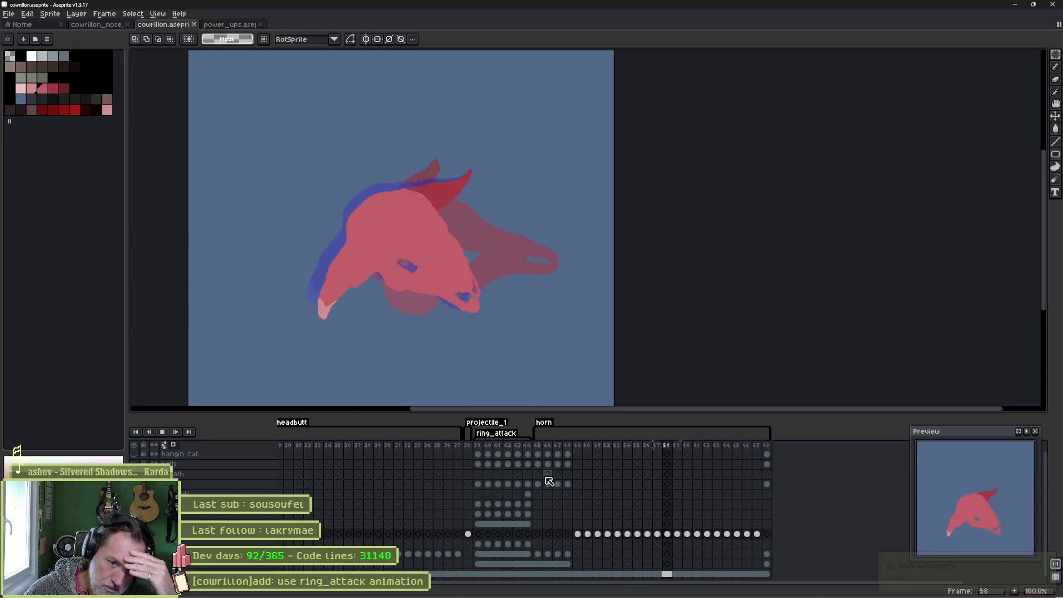
Pause and resume the horn playback, save the cowrillon sprite, and switch to Godot.
key("Return")
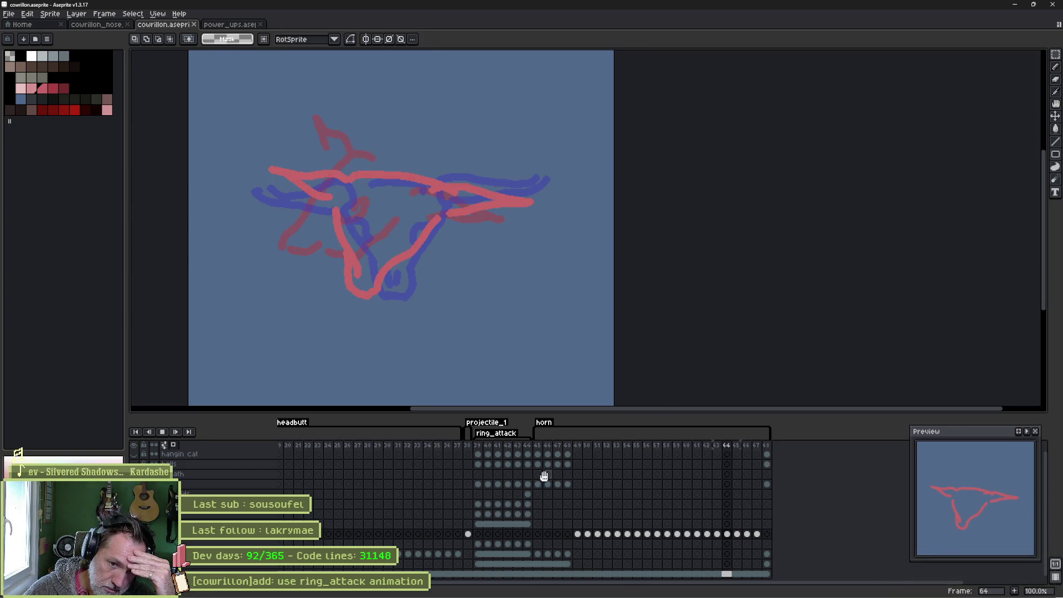
key("Return")
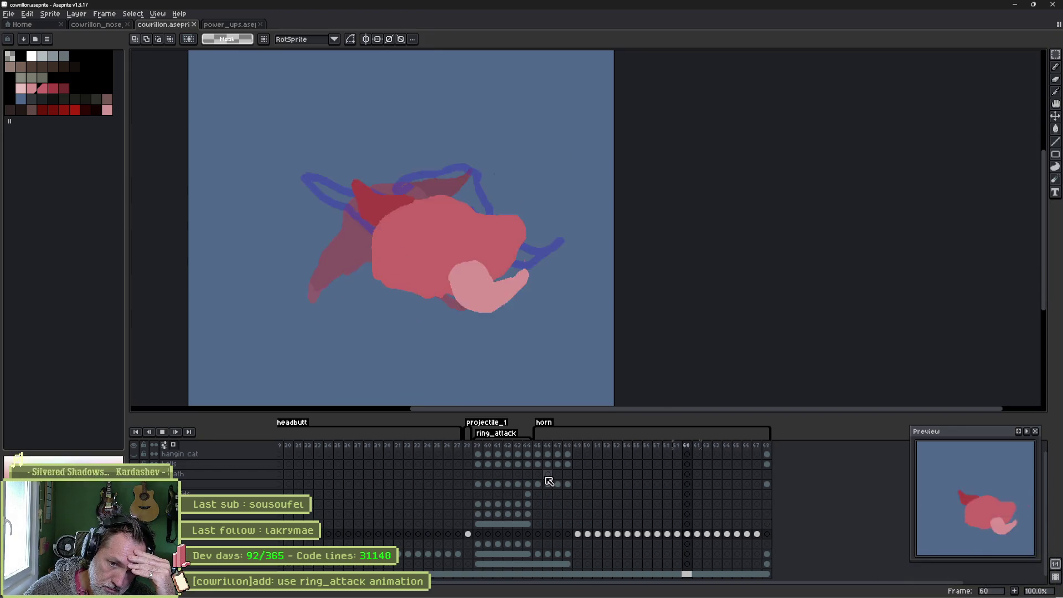
key("ctrl+s")
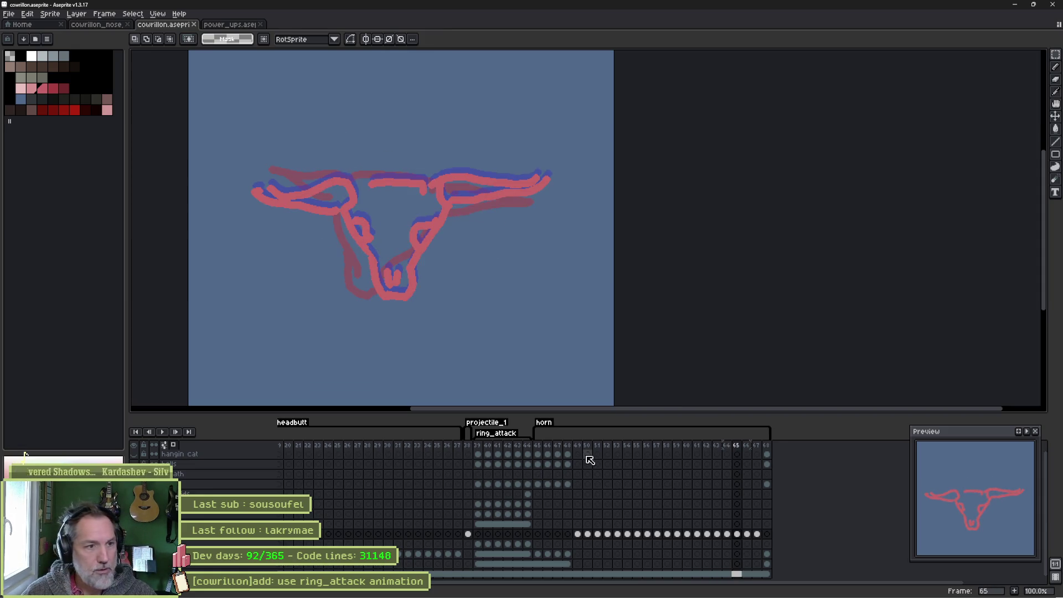
left_click(669, 588)
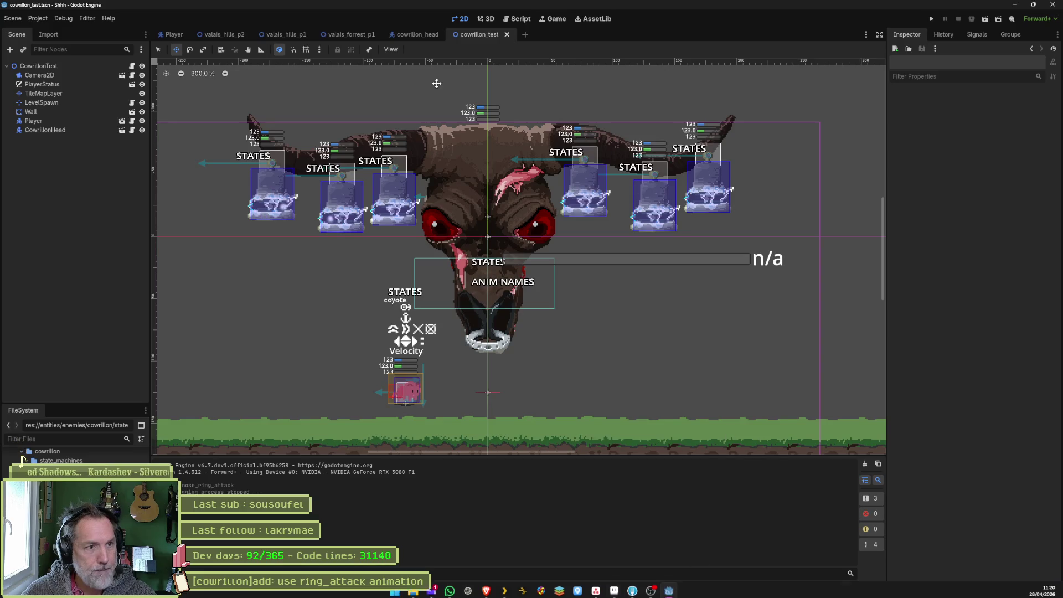
In cowrillon_head, select the AnimationPlayer, load the horn animation, and open Manage Animations.
left_click(93, 148)
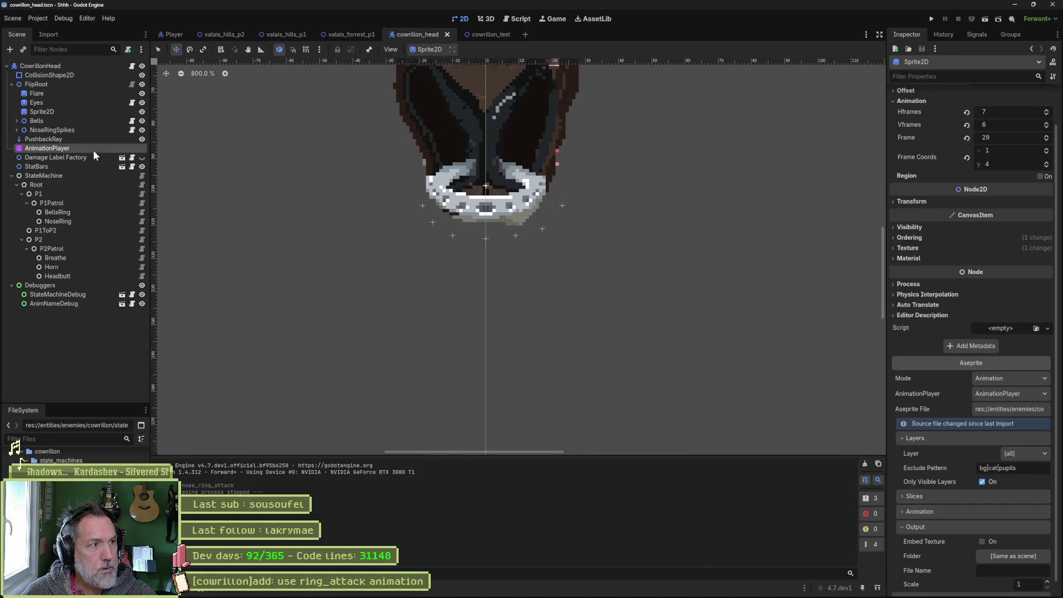
left_click(72, 111)
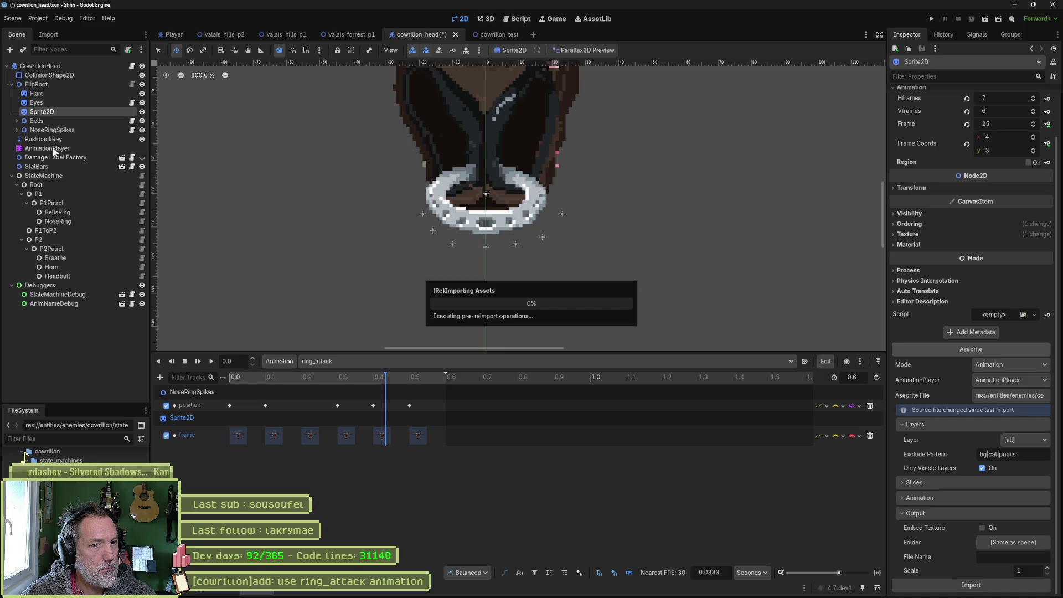
left_click(52, 148)
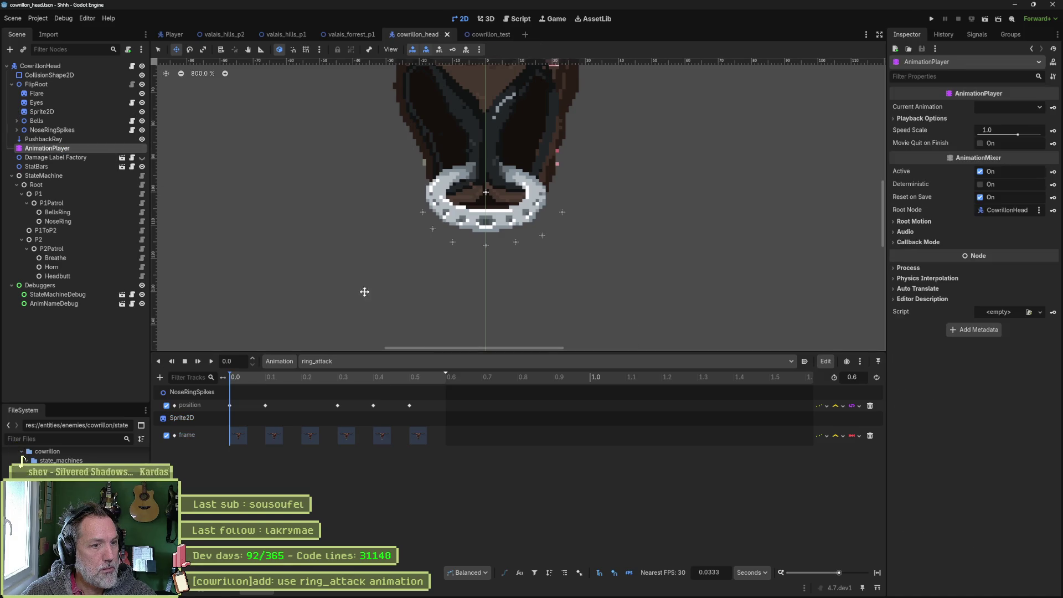
left_click(368, 363)
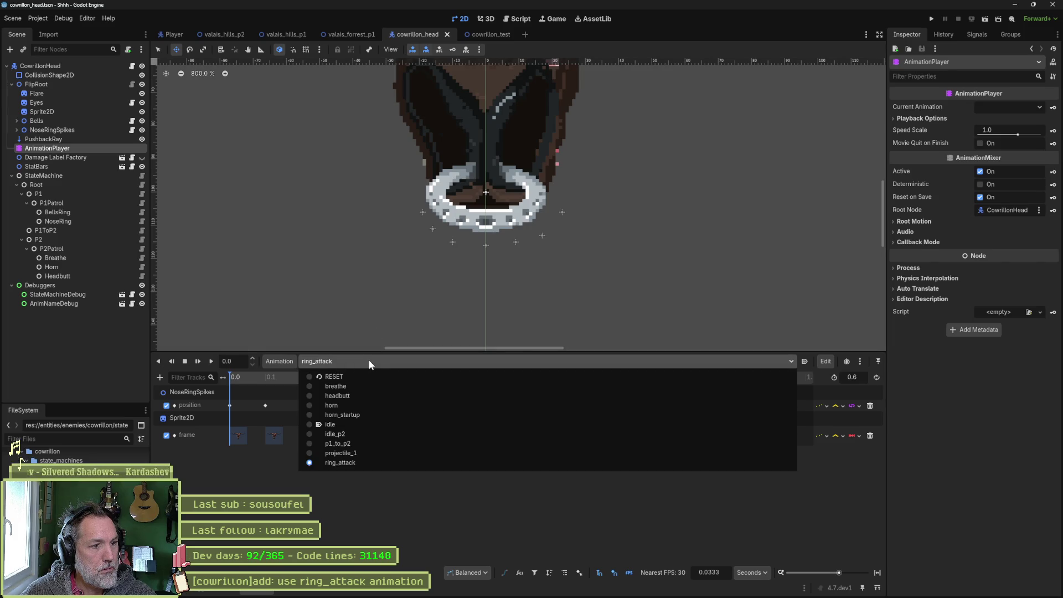
left_click(368, 405)
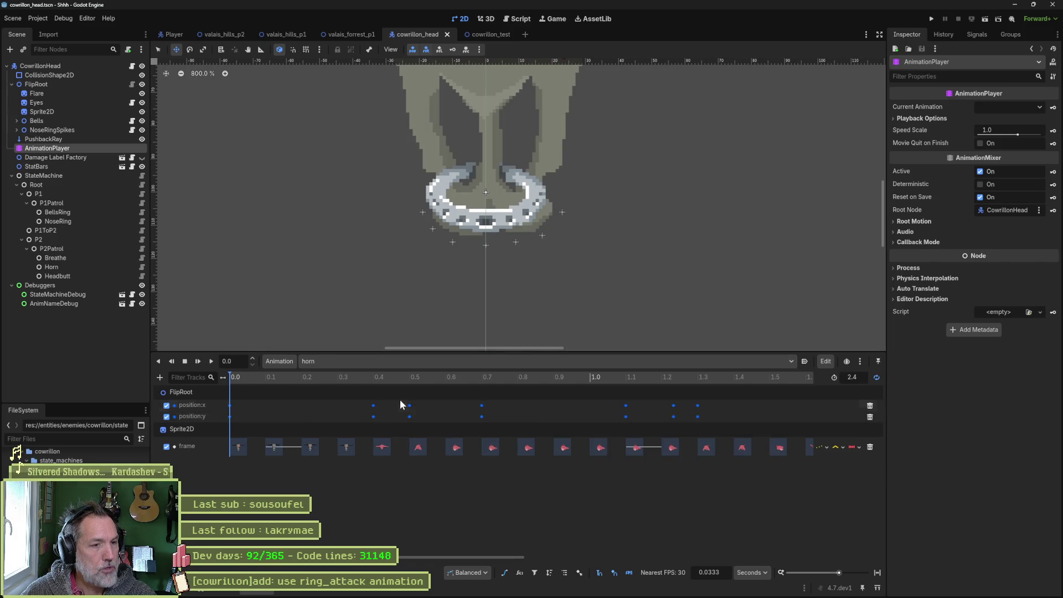
left_click(281, 362)
left_click(303, 390)
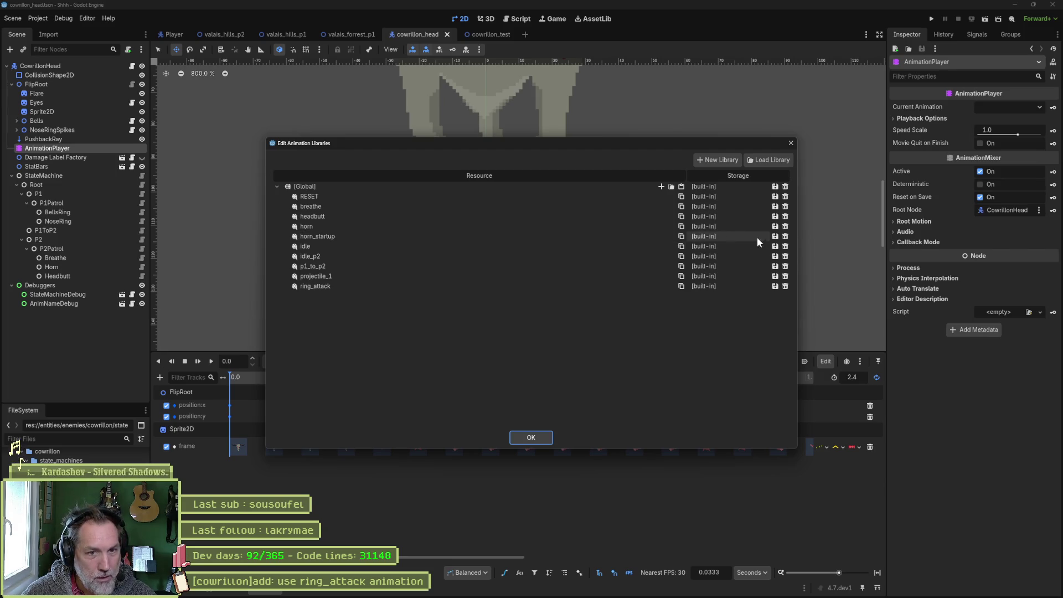
Delete the unused horn_startup animation and close the library manager.
left_click(785, 236)
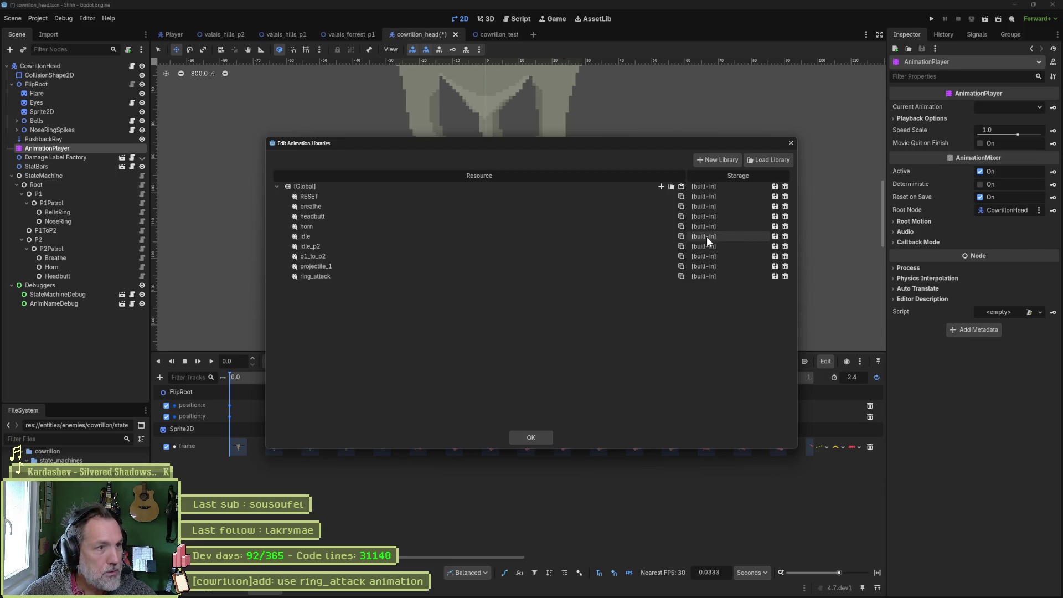
left_click(531, 438)
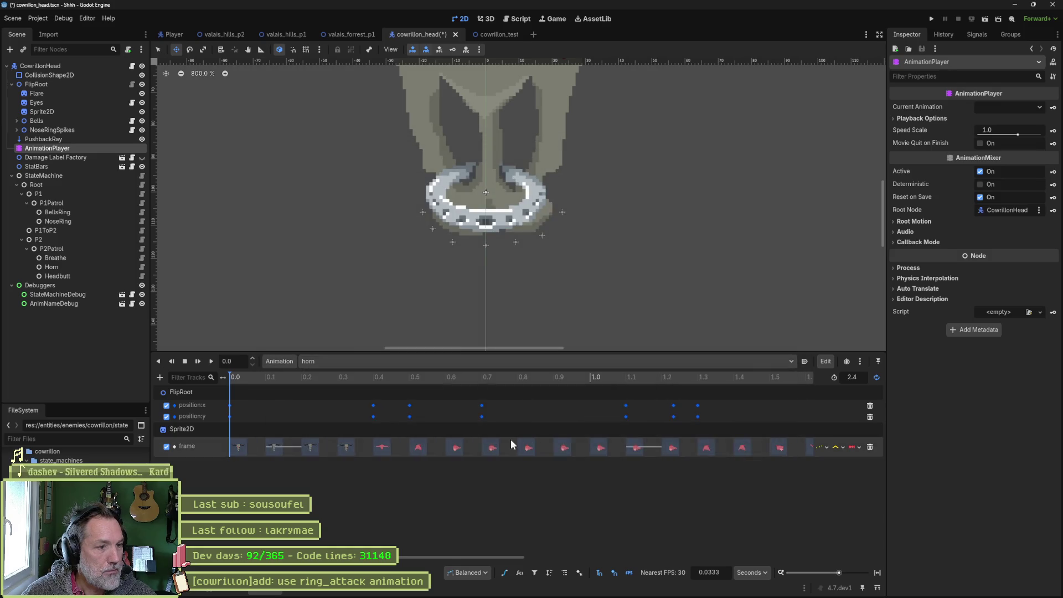
scroll(479, 313, "down", 6)
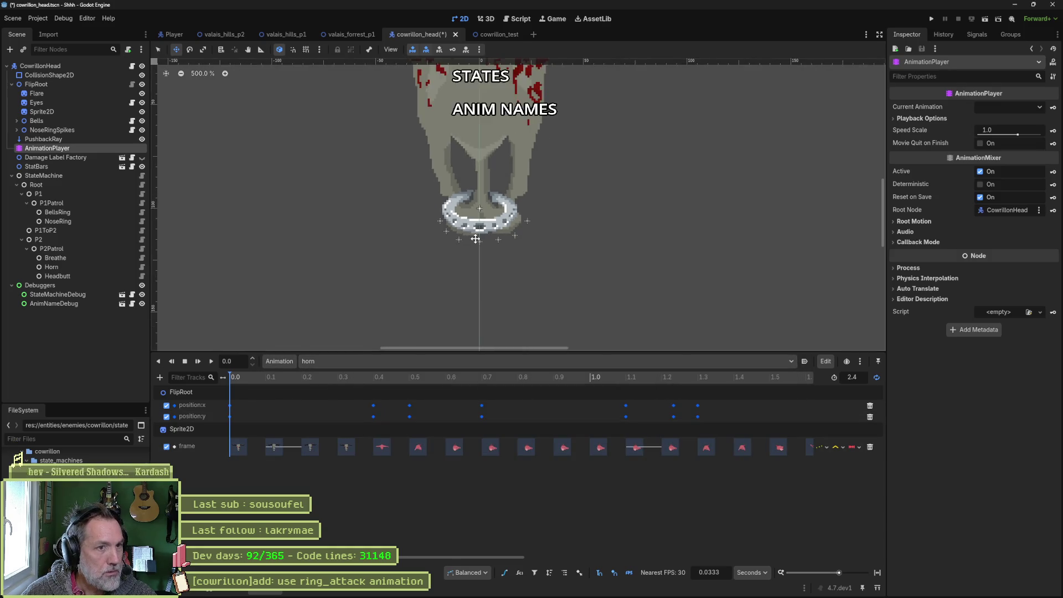
scroll(480, 313, "up", 3)
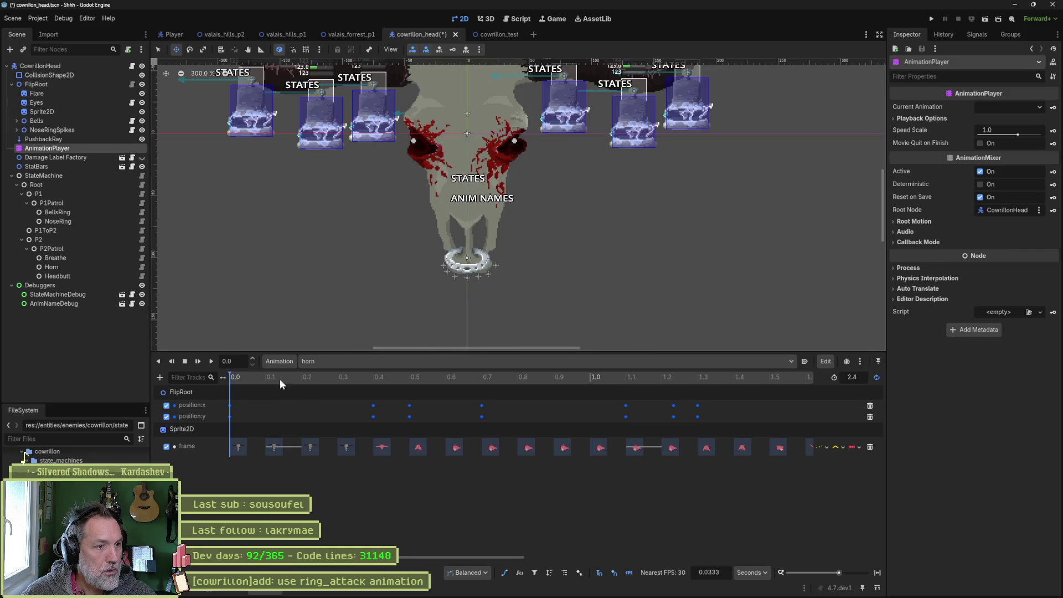
Scrub the horn animation from 0.5333 to 1.2667 seconds and fit the 2.4-second timeline.
left_click(422, 377)
scroll(450, 278, "down", 3)
mouse_move(431, 374)
left_mouse_down()
mouse_move(686, 380)
mouse_move(369, 386)
mouse_move(762, 403)
left_mouse_up()
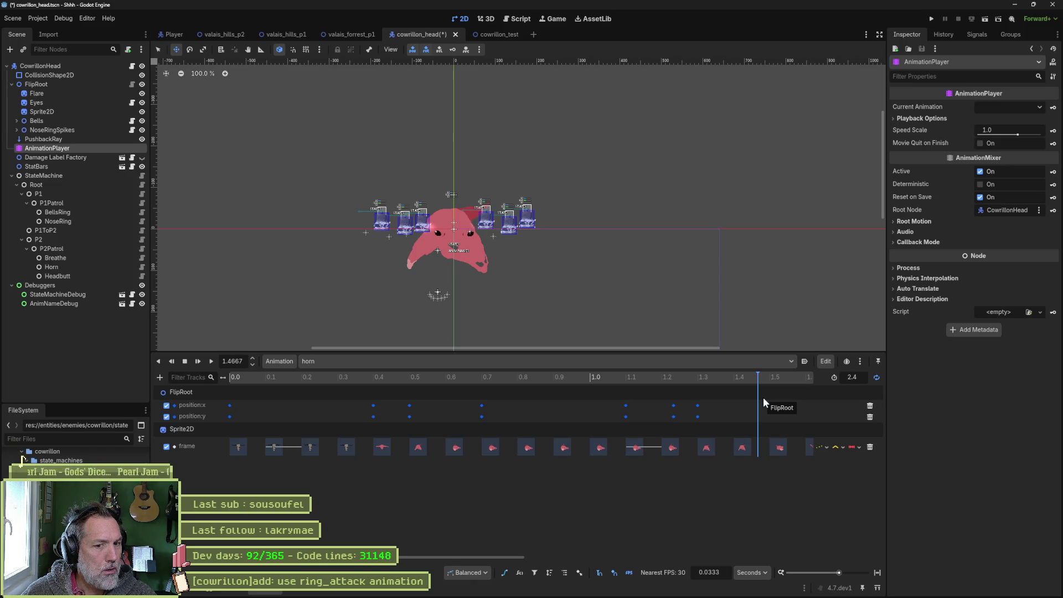
left_click(877, 572)
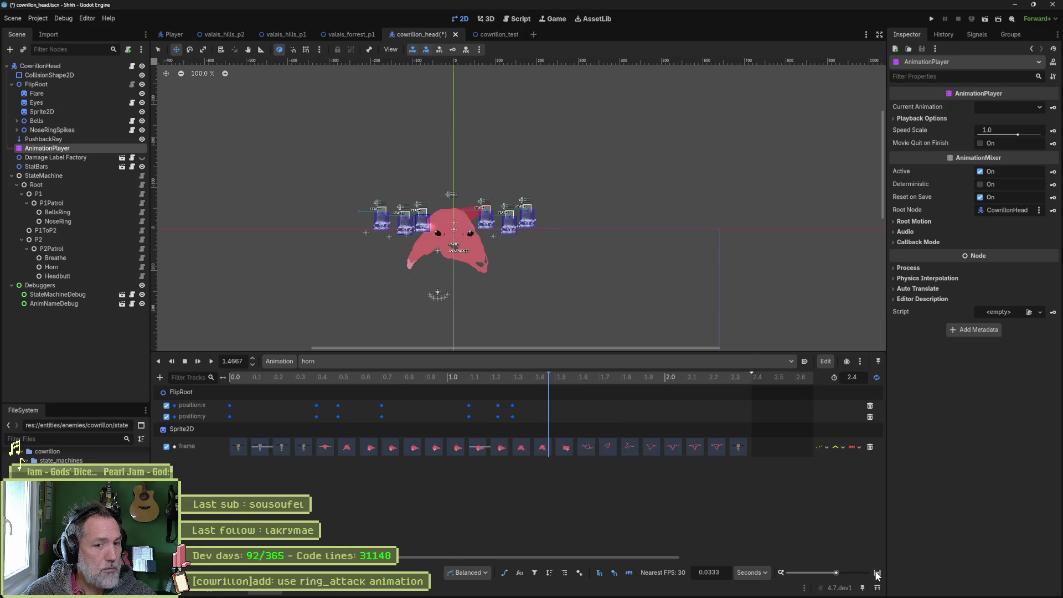
Scrub the horn animation's later part, from 1.2667 to 1.5333, then return to Aseprite.
mouse_move(576, 379)
left_mouse_down()
mouse_move(666, 375)
mouse_move(482, 374)
mouse_move(569, 375)
mouse_move(485, 375)
mouse_move(308, 401)
mouse_move(244, 393)
mouse_move(504, 394)
left_mouse_up()
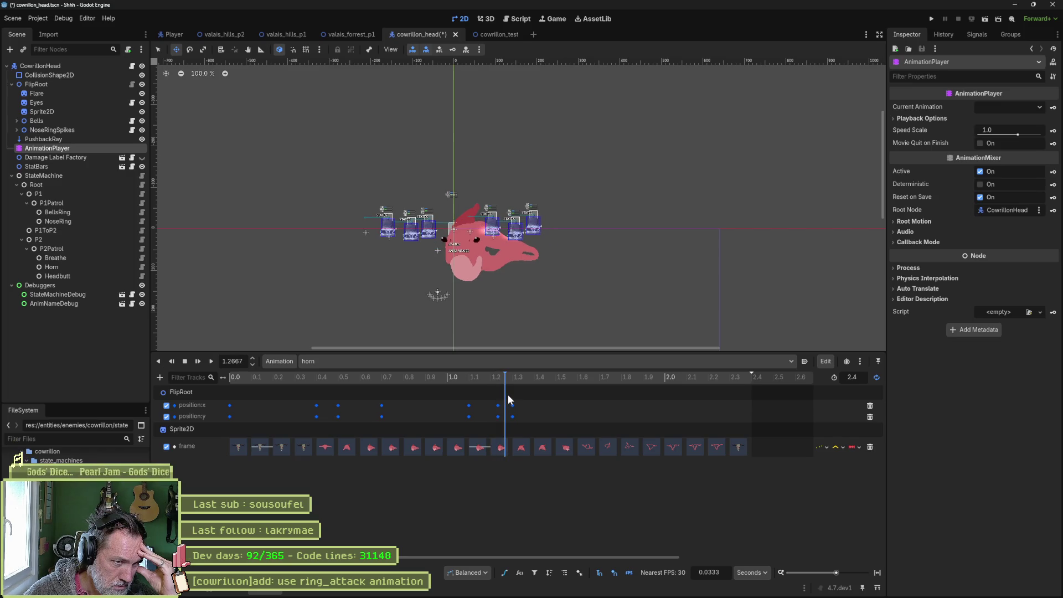
left_click_drag(507, 395, 566, 394)
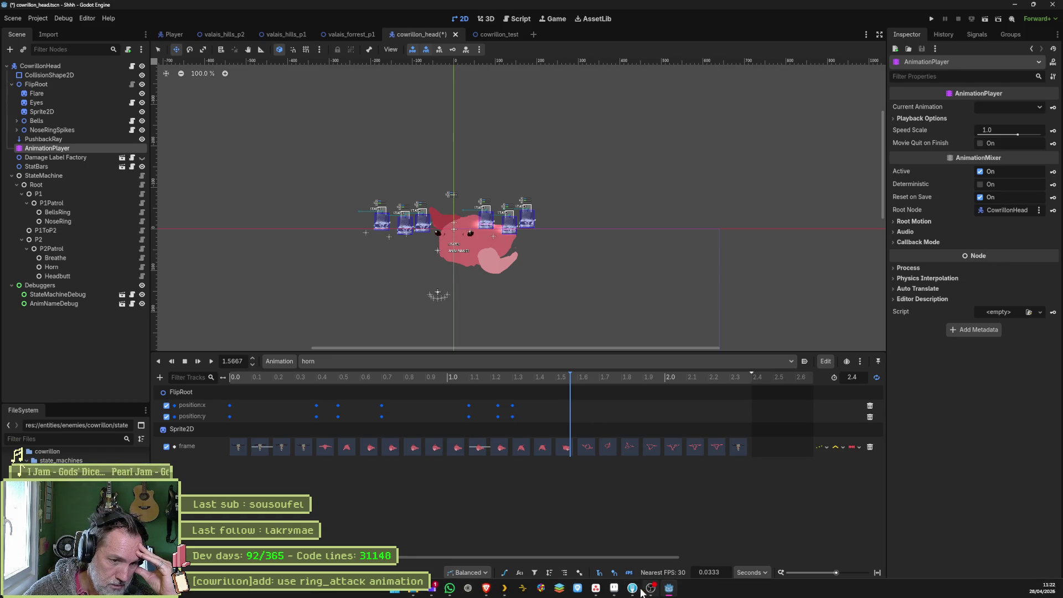
left_click(619, 590)
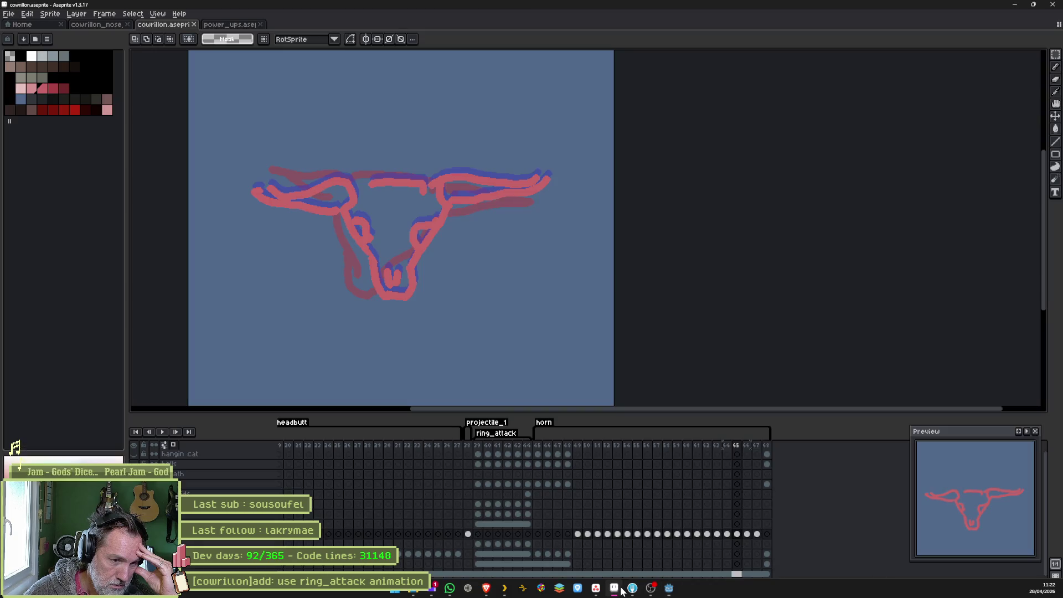
Play the Aseprite horn frames from frame 45, restart playback, then return to Godot.
left_click(537, 445)
key("Return")
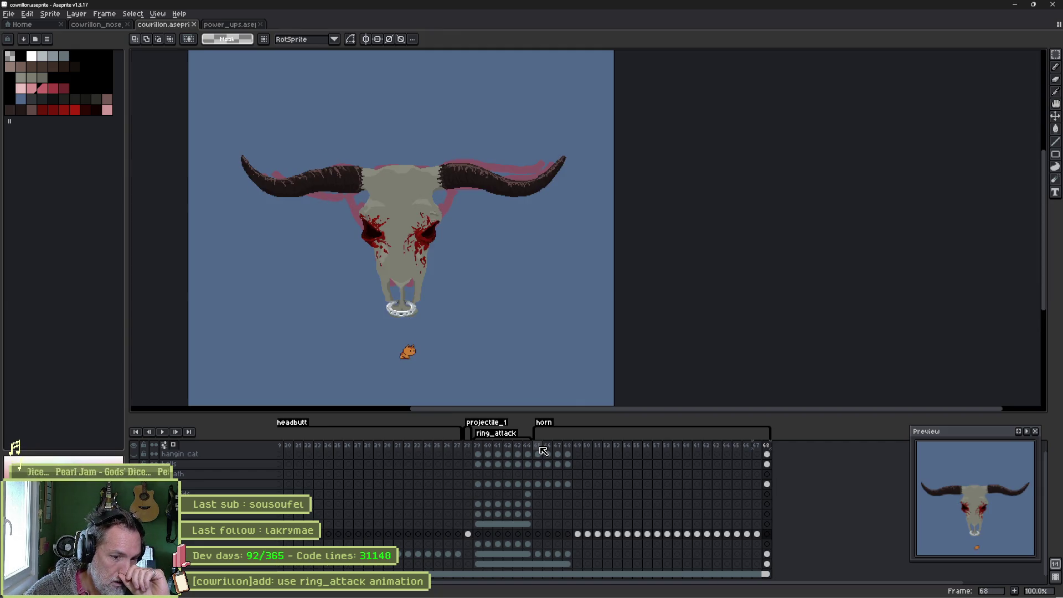
key("Return")
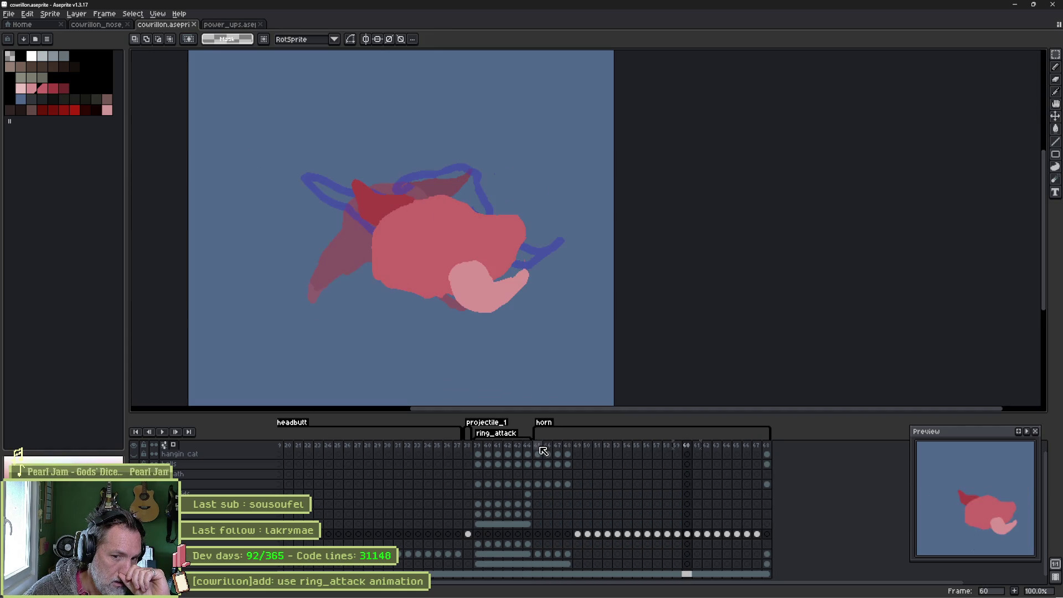
left_click(669, 588)
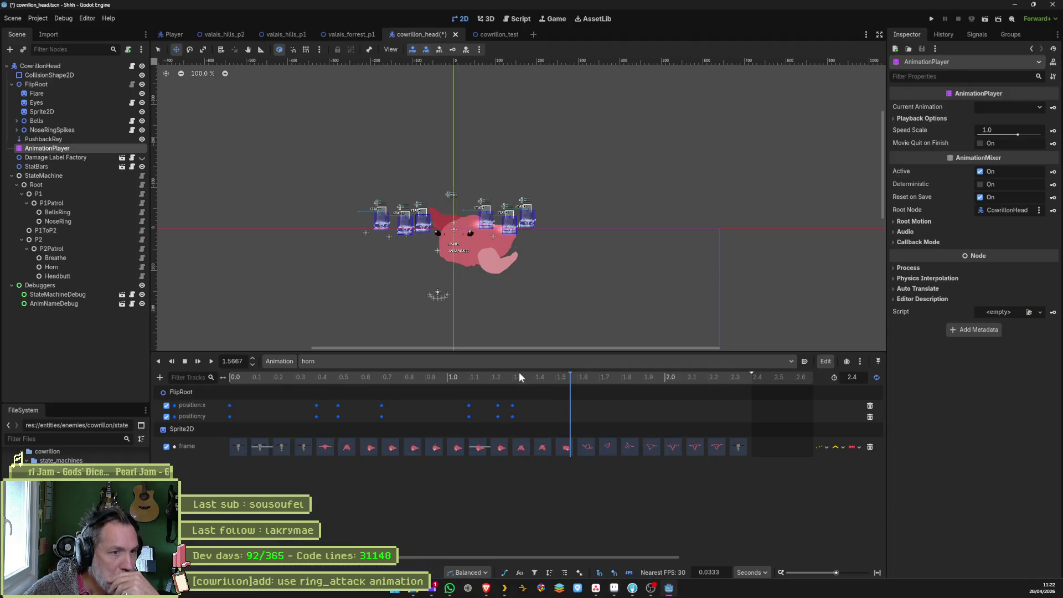
Scrub the horn animation between 1.0 and 1.47 seconds to review the head swing.
mouse_move(477, 379)
left_mouse_down()
mouse_move(314, 378)
mouse_move(526, 397)
left_mouse_up()
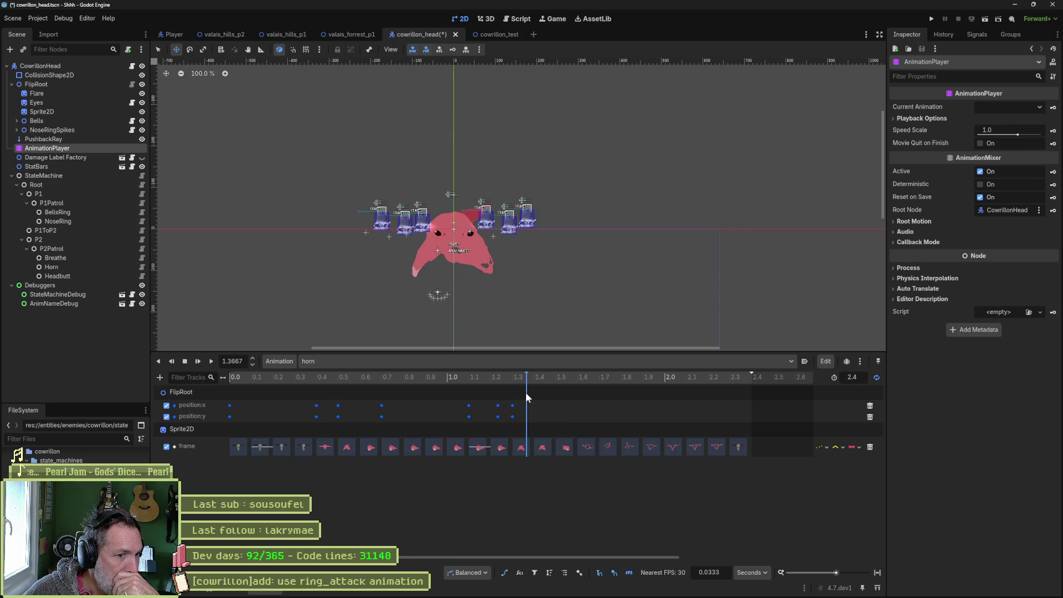
mouse_move(526, 393)
left_mouse_down()
mouse_move(454, 397)
mouse_move(455, 426)
mouse_move(536, 416)
left_mouse_up()
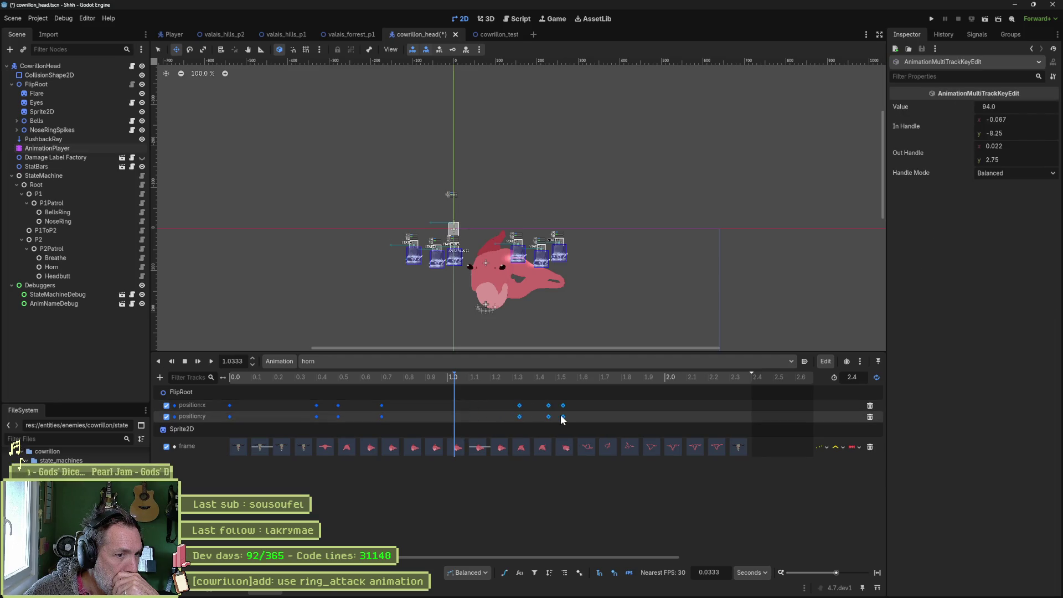
mouse_move(492, 376)
left_mouse_down()
mouse_move(555, 387)
mouse_move(558, 421)
mouse_move(591, 419)
left_mouse_up()
mouse_move(556, 379)
left_mouse_down()
mouse_move(429, 379)
mouse_move(573, 397)
left_mouse_up()
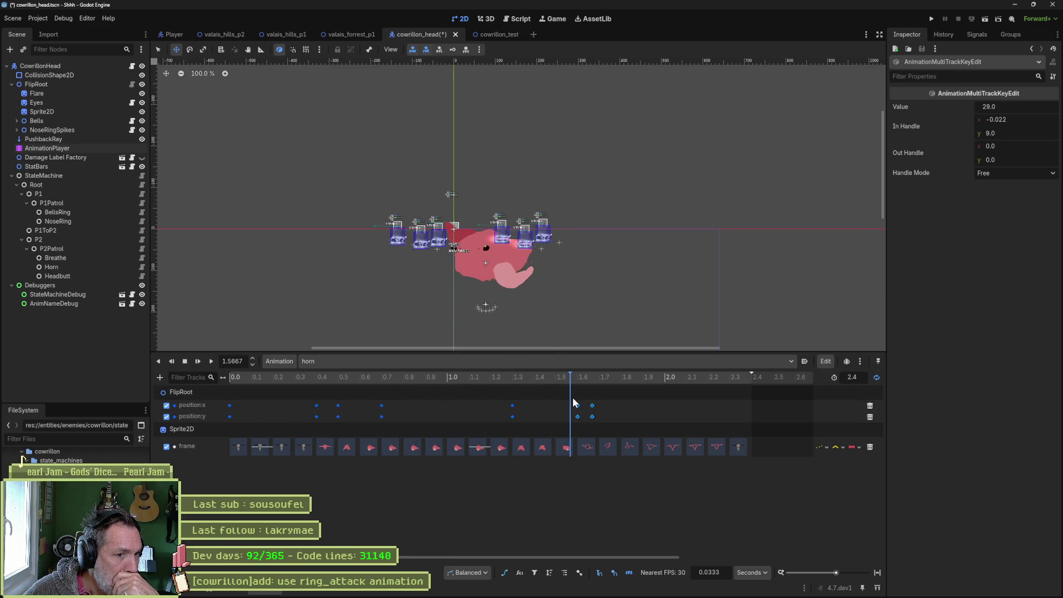
Shift the 1.3 position keys to about 1.53 and delete the 1.6–1.7 keys.
left_click_drag(509, 401, 515, 419)
left_click_drag(512, 417, 557, 413)
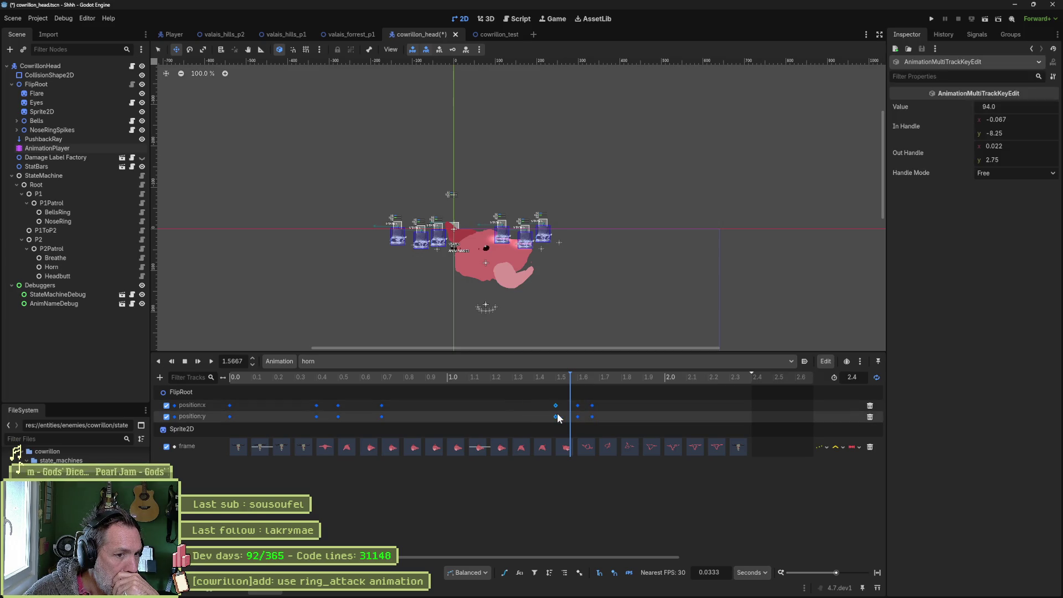
mouse_move(534, 374)
left_mouse_down()
mouse_move(514, 380)
mouse_move(600, 389)
mouse_move(556, 390)
mouse_move(604, 397)
mouse_move(574, 424)
left_mouse_up()
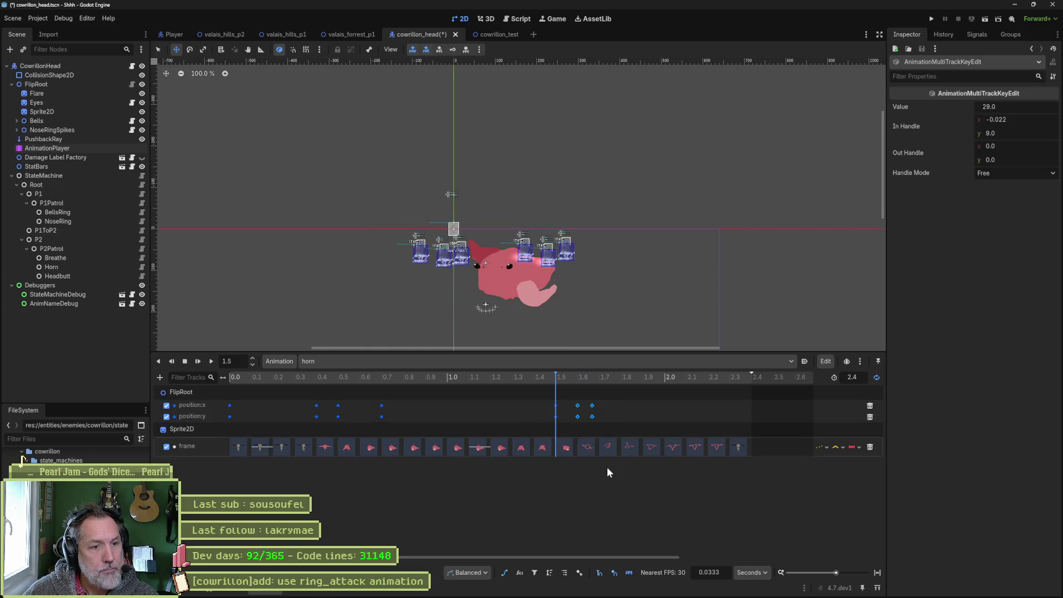
key("Delete")
mouse_move(559, 381)
left_mouse_down()
mouse_move(265, 380)
mouse_move(576, 403)
left_mouse_up()
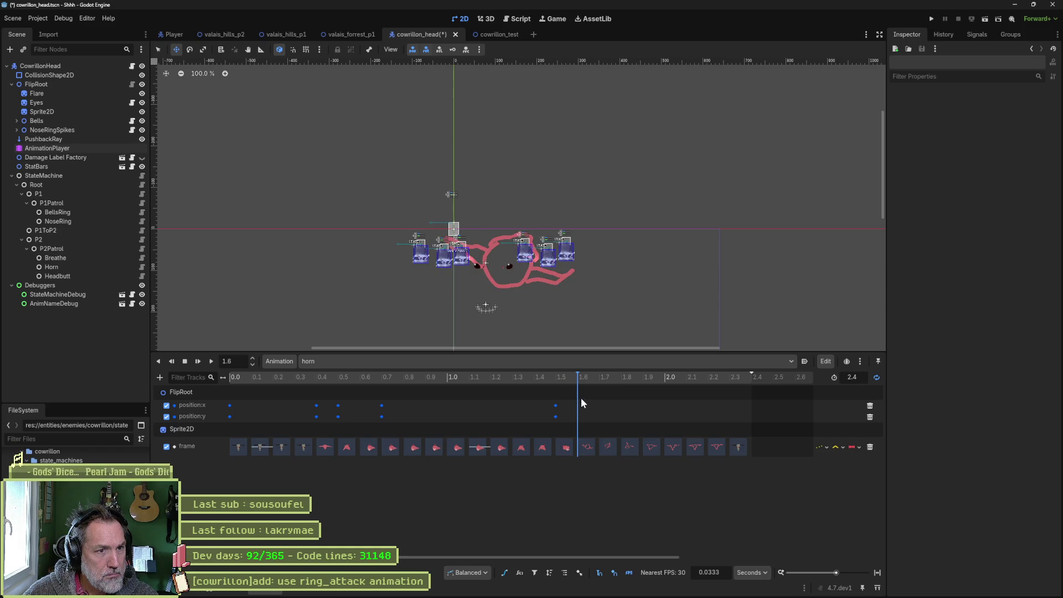
At 1.7333, move FlipRoot up and left and key its position.
left_click_drag(580, 397, 609, 397)
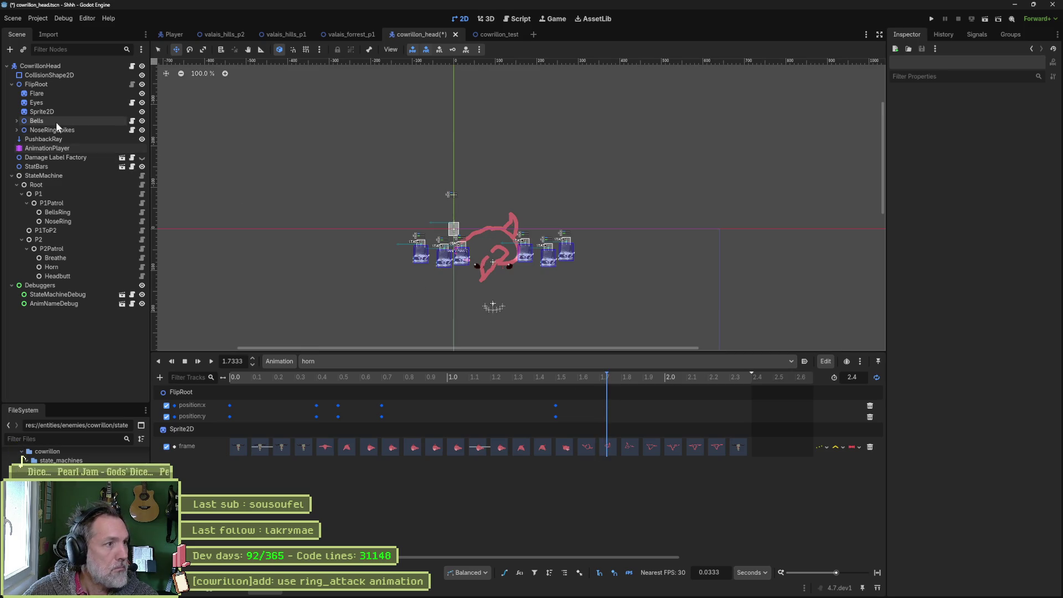
left_click(64, 84)
left_click_drag(509, 255, 502, 238)
left_click(1054, 123)
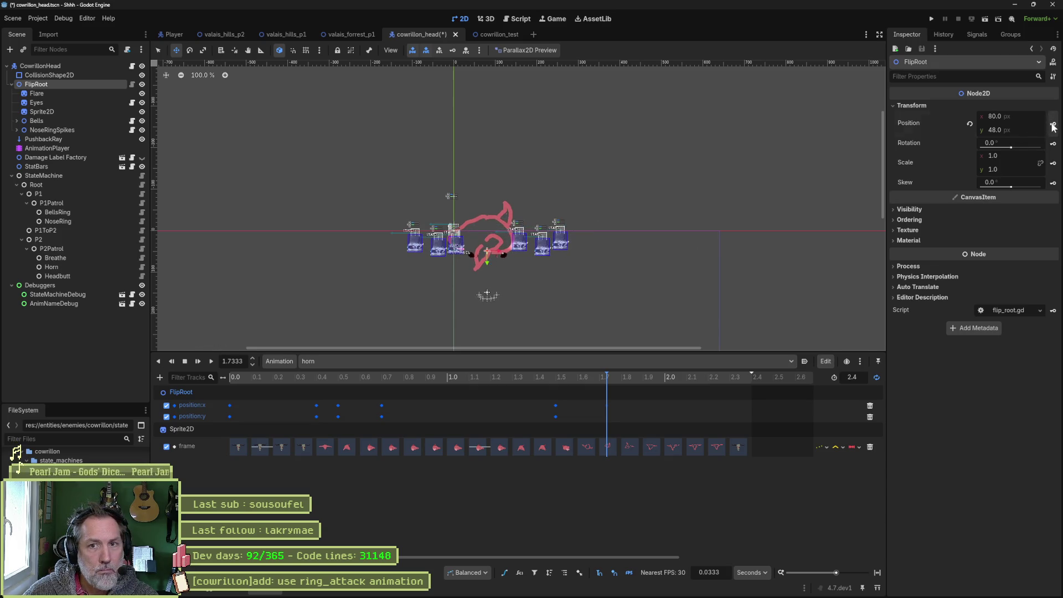
left_click(611, 377)
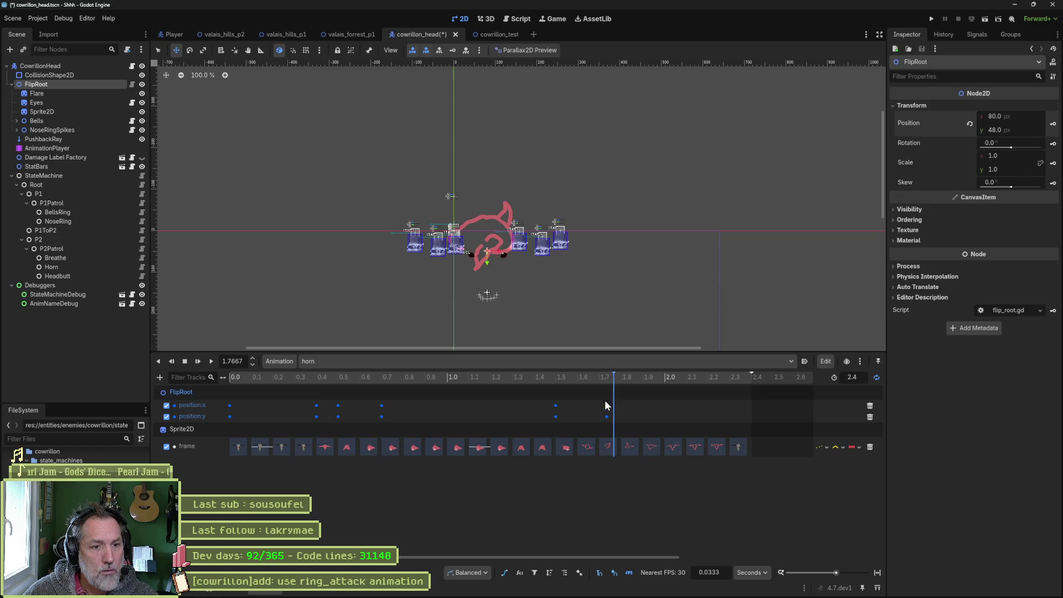
left_click_drag(605, 397, 606, 420)
mouse_move(599, 377)
left_mouse_down()
mouse_move(575, 379)
mouse_move(643, 388)
left_mouse_up()
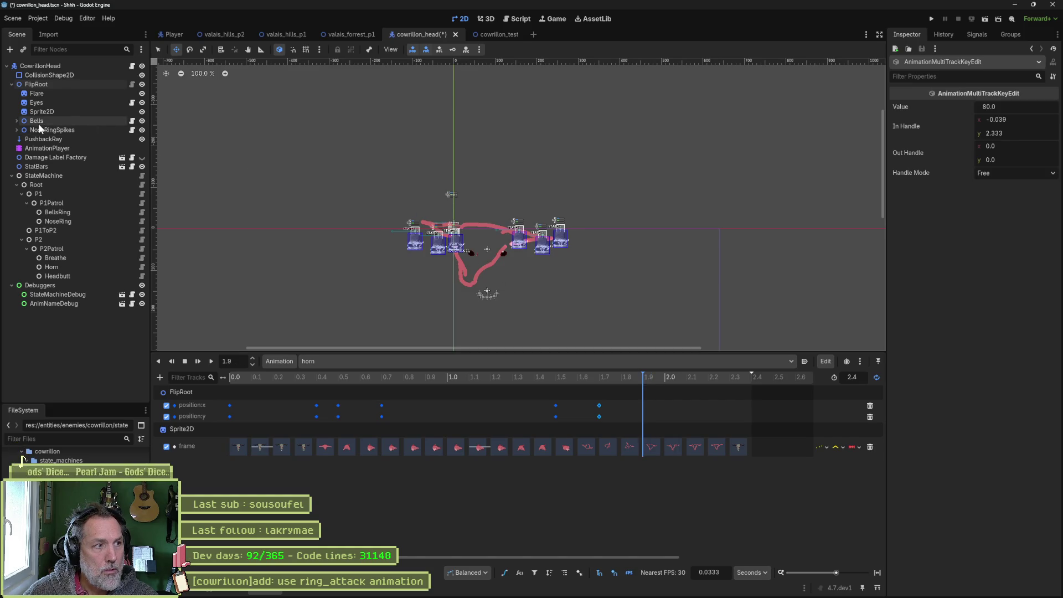
At 1.9, move the head further left and up and key its position.
left_click(36, 84)
left_click_drag(433, 307, 414, 314)
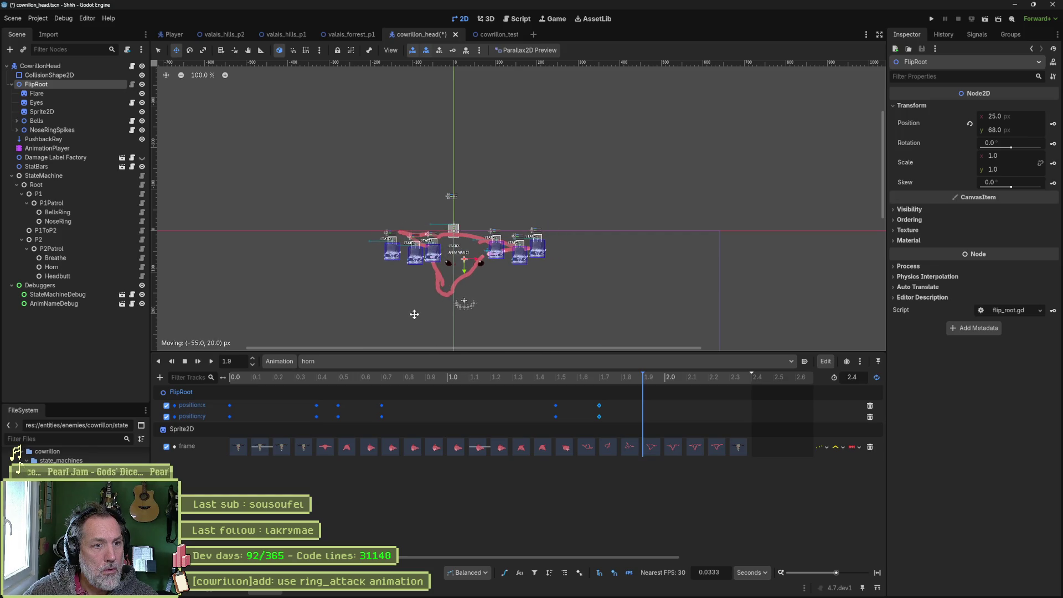
left_click_drag(412, 313, 403, 309)
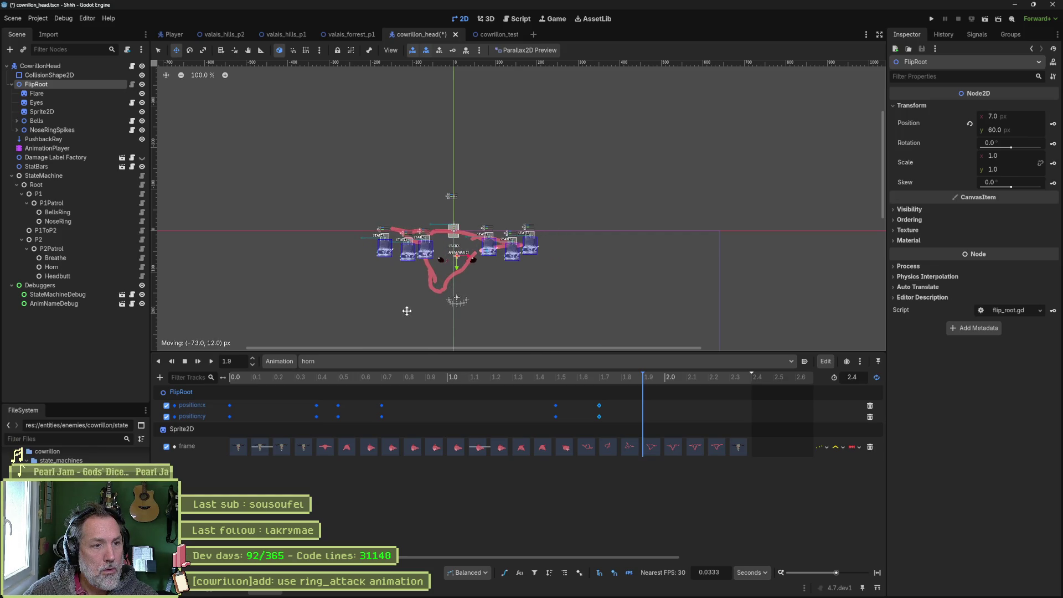
left_click(1053, 124)
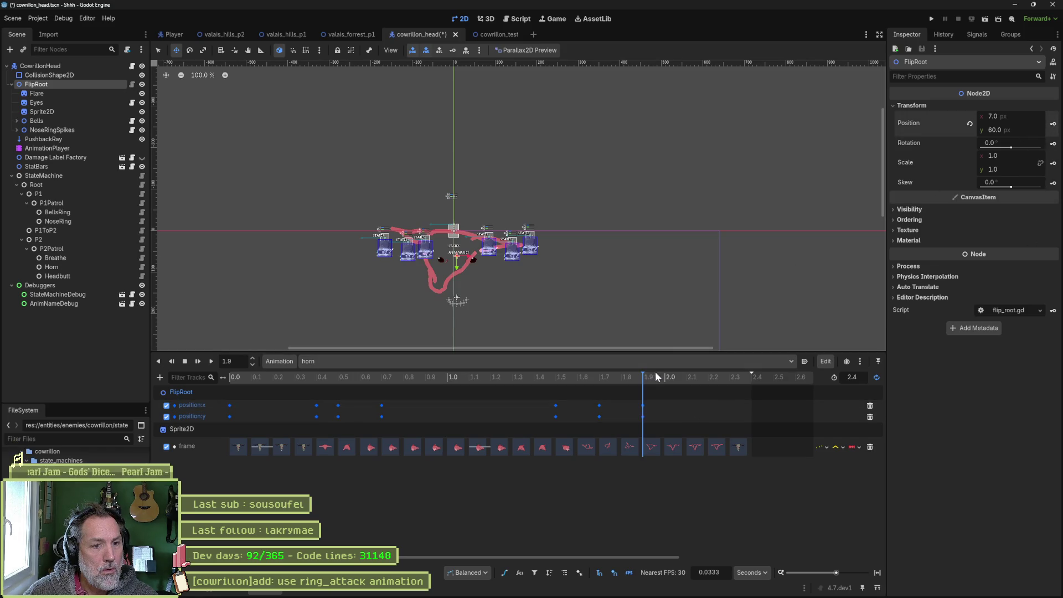
At 2.0333, raise the head back to its origin, then rewind the animation.
left_click_drag(644, 383, 685, 390)
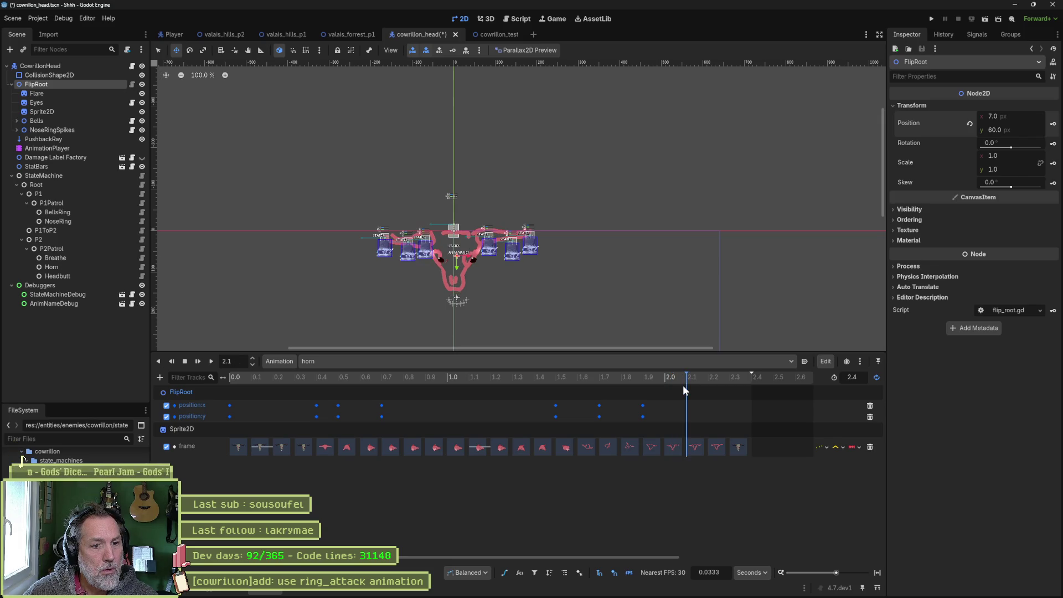
scroll(425, 269, "up", 5)
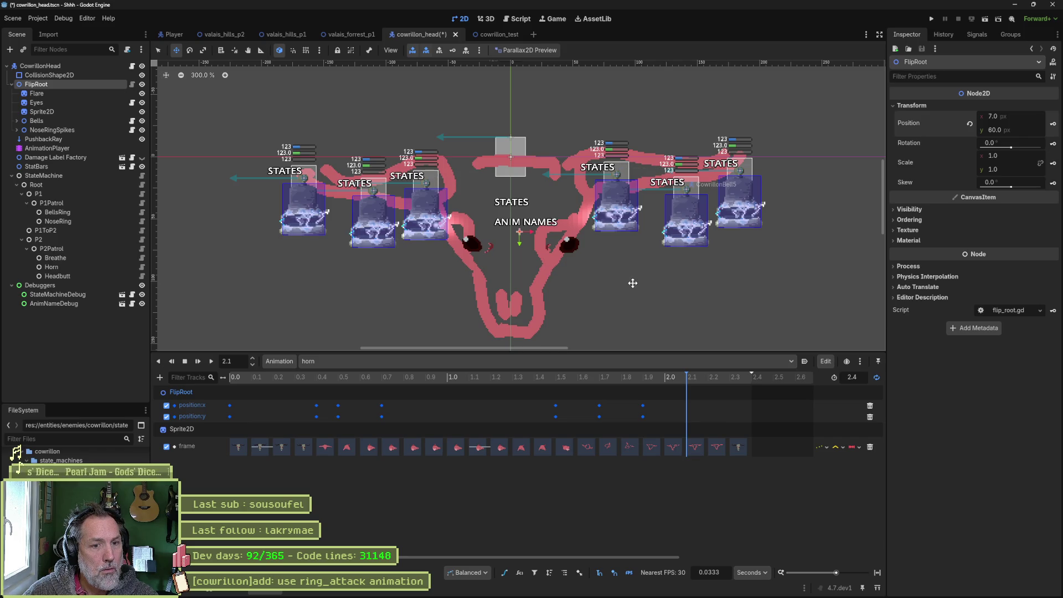
left_click_drag(645, 278, 638, 205)
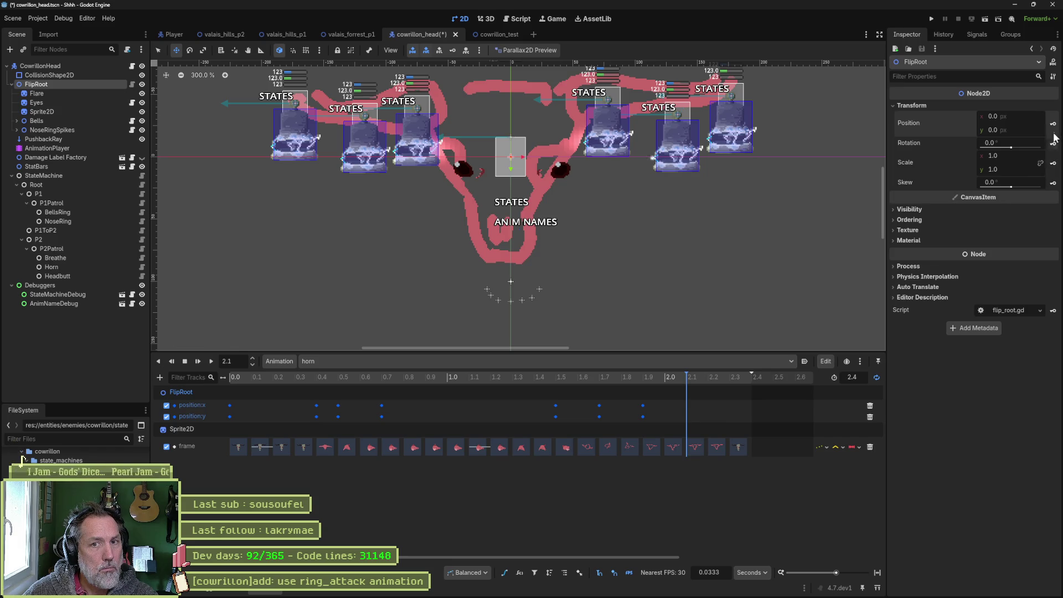
mouse_move(656, 376)
left_mouse_down()
mouse_move(217, 371)
mouse_move(640, 403)
mouse_move(517, 403)
mouse_move(599, 407)
left_mouse_up()
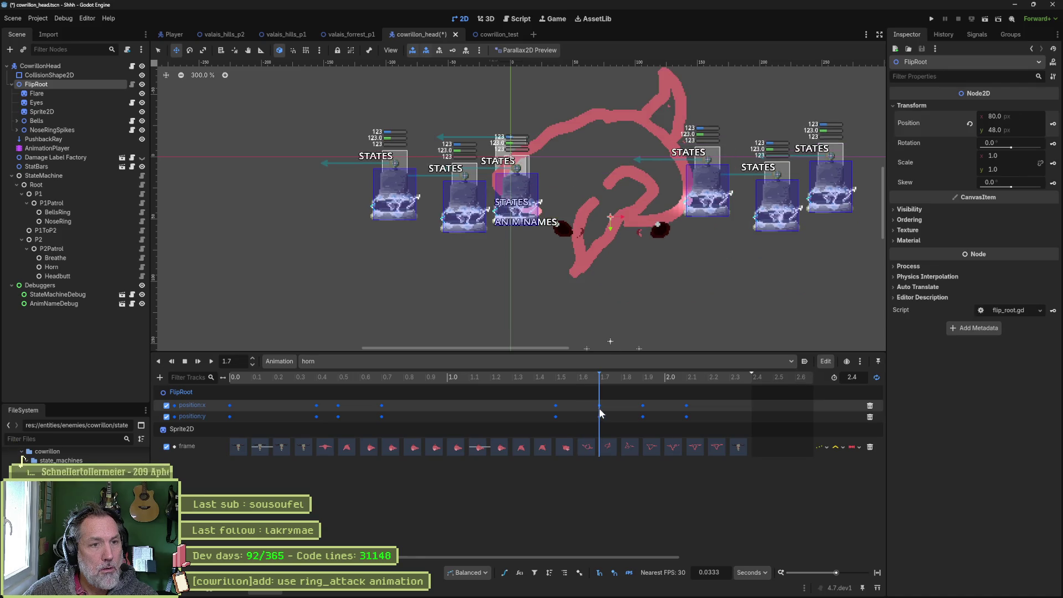
Refine the head positions at 1.7, 1.9 and 2.0333 on the canvas.
scroll(575, 232, "down", 5)
mouse_move(643, 274)
left_mouse_down()
mouse_move(600, 218)
mouse_move(600, 240)
left_mouse_up()
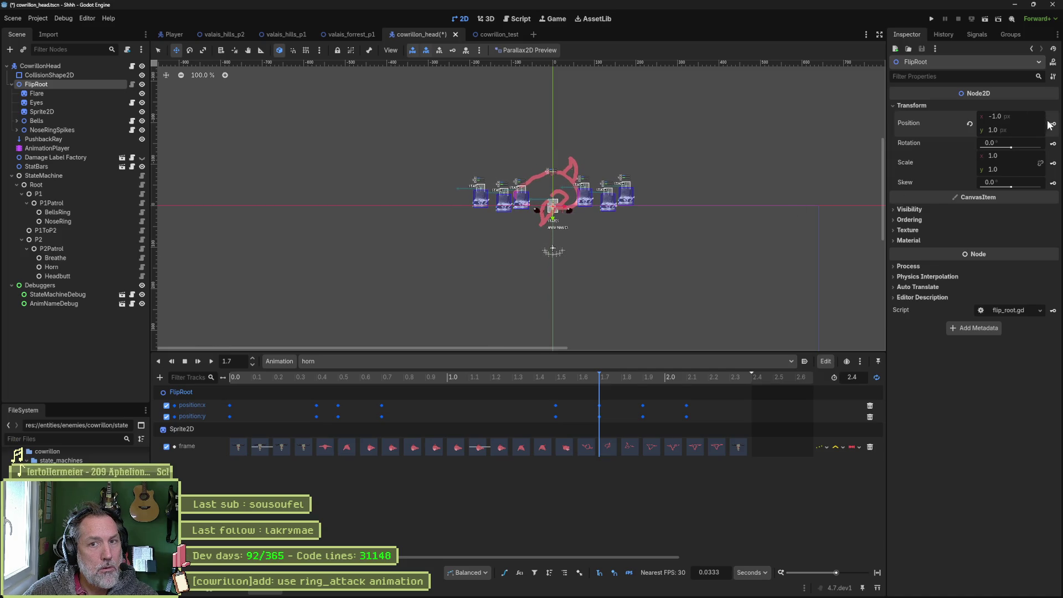
mouse_move(587, 375)
left_mouse_down()
mouse_move(540, 380)
mouse_move(652, 388)
mouse_move(643, 388)
left_mouse_up()
left_click_drag(550, 237, 517, 238)
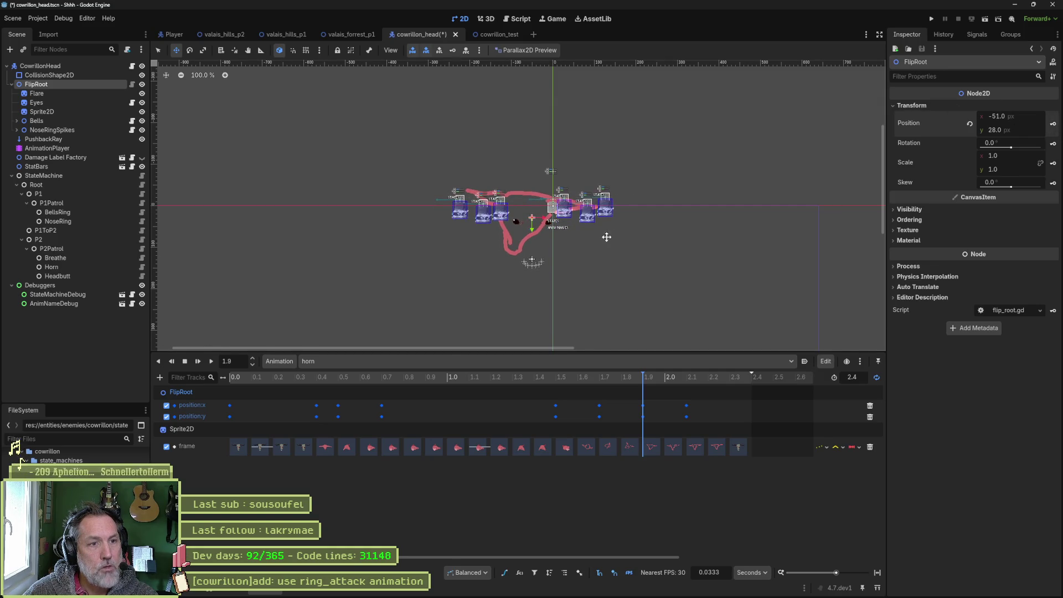
mouse_move(656, 376)
left_mouse_down()
mouse_move(732, 387)
mouse_move(520, 388)
left_mouse_up()
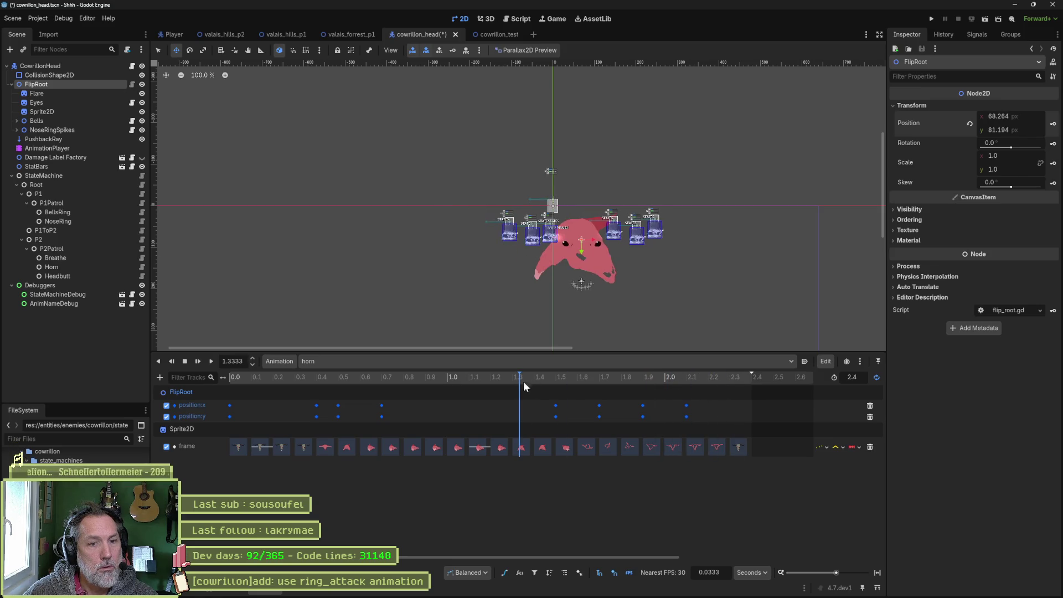
Play and stop the horn animation to check timing, then switch to cowrillon_test.
left_click(213, 361)
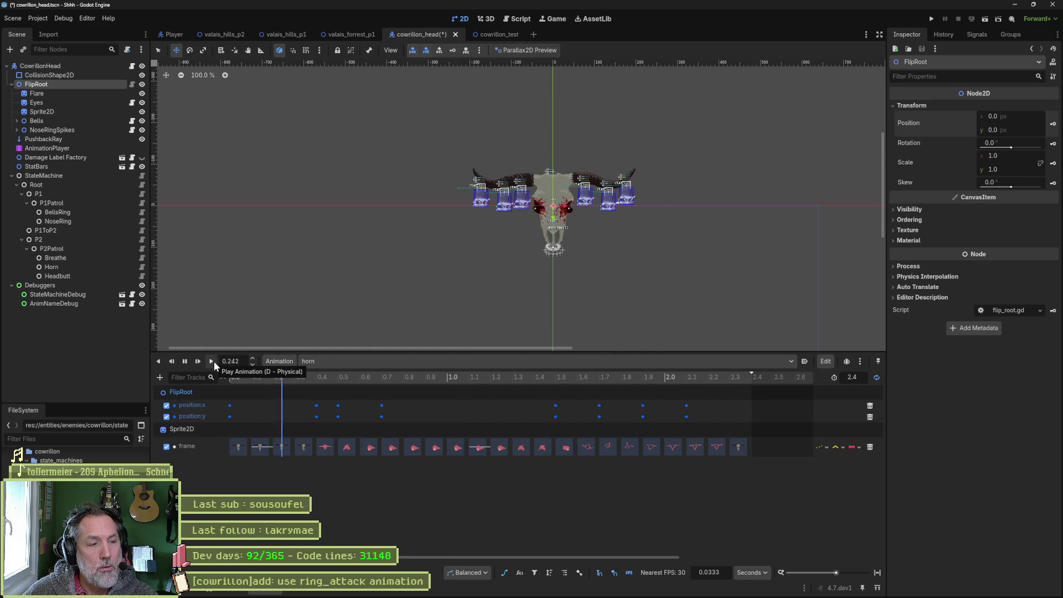
left_click(187, 361)
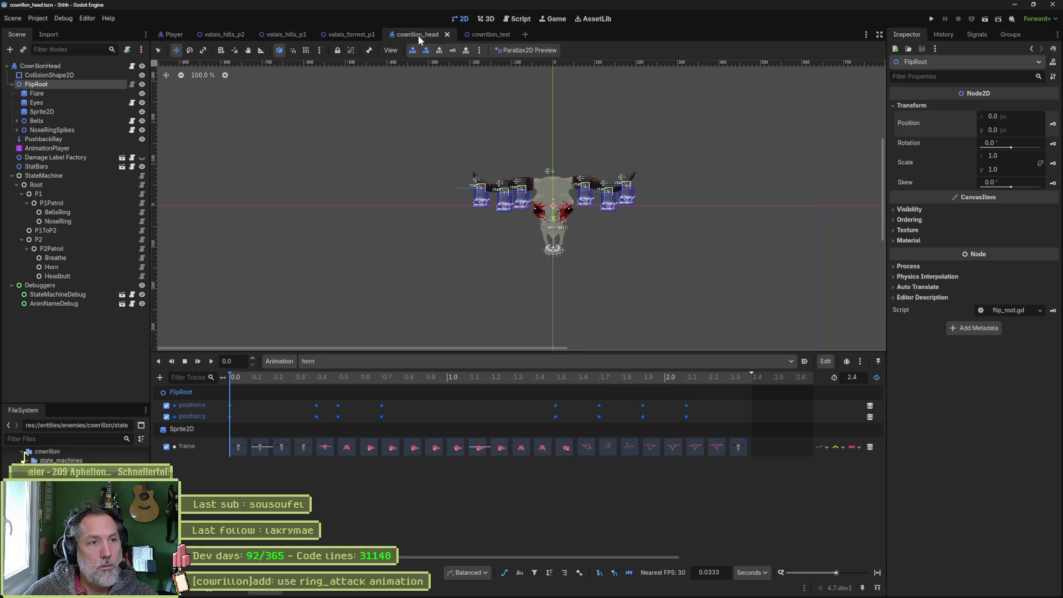
left_click(481, 32)
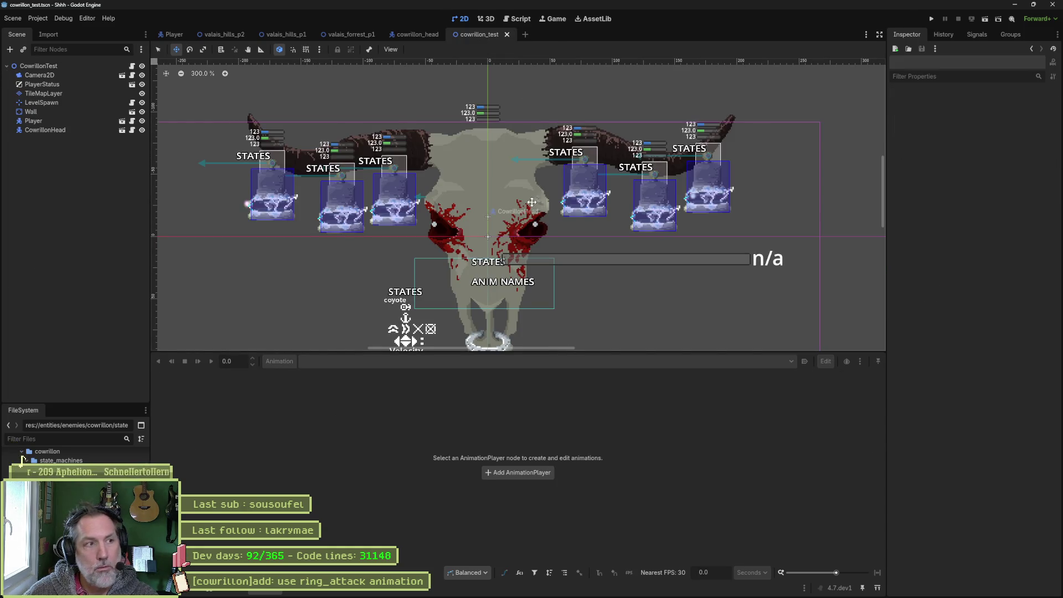
Run the test scene with F6 and tick Horn Attack on the remote CowrillonHead node.
key("F6")
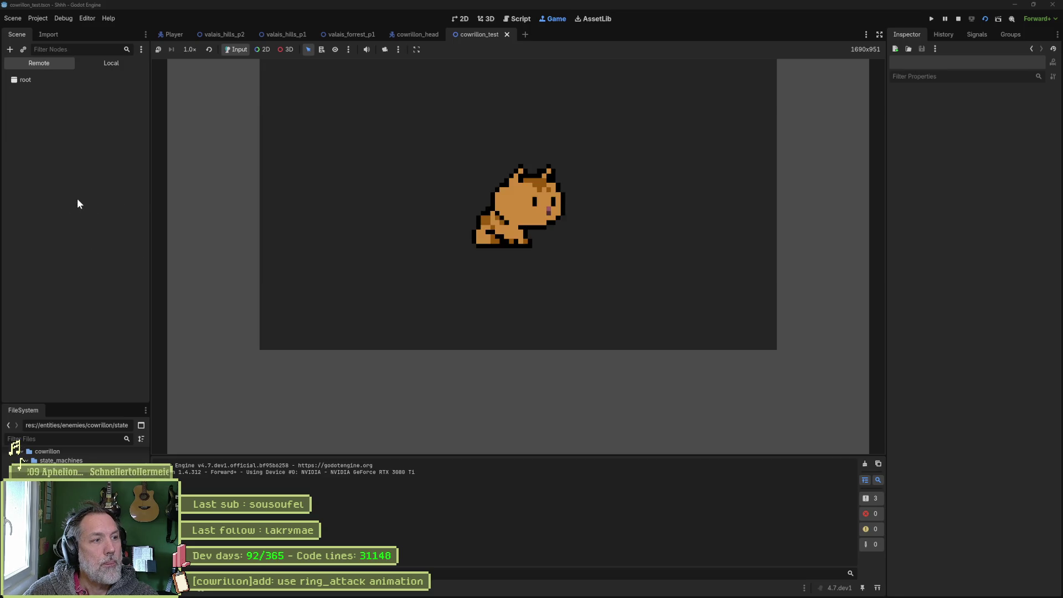
left_click(67, 137)
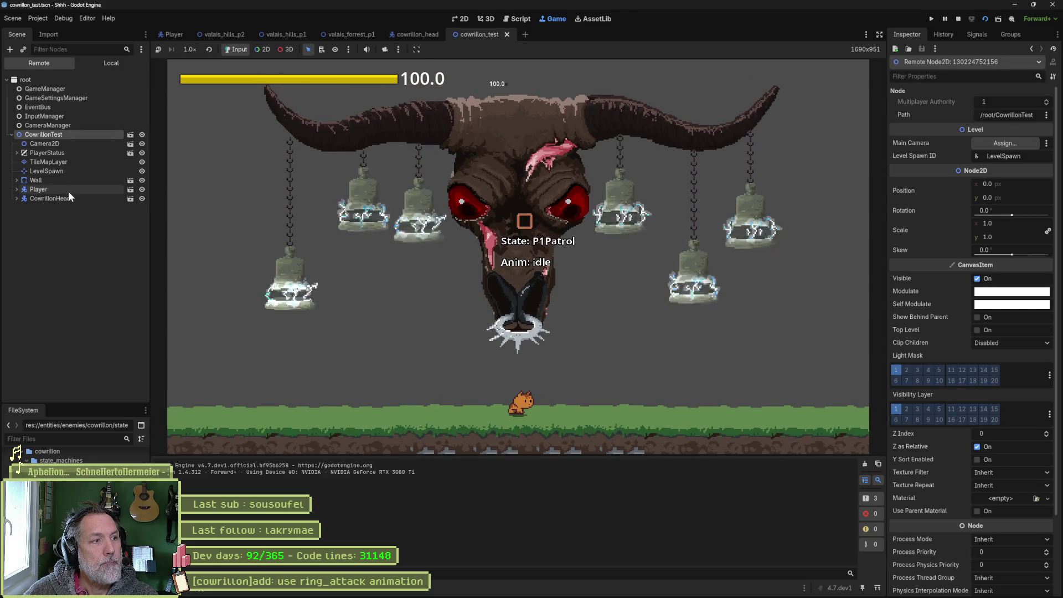
left_click(66, 198)
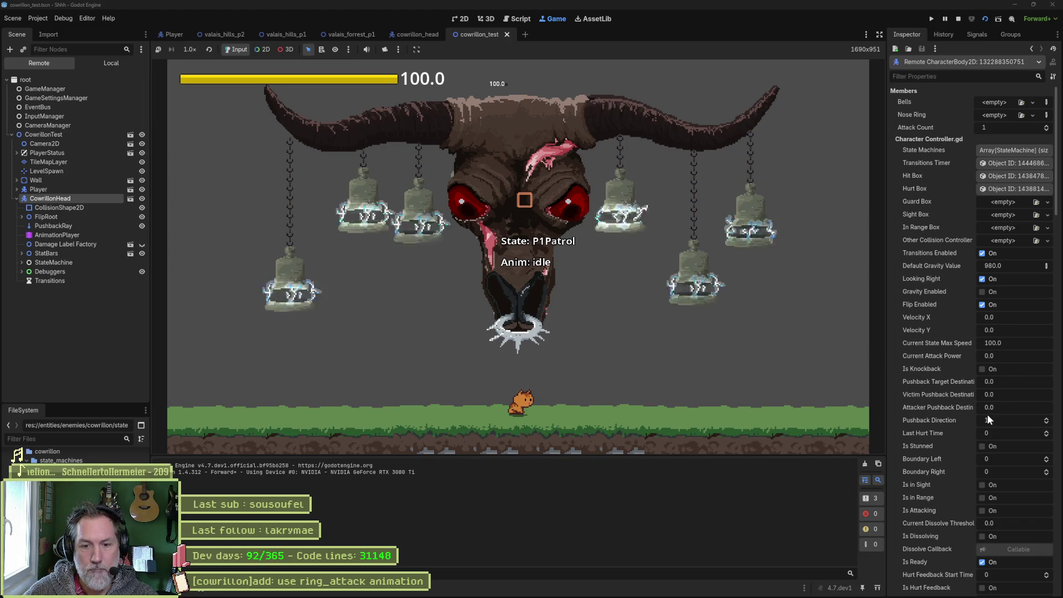
scroll(983, 443, "down", 5)
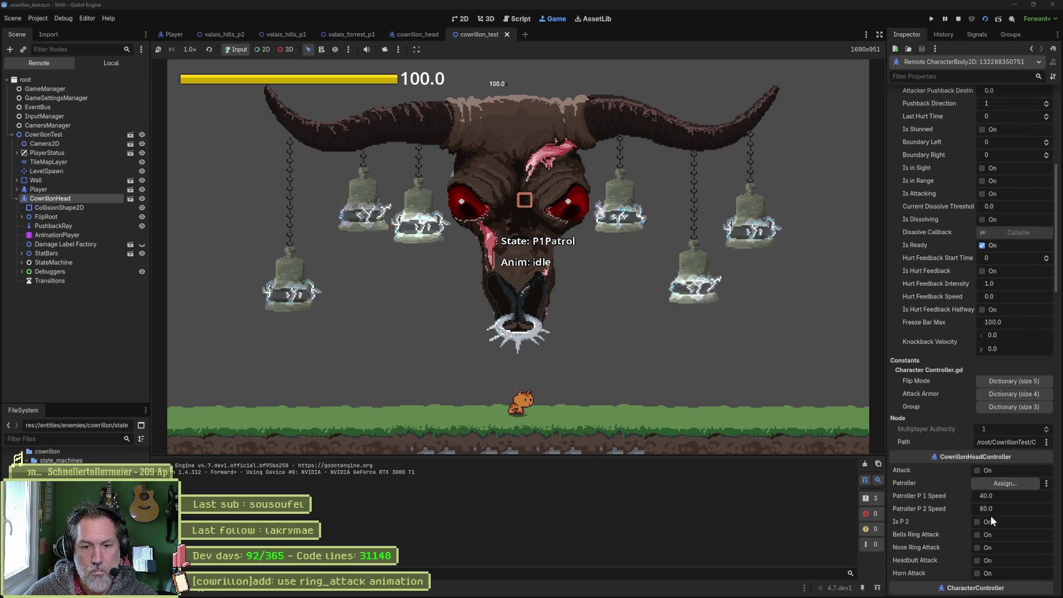
left_click(979, 573)
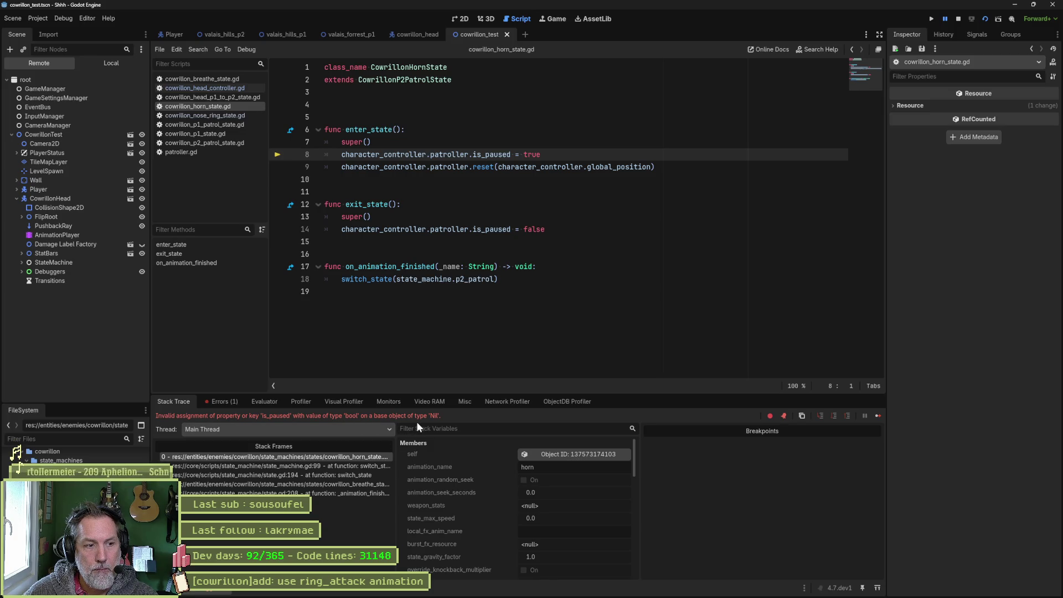
Stop the game and indent enter_state's patroller lines under a new 'if' line.
left_click(959, 19)
double_click(461, 155)
left_click(447, 146)
key("Return")
type("if patroller:")
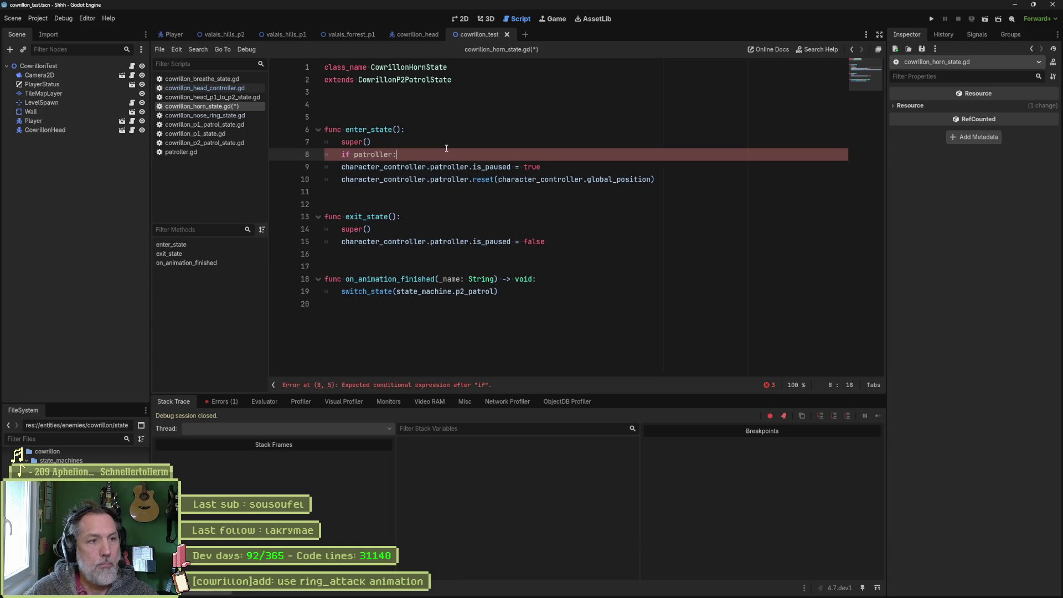
key("Down")
key("shift+Down")
key("Tab")
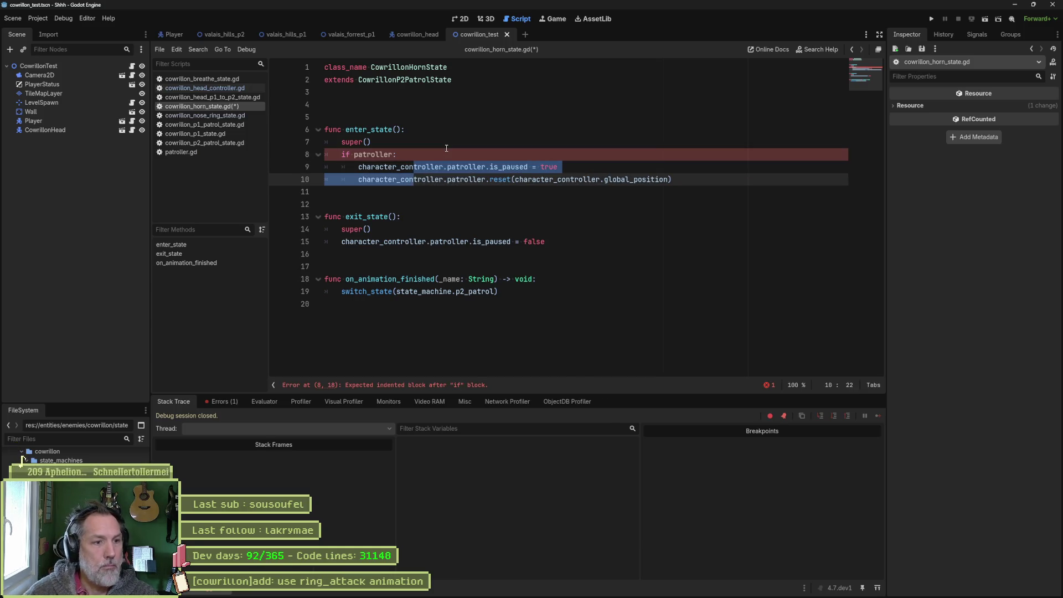
Copy the patroller condition into exit_state after super() and fix line 16.
left_click(469, 144)
left_click_drag(470, 153, 470, 144)
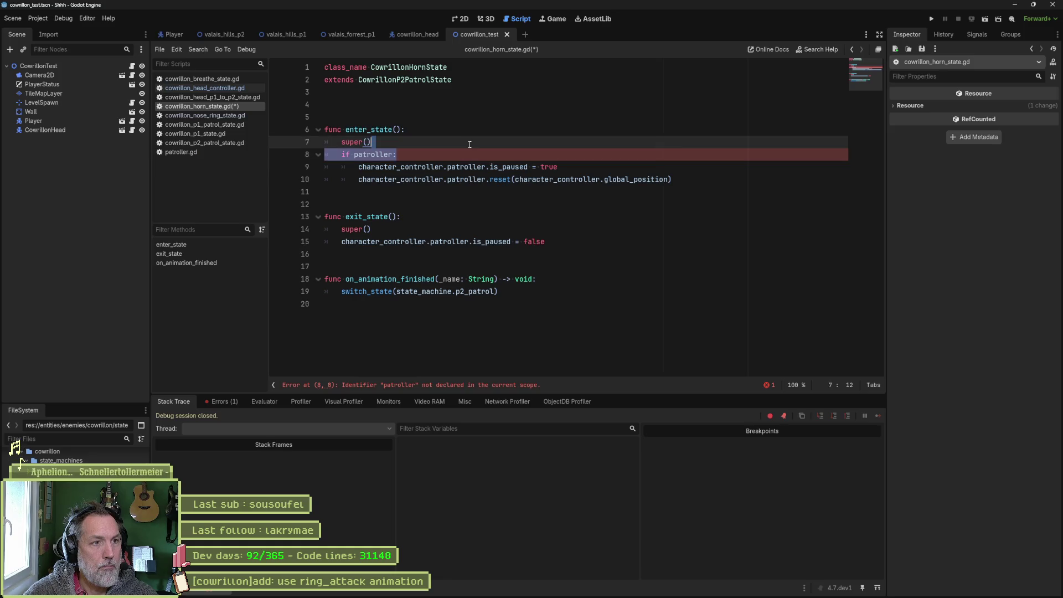
key("ctrl+c")
left_click(416, 223)
key("ctrl+v")
left_click(345, 254)
key("Tab")
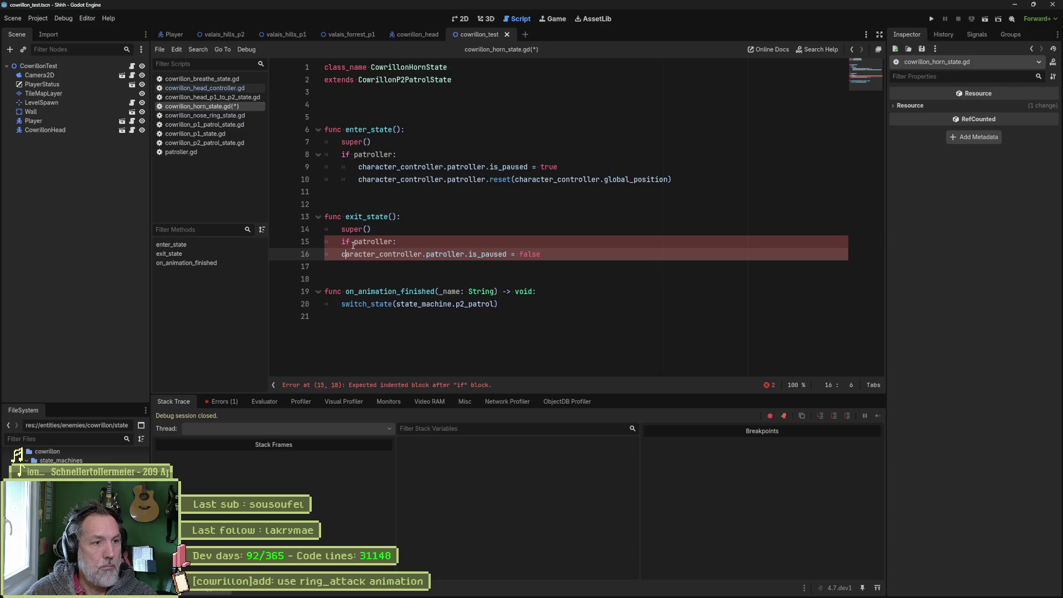
key("Delete")
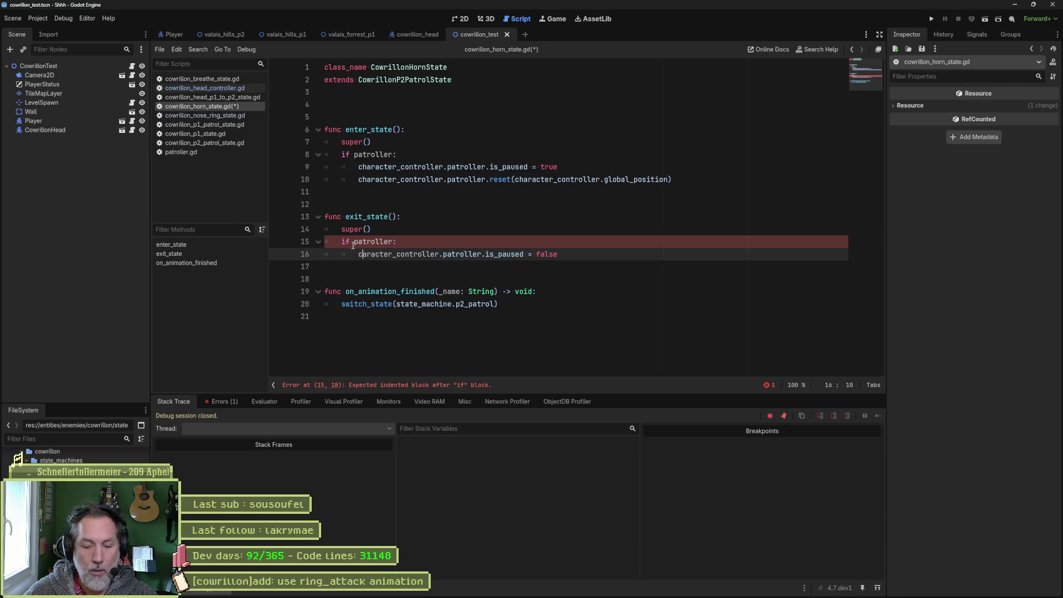
type("h")
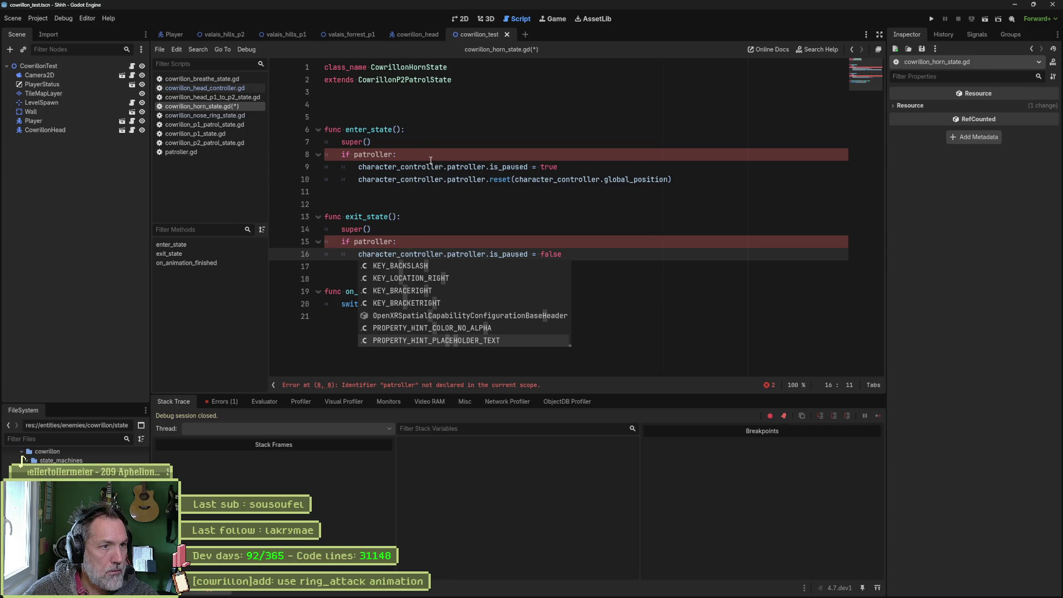
Prefix the conditions with 'character_controller.' and run the game with F6.
left_click_drag(443, 167, 358, 169)
key("ctrl+c")
left_click(353, 154)
key("ctrl+v")
left_click(354, 242)
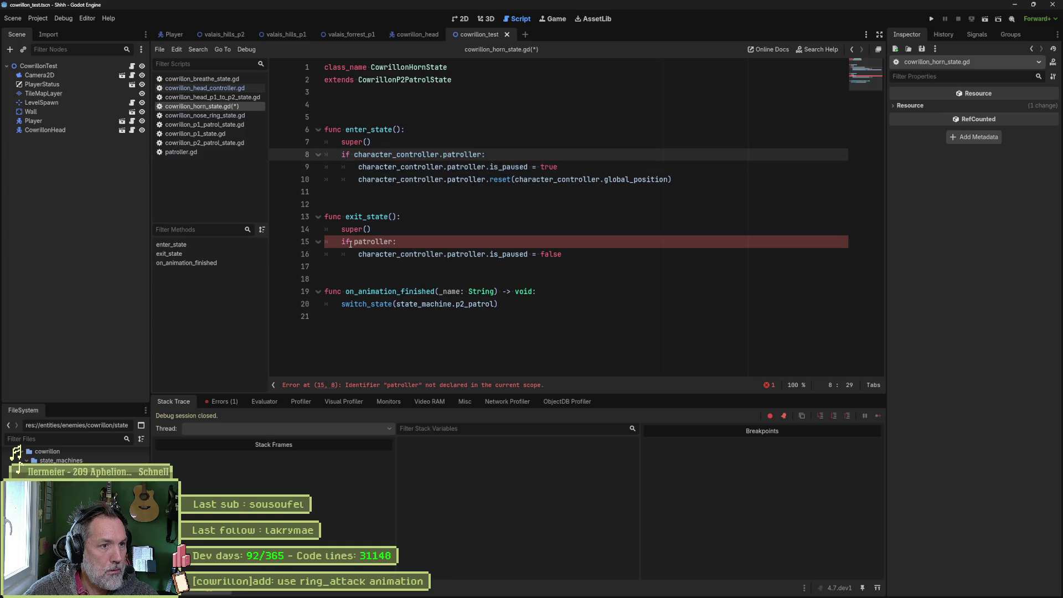
left_click(472, 231)
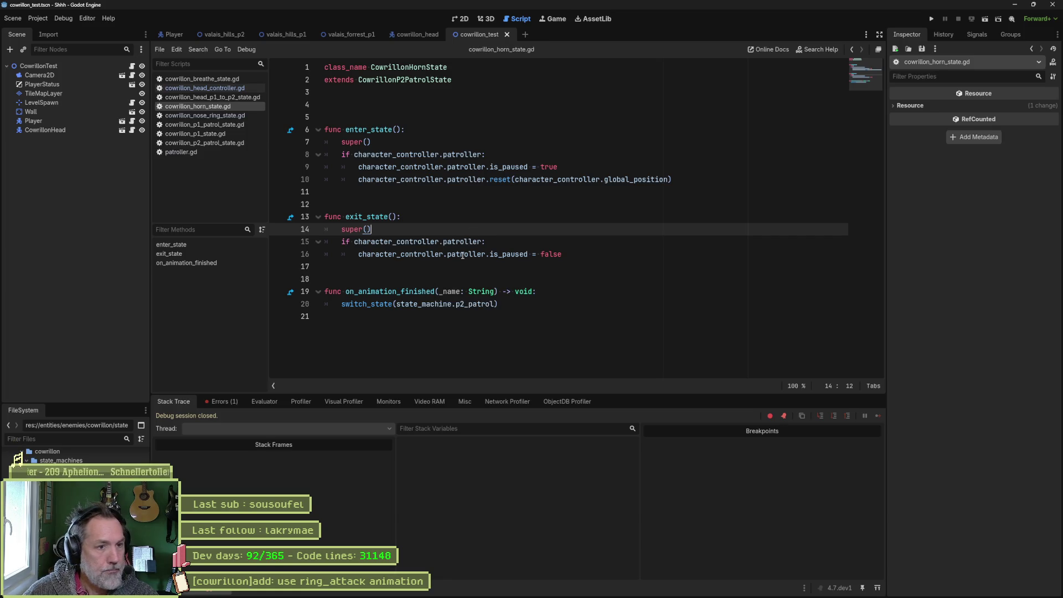
key("F6")
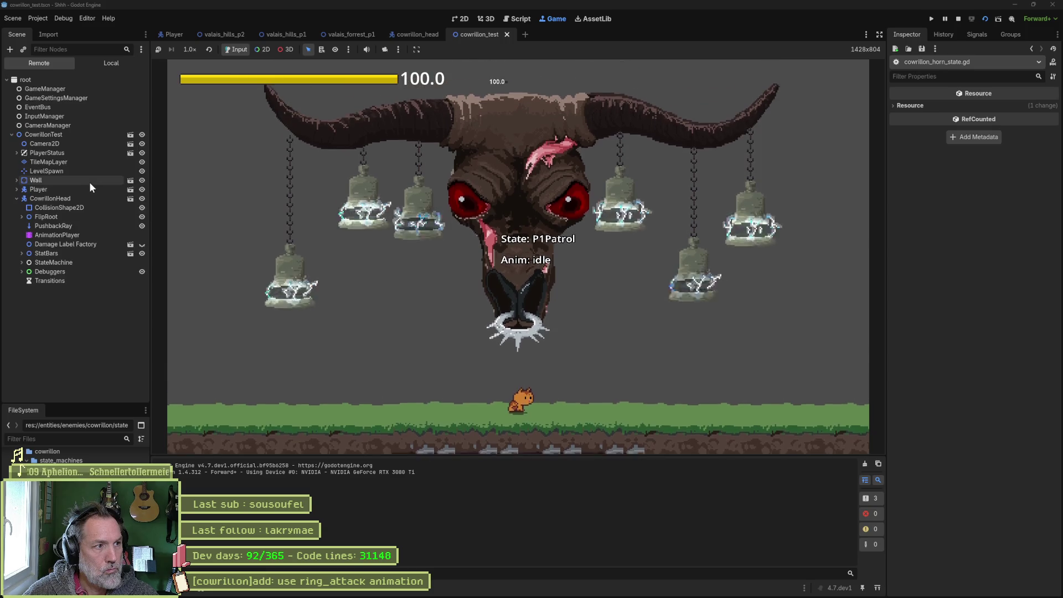
Tick Horn Attack on the live boss head, watch the horn animation, stop the game, and return to cowrillon_head.
left_click(86, 199)
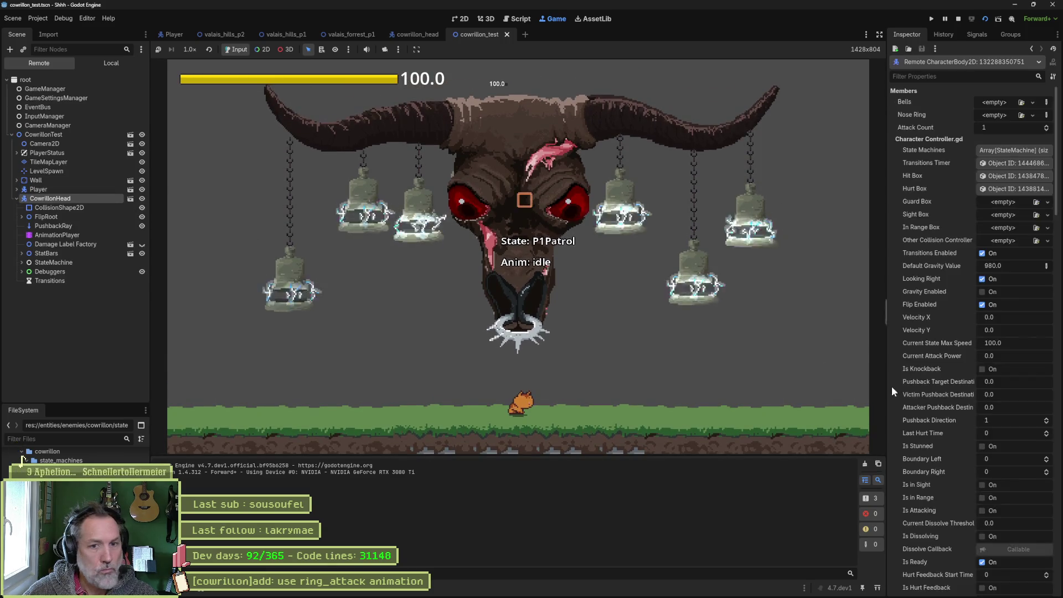
scroll(974, 427, "down", 10)
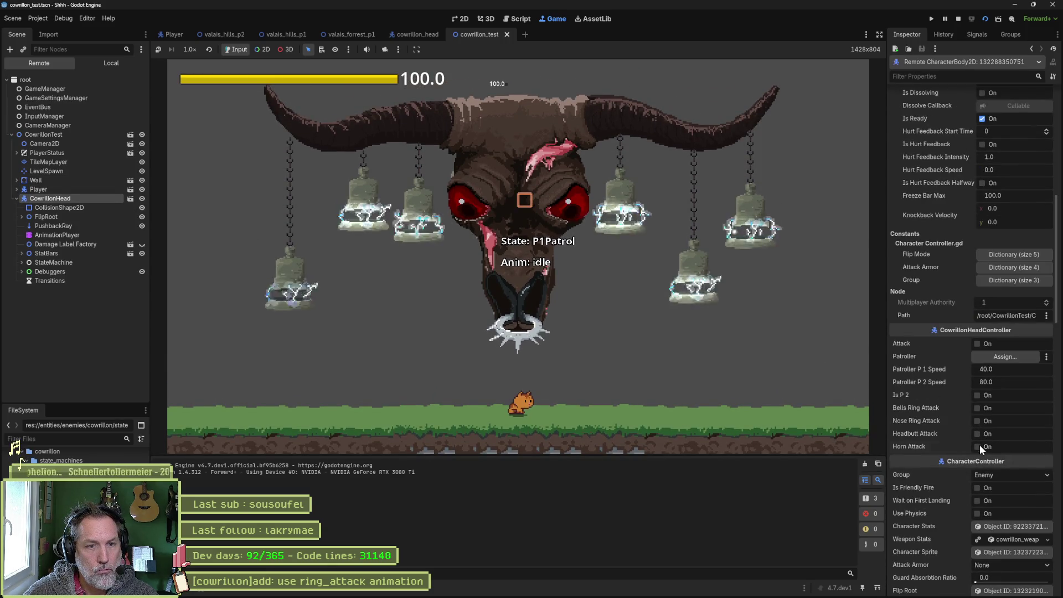
left_click(978, 446)
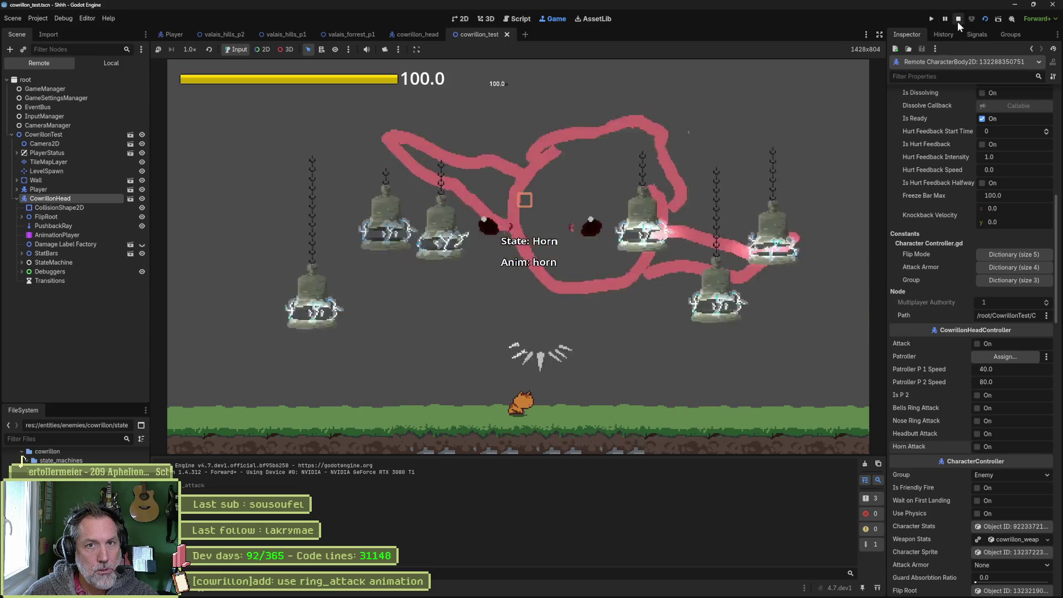
left_click(958, 20)
left_click(414, 33)
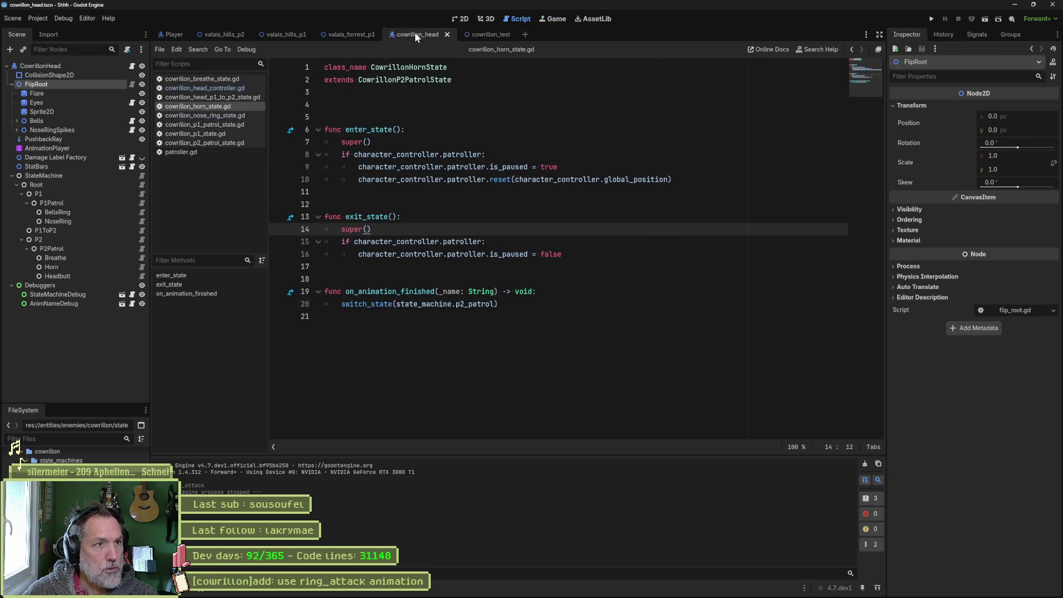
Preview the horn animation in the AnimationPlayer, leaving the playhead at 0.7333 s.
left_click(111, 148)
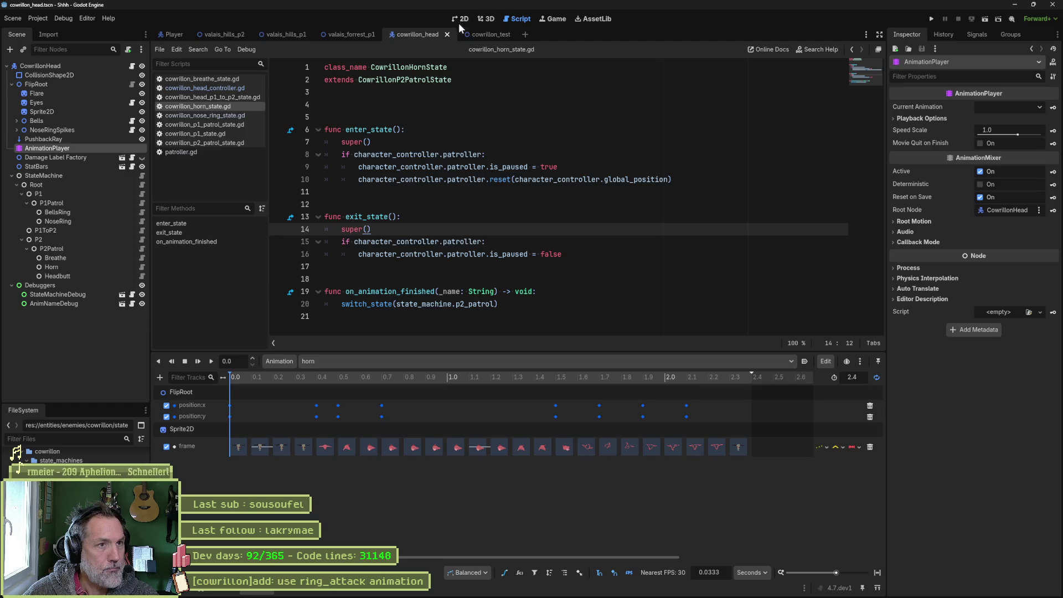
left_click(460, 18)
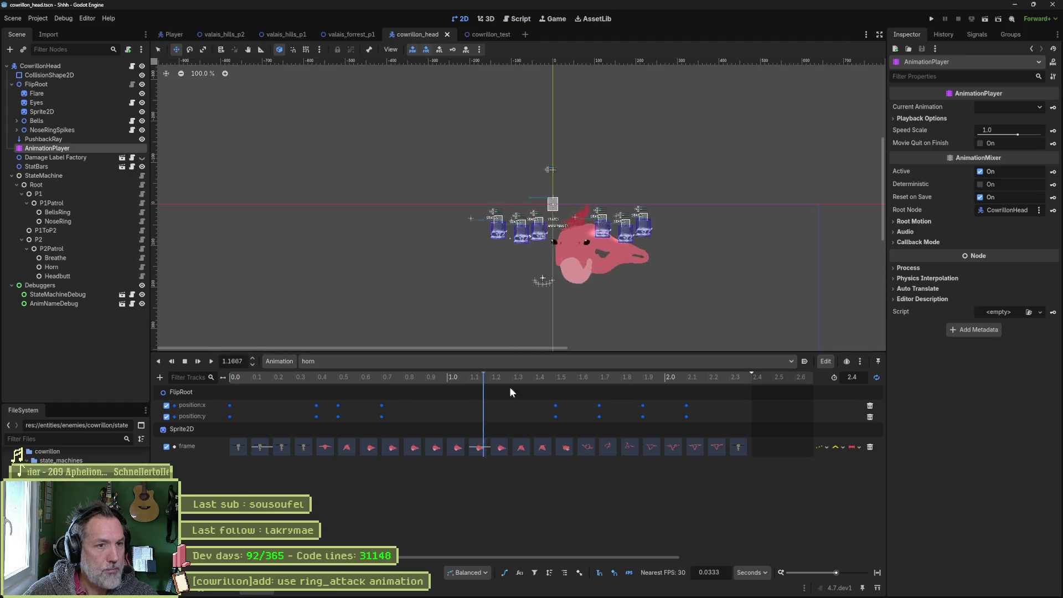
mouse_move(350, 378)
left_mouse_down()
mouse_move(553, 393)
mouse_move(311, 375)
left_mouse_up()
mouse_move(583, 396)
left_mouse_down()
mouse_move(387, 388)
mouse_move(558, 400)
mouse_move(218, 403)
mouse_move(336, 407)
mouse_move(317, 404)
left_mouse_up()
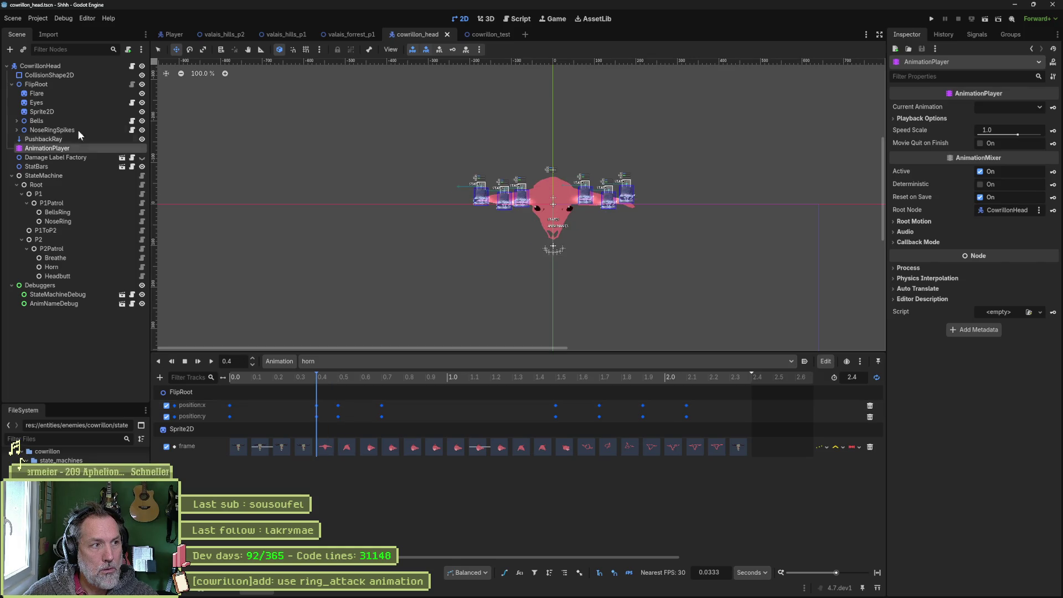
Move FlipRoot left and down, keying its position at 0.4 and 0.5 s, and delete the keys near 0.67 s.
left_click(65, 85)
left_click_drag(564, 209, 498, 215)
left_click(1053, 124)
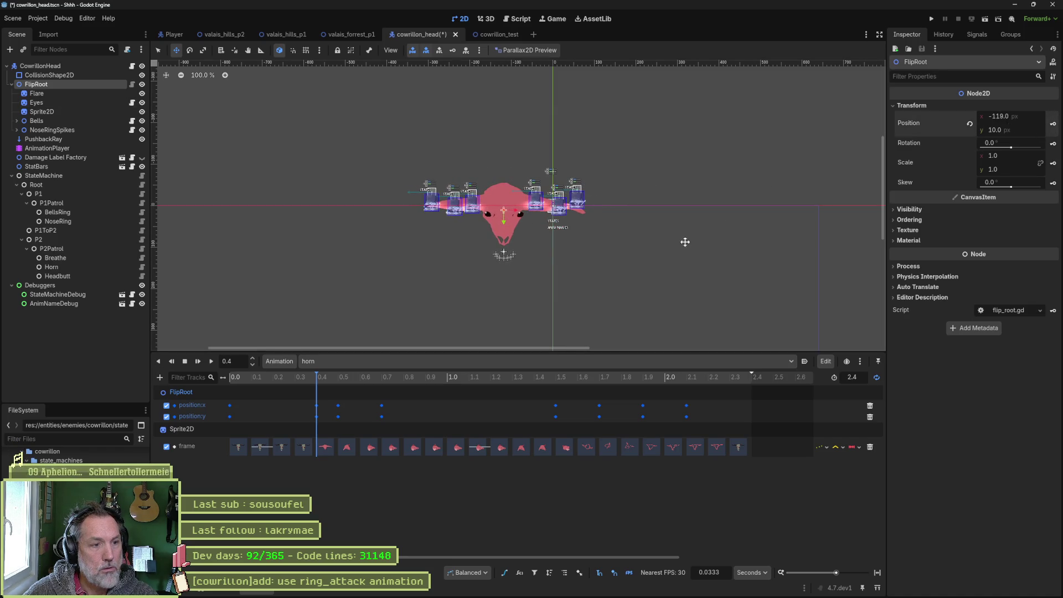
mouse_move(347, 378)
left_mouse_down()
mouse_move(325, 376)
mouse_move(337, 380)
left_mouse_up()
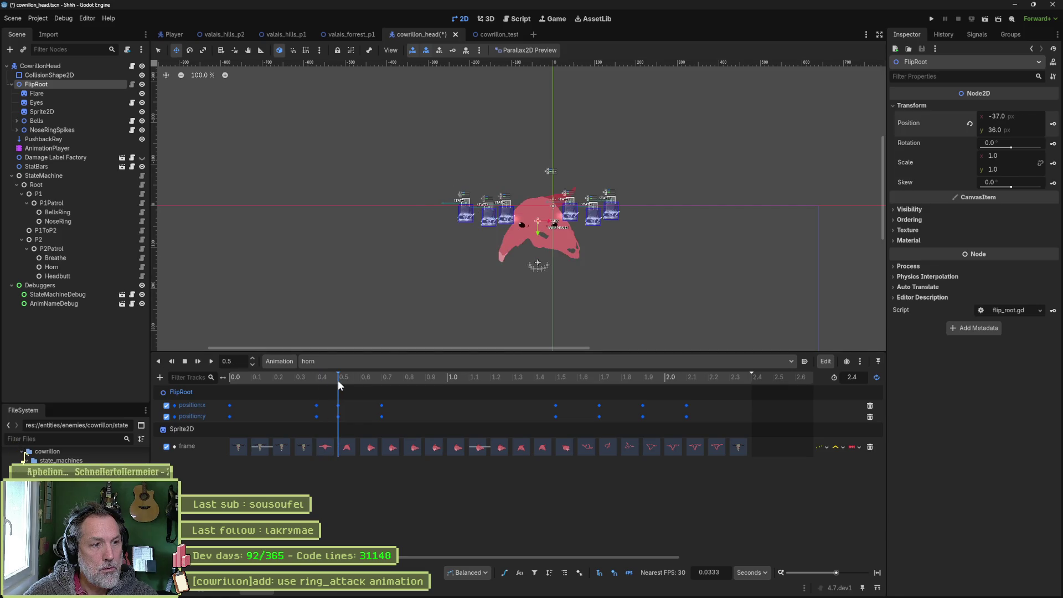
left_click_drag(681, 210, 635, 229)
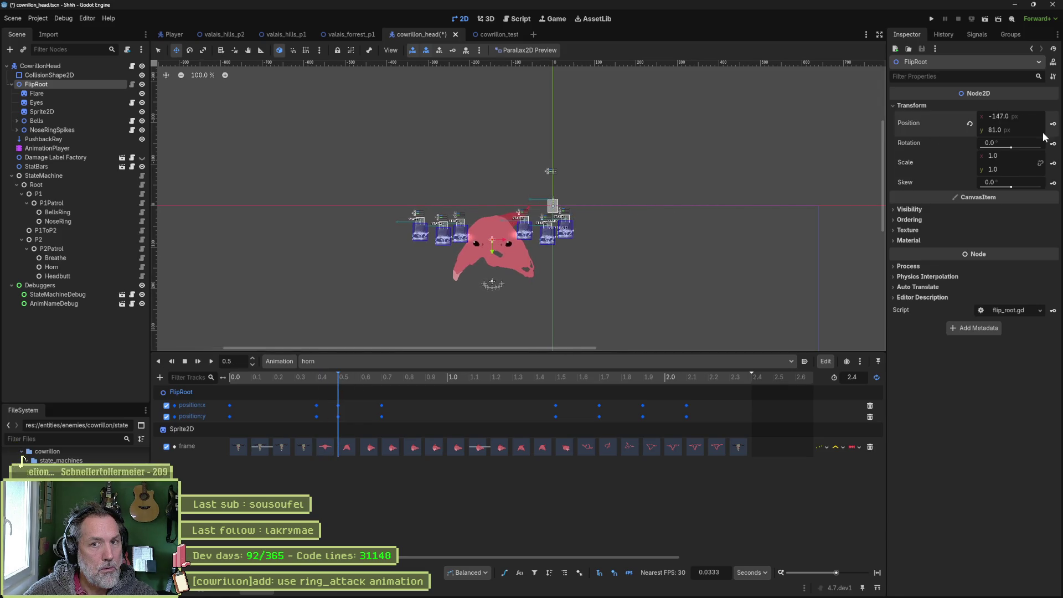
mouse_move(352, 374)
left_mouse_down()
mouse_move(557, 379)
mouse_move(373, 390)
mouse_move(391, 391)
mouse_move(420, 426)
left_mouse_up()
key("Delete")
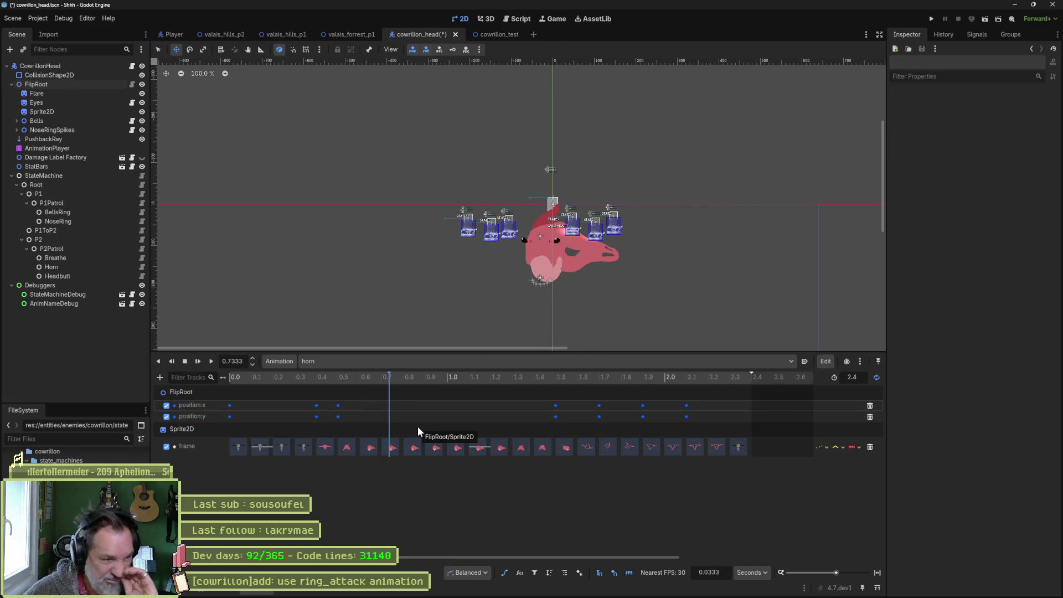
At 1.7333 s, shift FlipRoot right and down to about x 73, y 42.
left_click(251, 377)
mouse_move(233, 379)
left_mouse_down()
mouse_move(614, 400)
mouse_move(465, 397)
mouse_move(602, 400)
left_mouse_up()
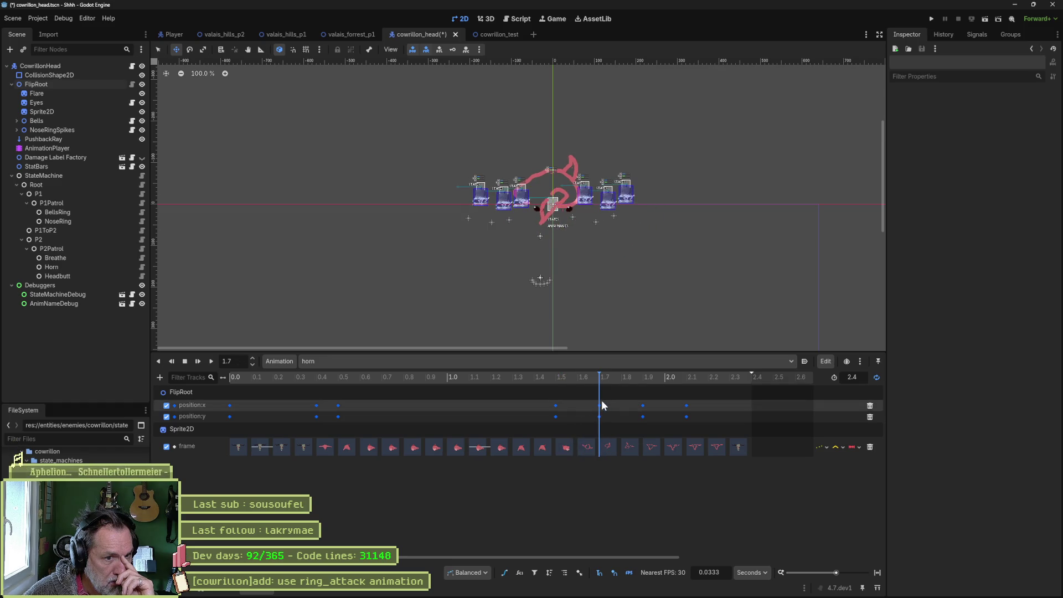
left_click(81, 87)
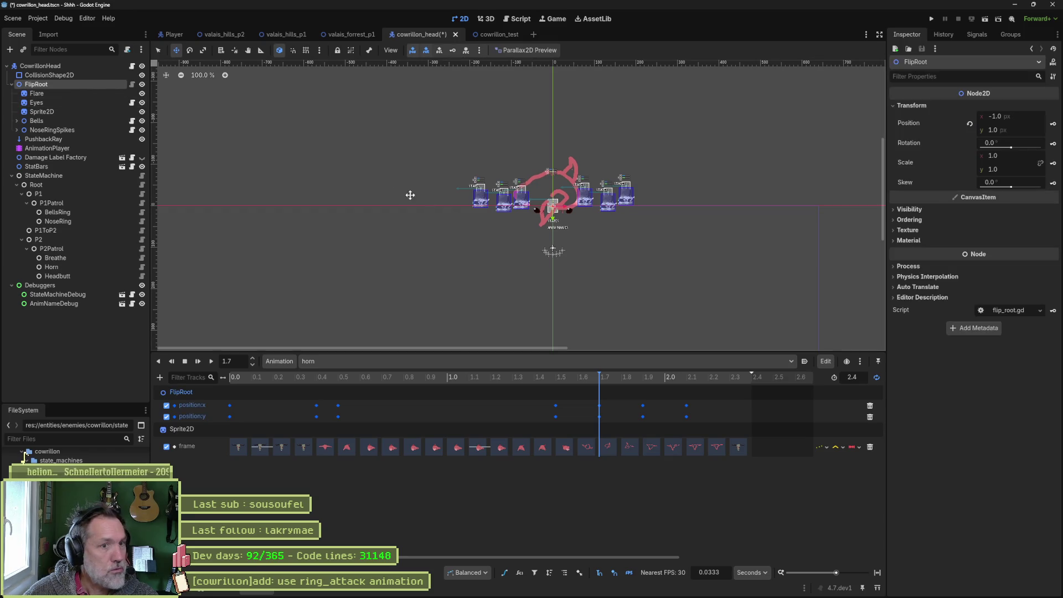
left_click_drag(631, 249, 662, 264)
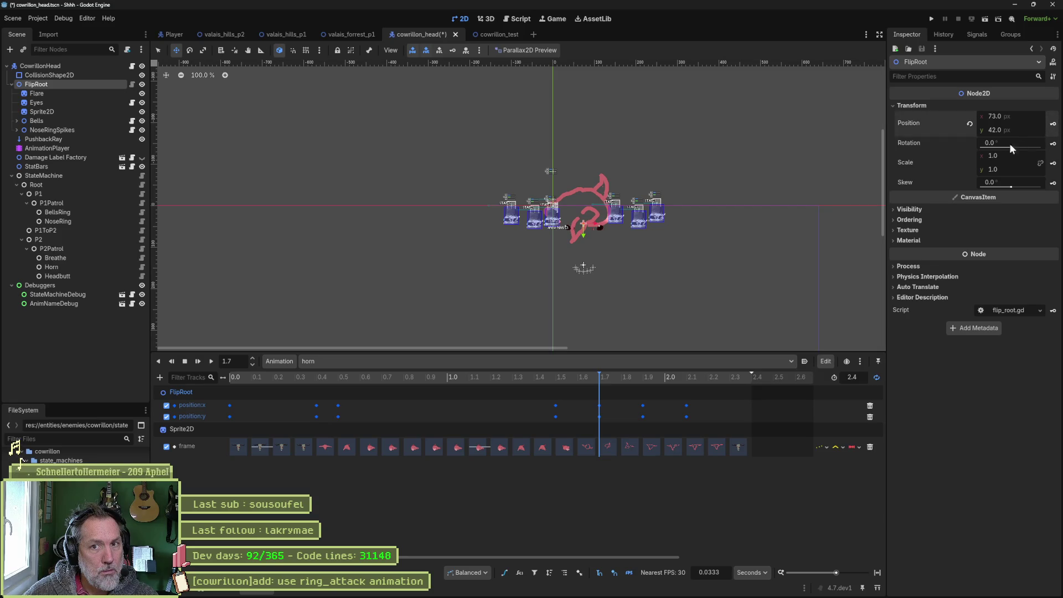
right_click(1053, 124)
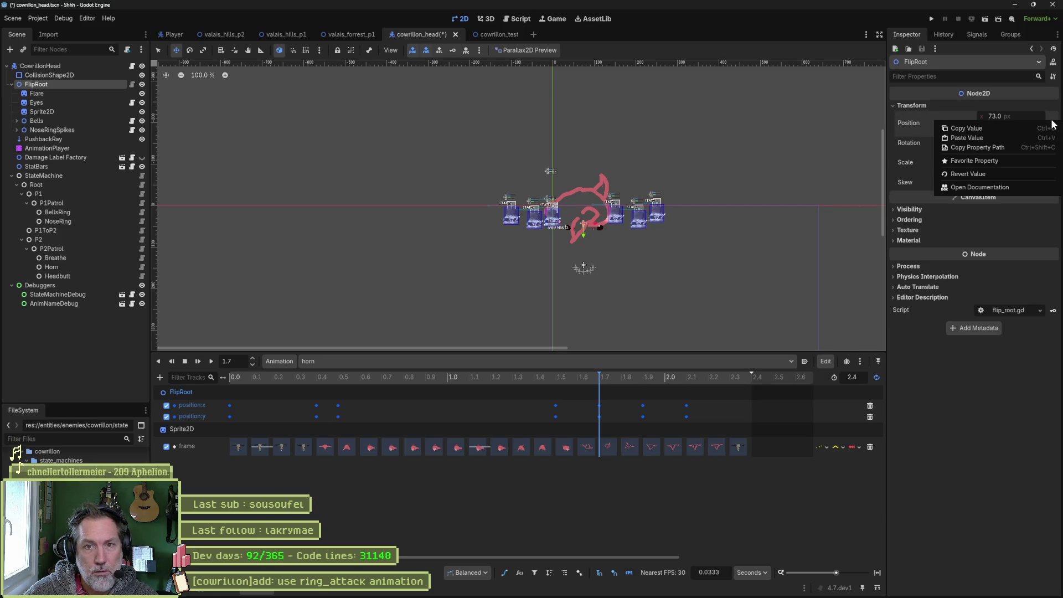
left_click(964, 422)
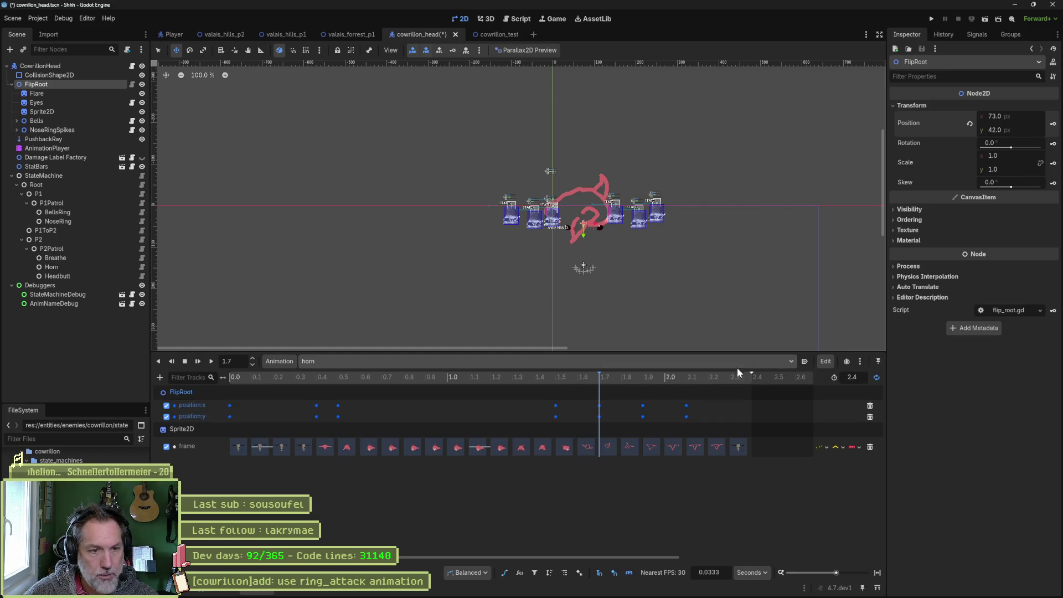
Reposition FlipRoot at 1.9 s and advance the horn animation to 2.1333 s.
mouse_move(602, 379)
left_mouse_down()
mouse_move(558, 377)
mouse_move(643, 378)
left_mouse_up()
left_click_drag(605, 271, 634, 255)
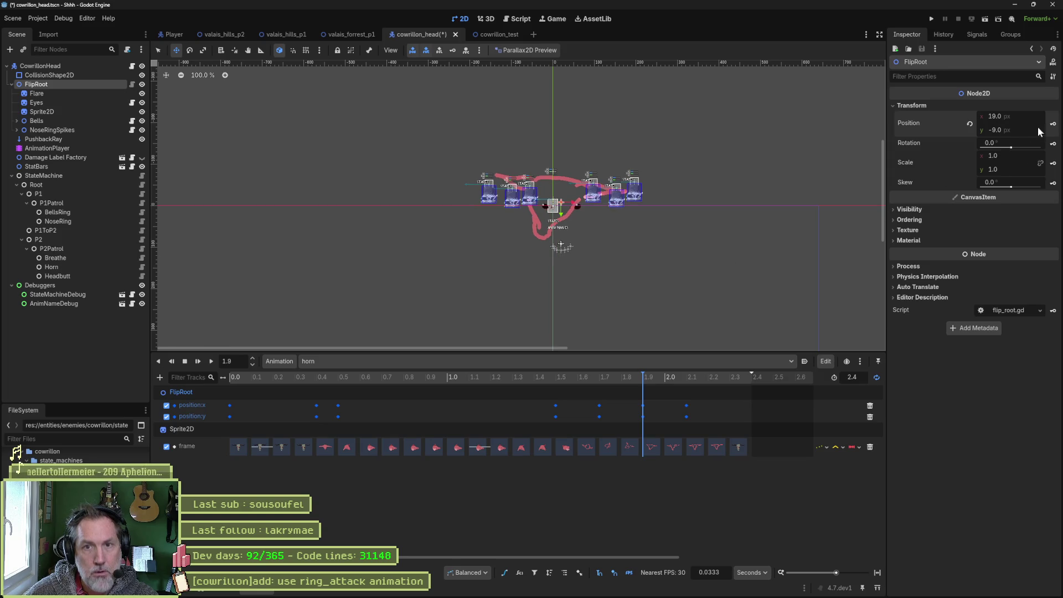
left_click_drag(665, 377, 693, 380)
Play the horn animation preview, pause near 0.93 s, and select the 0.8 s frame key.
left_click(211, 361)
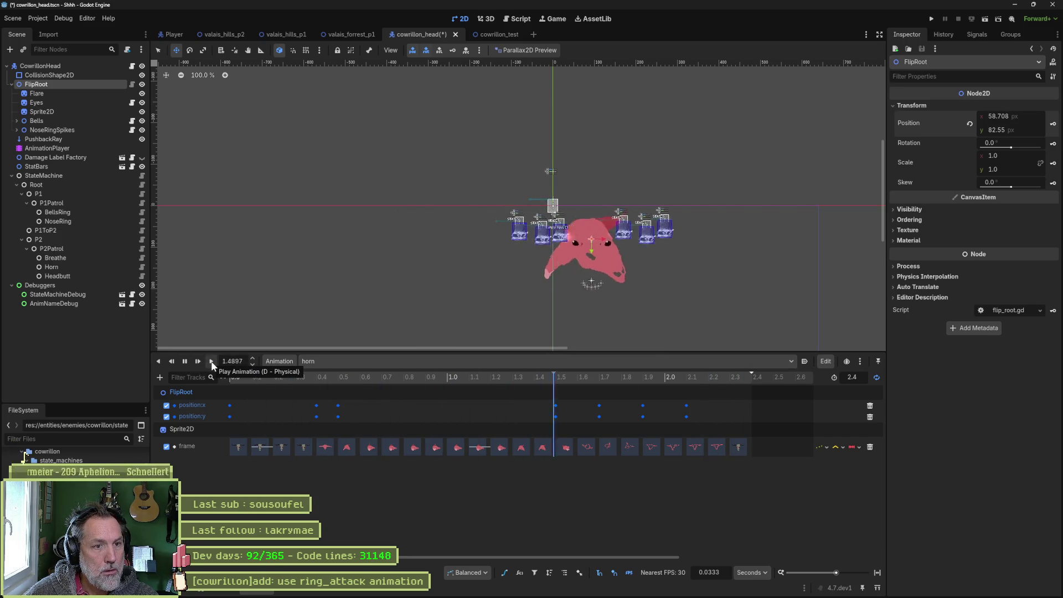
left_click(186, 361)
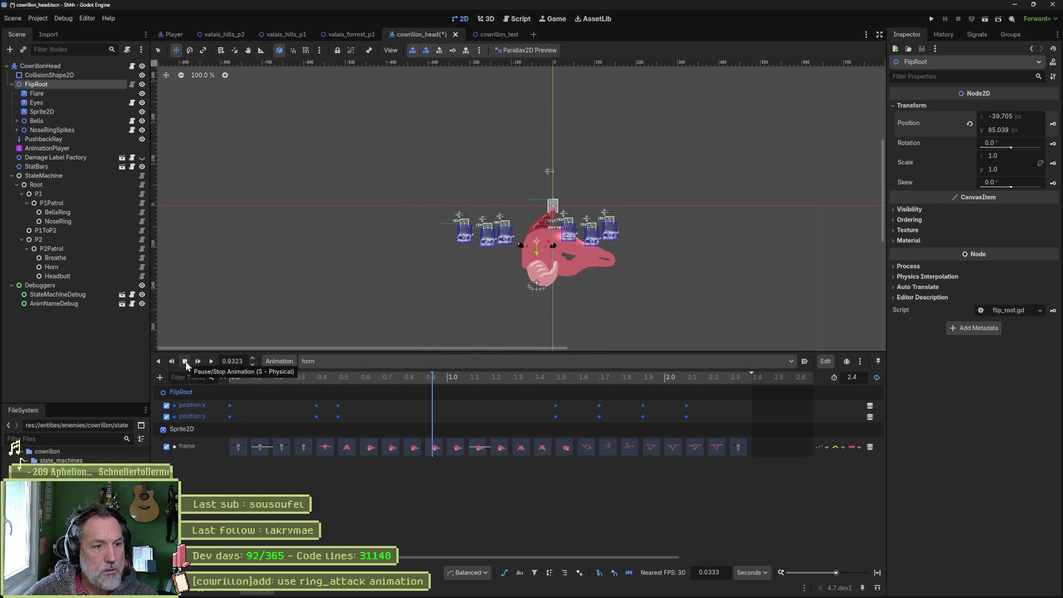
left_click(414, 450)
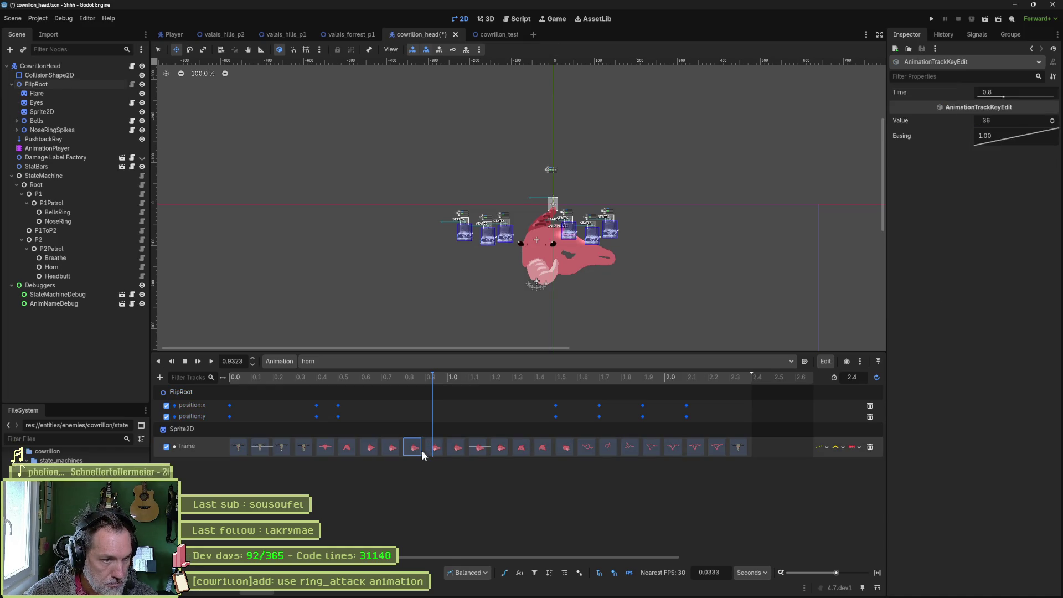
Delete the Sprite2D frame keys at 0.8–1.0 s and shift all later keys about 0.3 s earlier.
left_click(430, 451, "shift")
left_click(453, 450, "shift")
key("Delete")
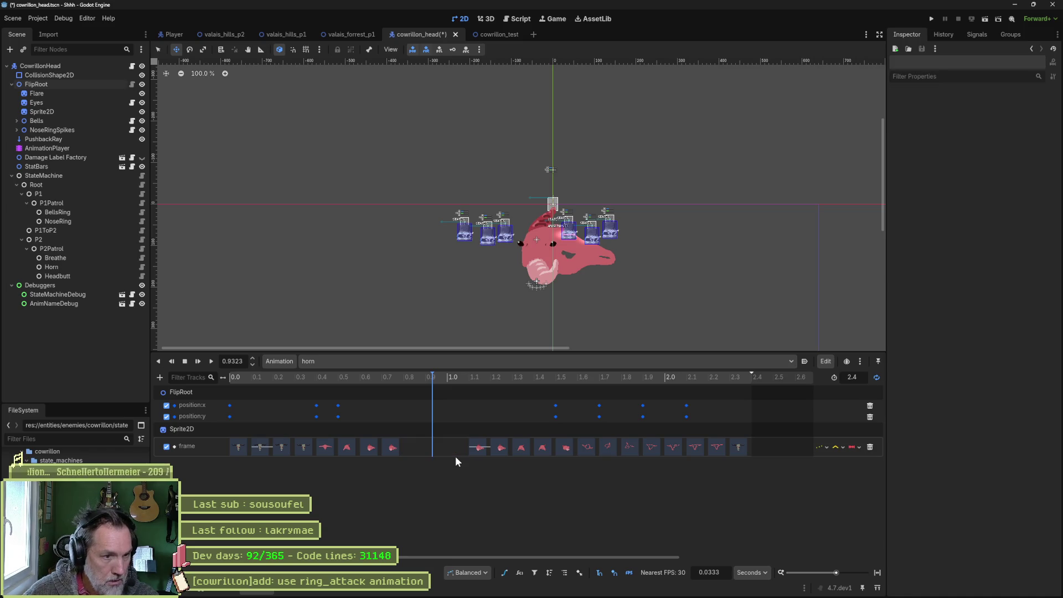
left_click_drag(477, 435, 768, 471)
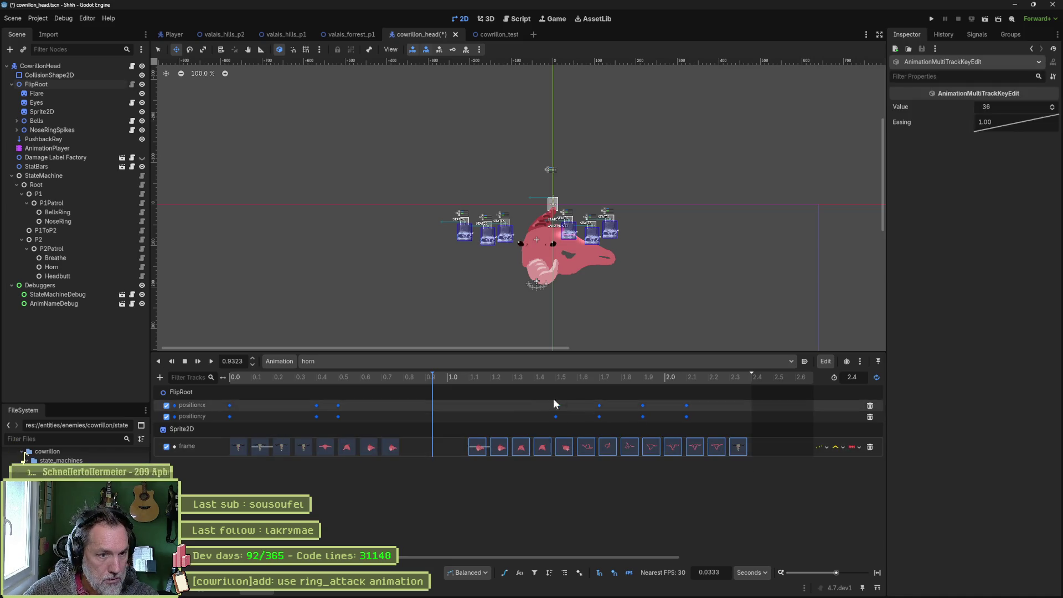
left_click_drag(464, 391, 776, 469)
left_click_drag(471, 452, 406, 451)
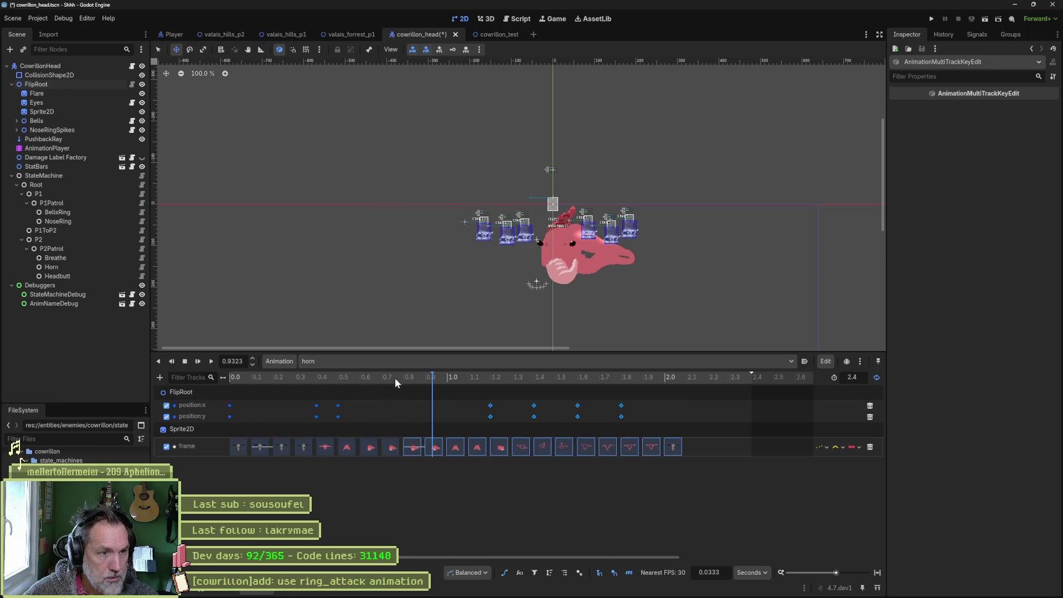
Preview the retimed horn animation from the start, then run the cowrillon_test scene with F6.
left_click(236, 378)
left_click(211, 361)
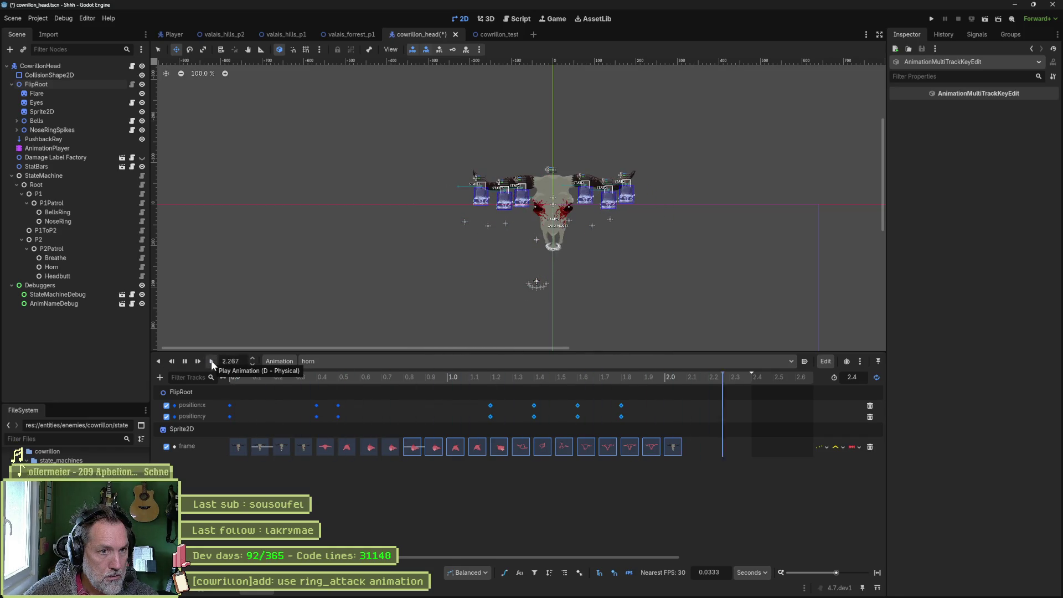
left_click(185, 362)
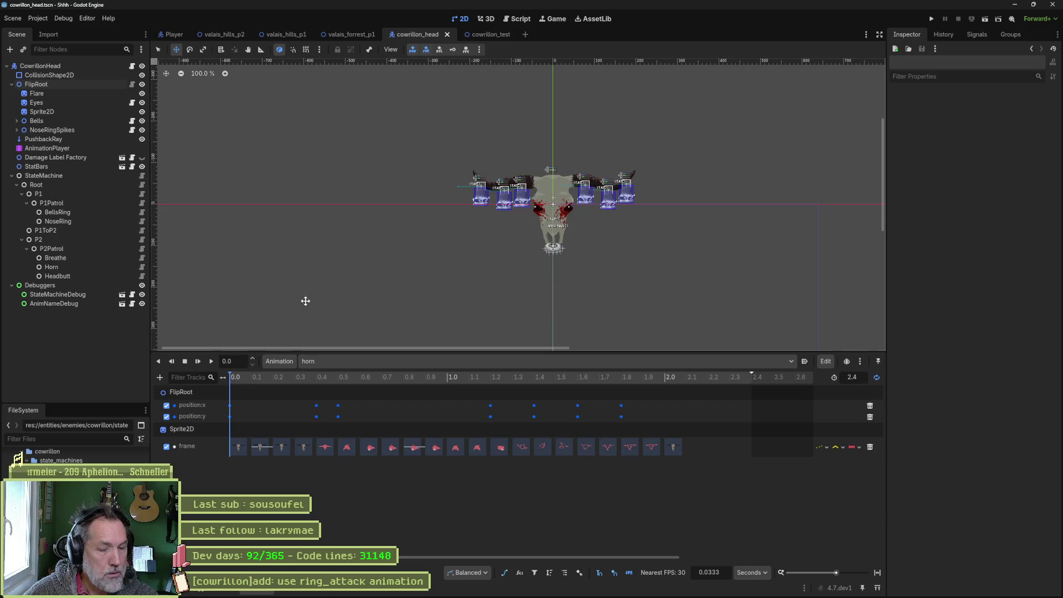
left_click(487, 34)
key("F6")
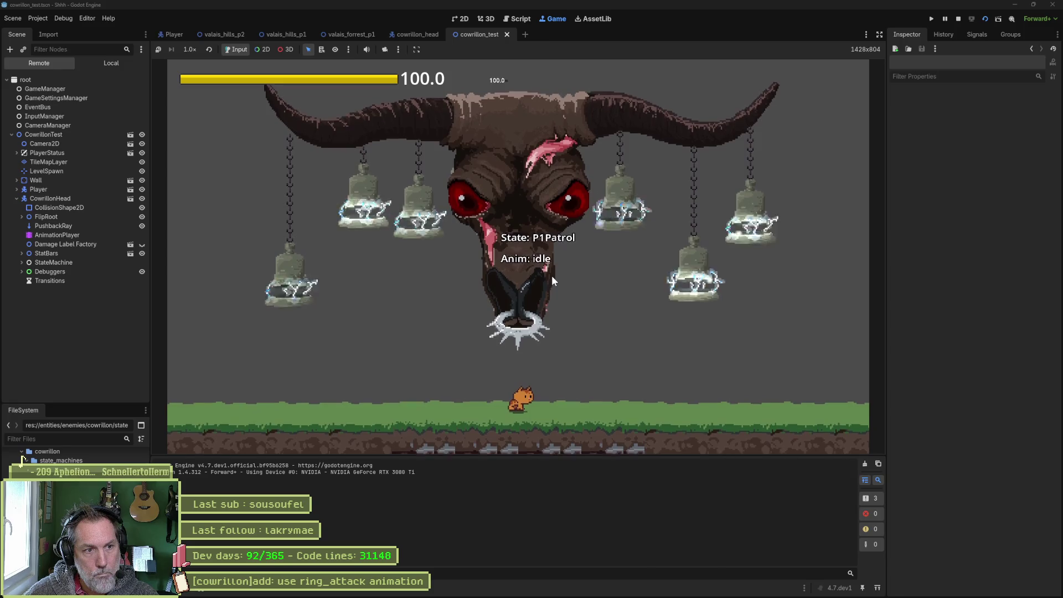
Tick Horn Attack on the live CowrillonHead node, watch the retimed attack, then stop the game.
left_click(104, 198)
scroll(983, 431, "down", 10)
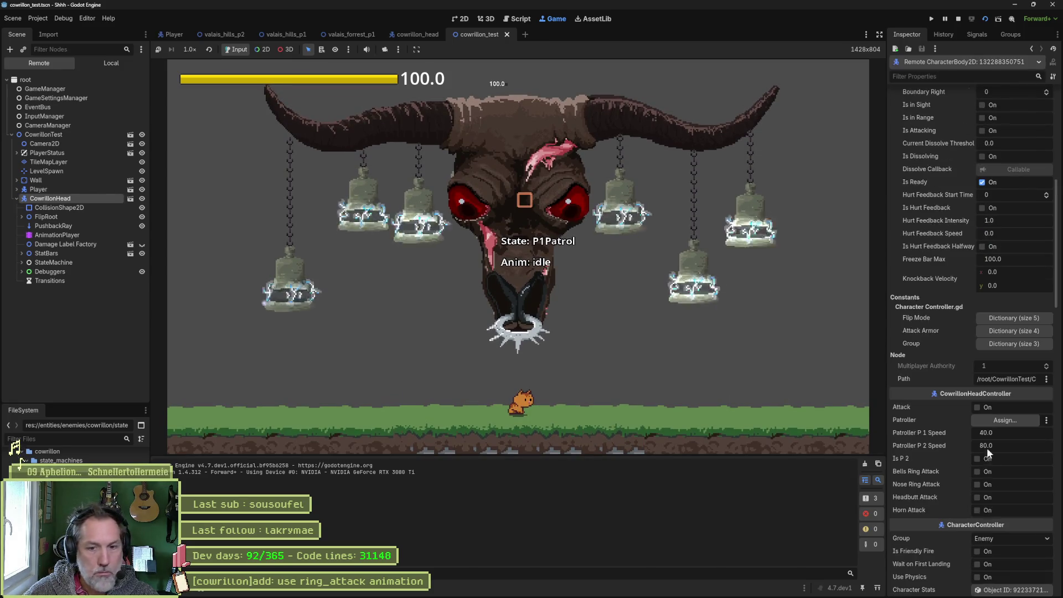
left_click(988, 510)
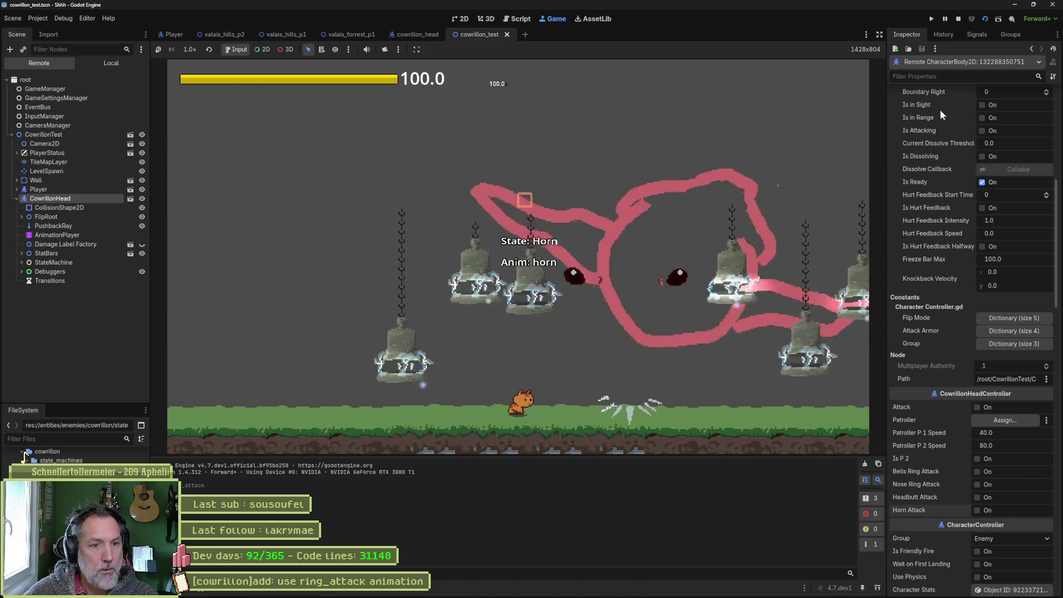
left_click(958, 19)
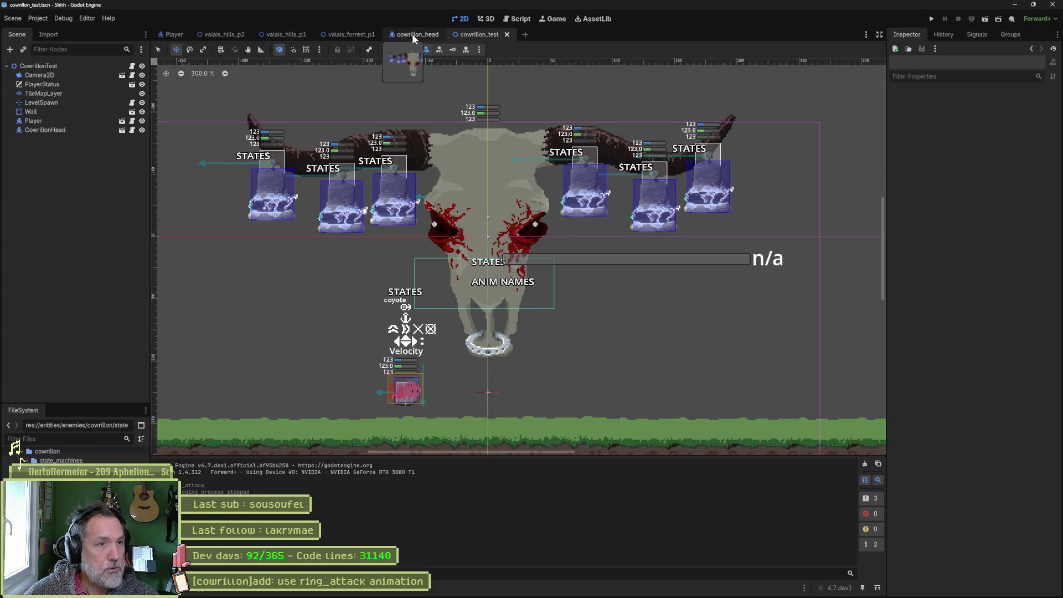
mouse_move(608, 593)
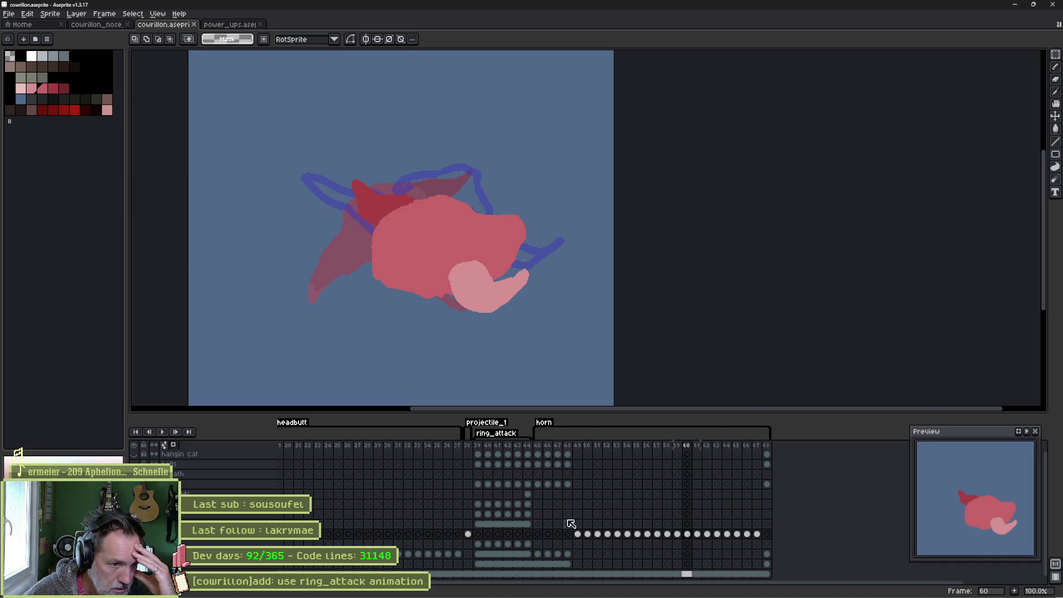
In Aseprite, delete frames 55–57 from the horn sequence, save the sprite, and switch back to Godot.
left_click(639, 447)
mouse_move(642, 450)
left_mouse_down()
mouse_move(686, 447)
mouse_move(585, 446)
mouse_move(661, 451)
left_mouse_up()
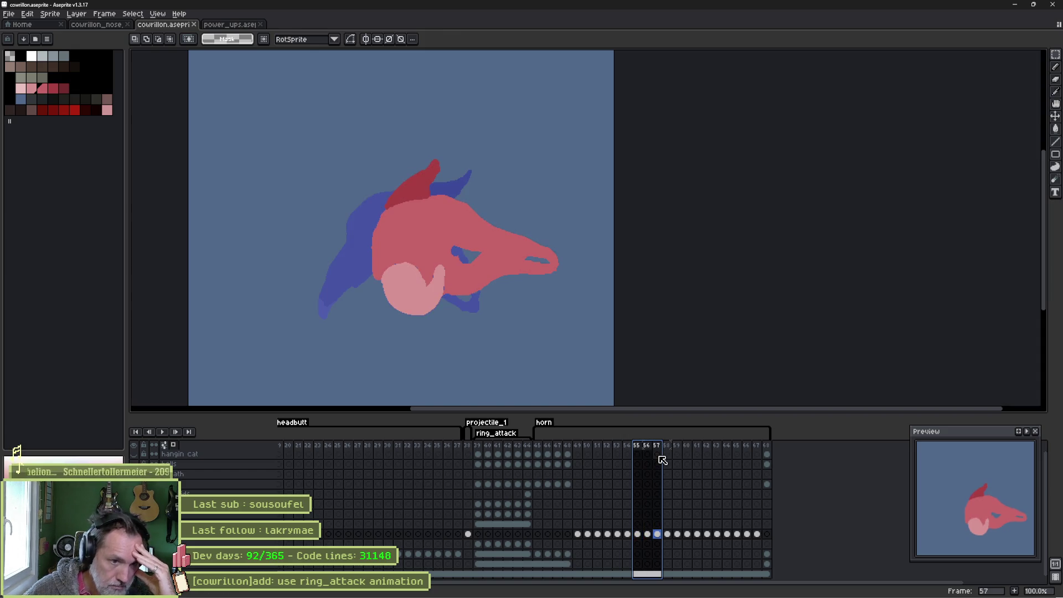
key("alt+Delete")
key("ctrl+s")
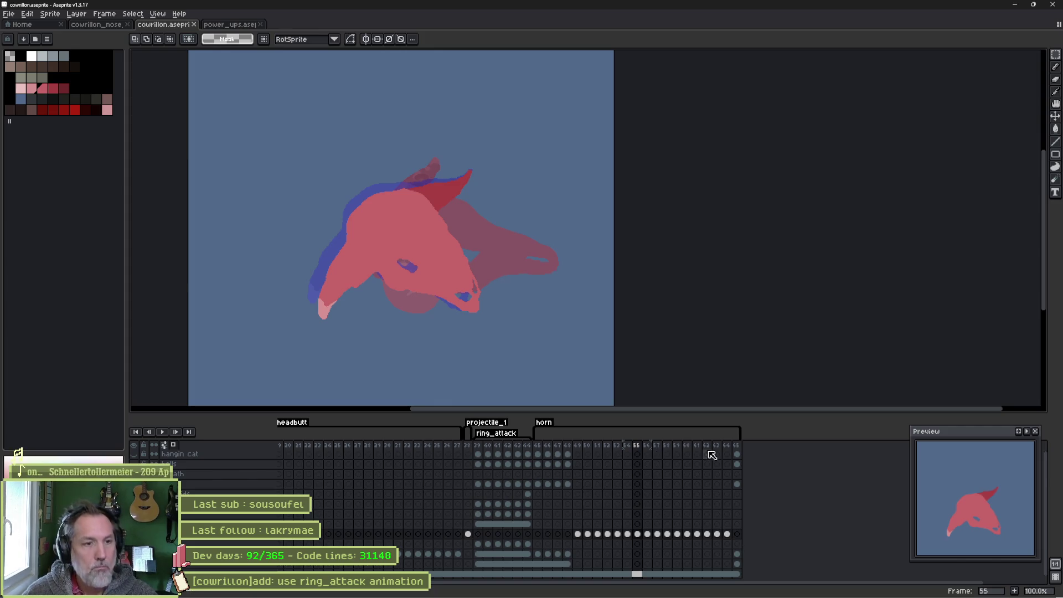
key("alt+Tab")
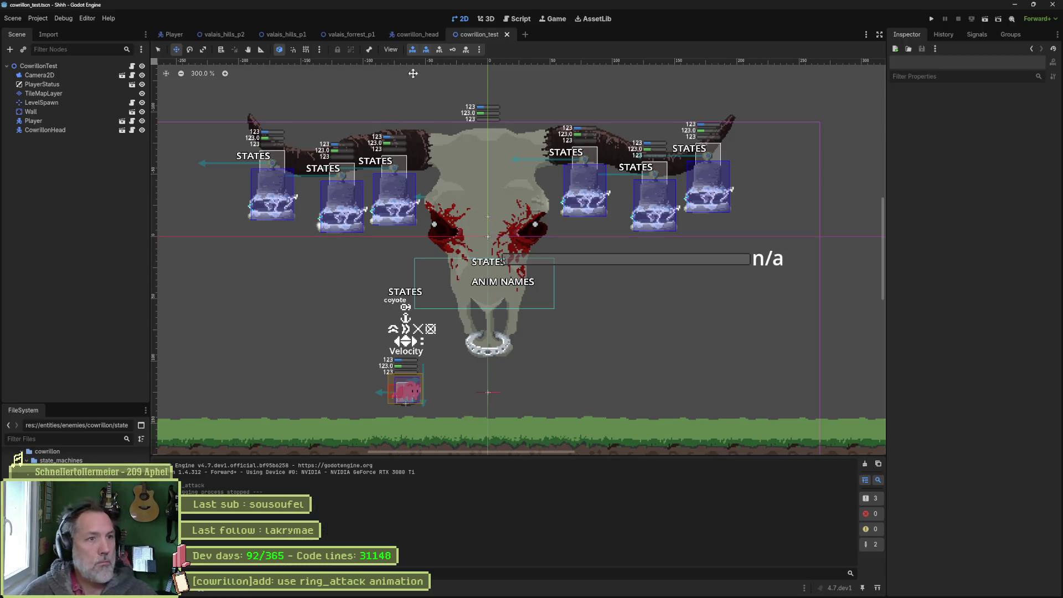
Reimport the edited Aseprite file on cowrillon_head's Sprite2D, then run cowrillon_test with F6.
left_click(418, 35)
left_click(86, 147)
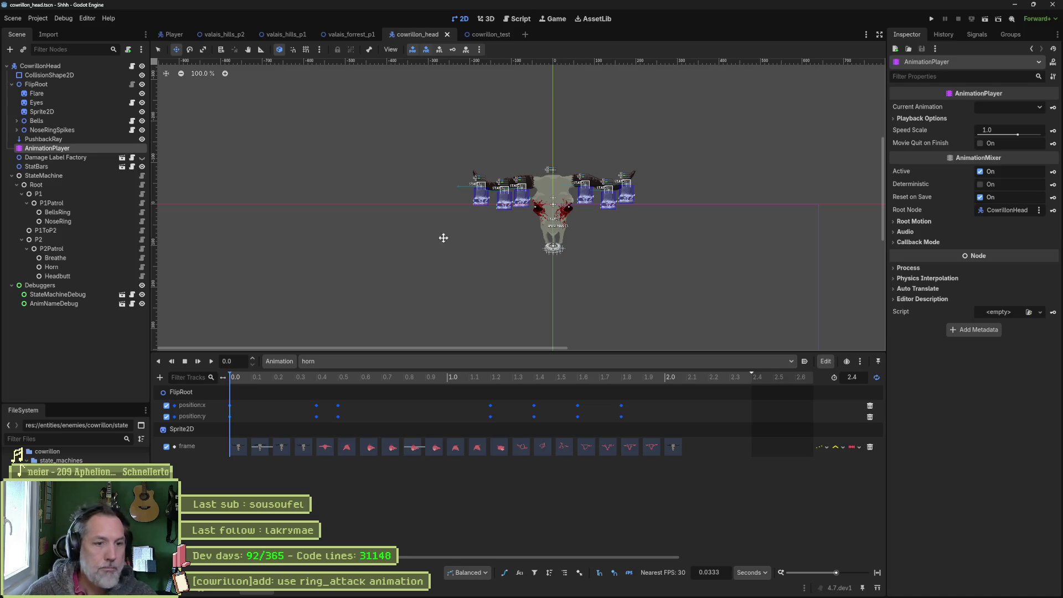
left_click(55, 111)
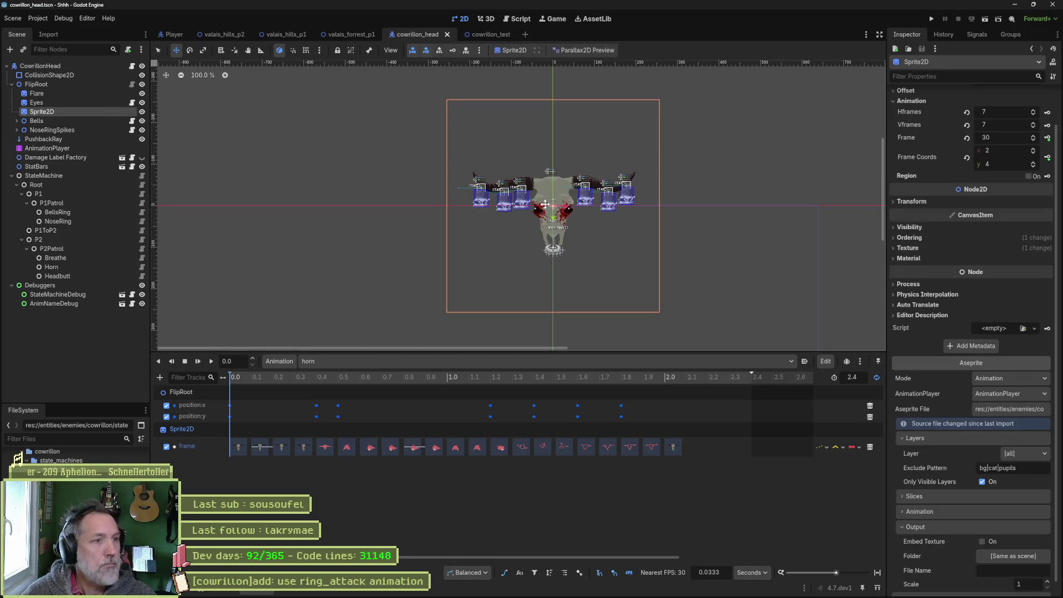
scroll(981, 424, "down", 1)
left_click(977, 589)
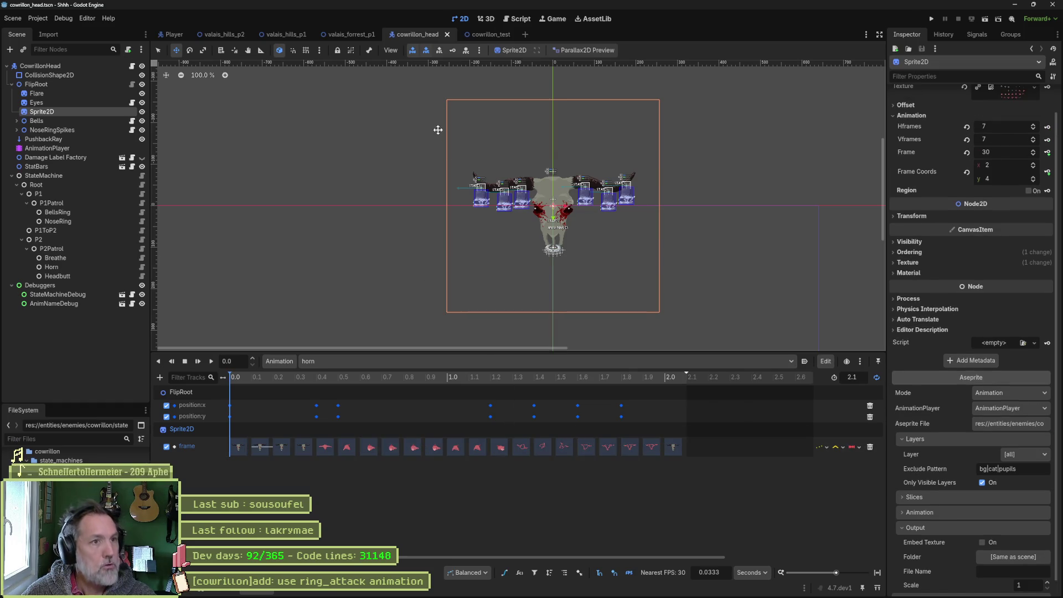
left_click(485, 35)
key("F6")
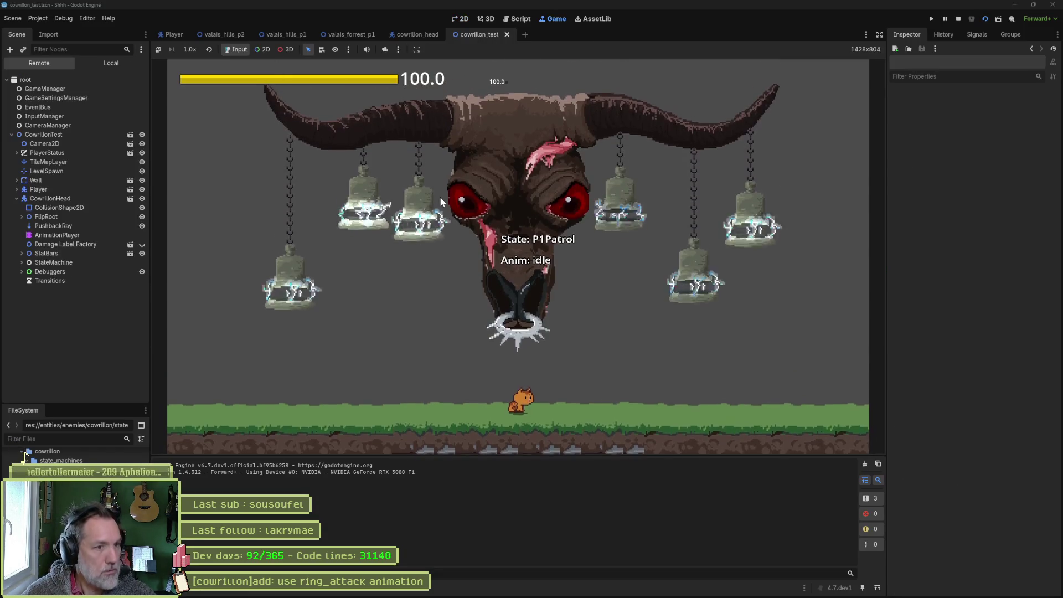
Tick Horn Attack on the live CowrillonHead to check the shorter animation, then stop with F8.
left_click(50, 199)
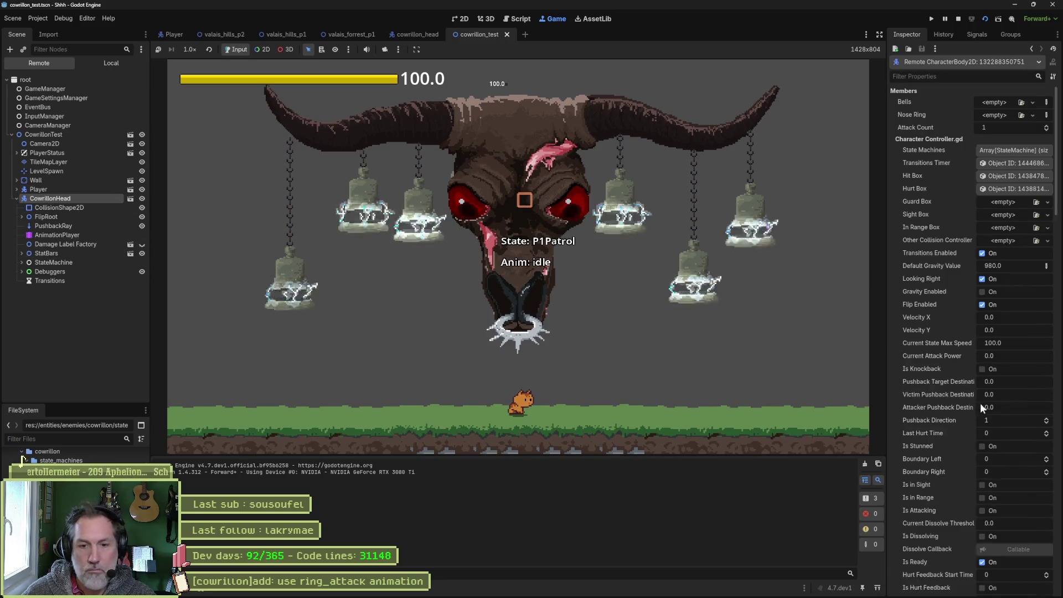
scroll(981, 402, "down", 5)
left_click(984, 445)
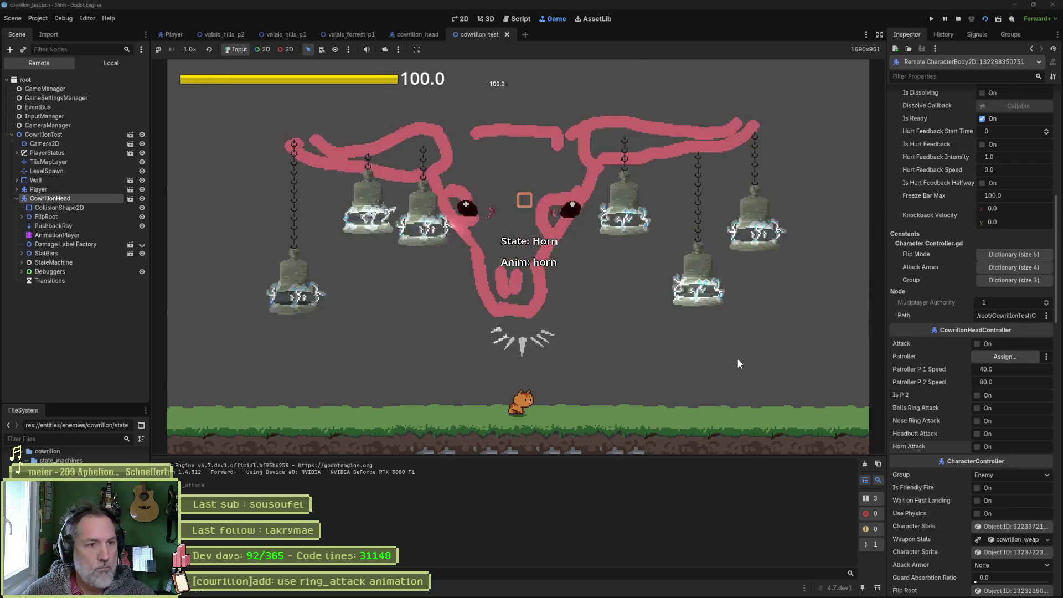
key("F8")
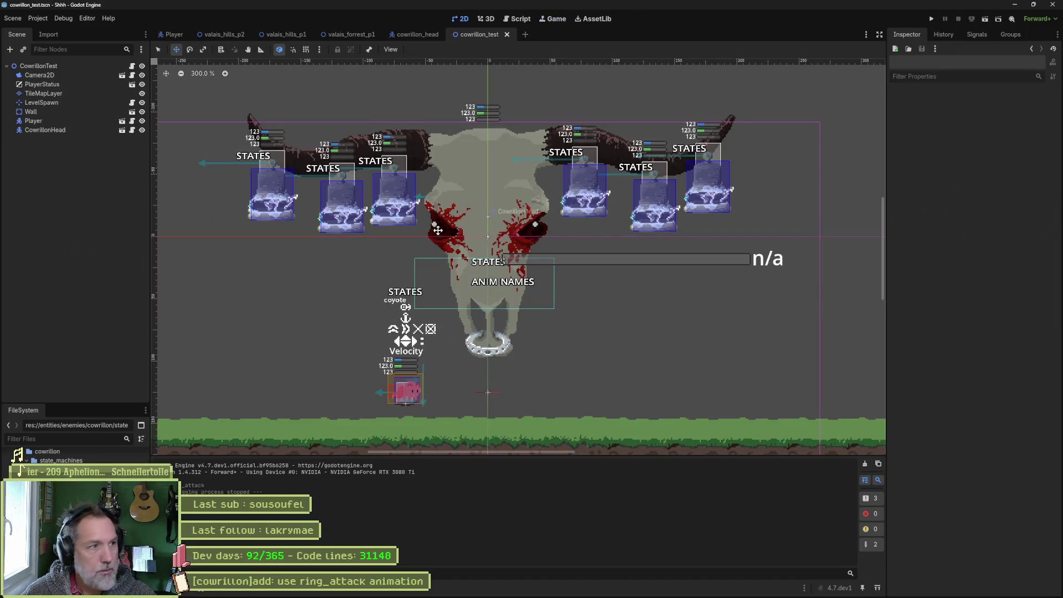